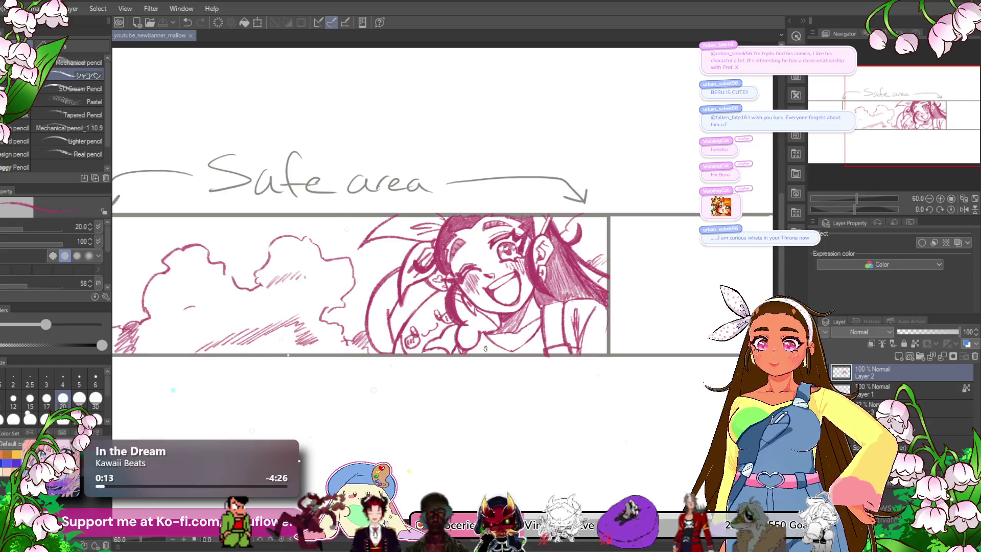
- Add pencil strokes to the hair beside the headphone in the pink sketch
scroll(478, 349, up, 4)
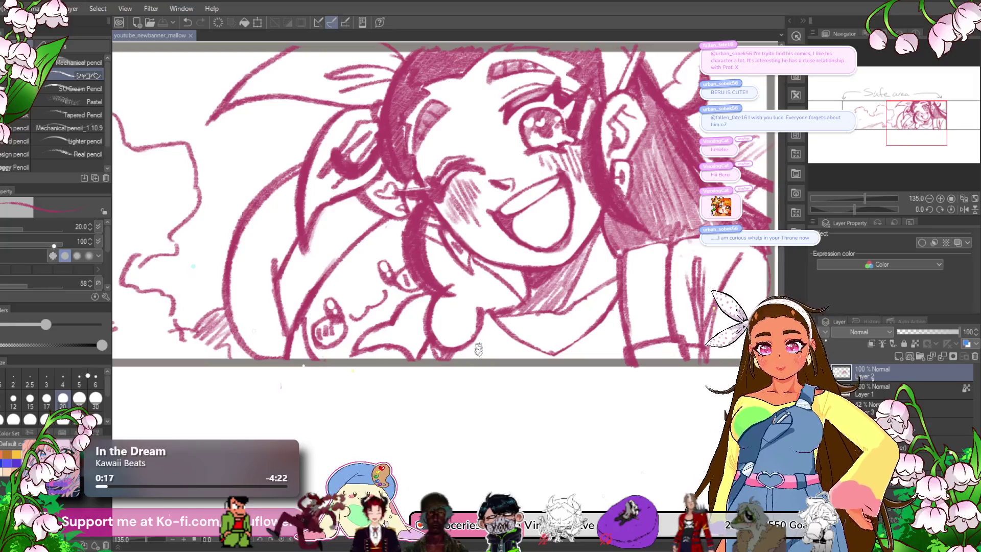
scroll(478, 350, down, 2)
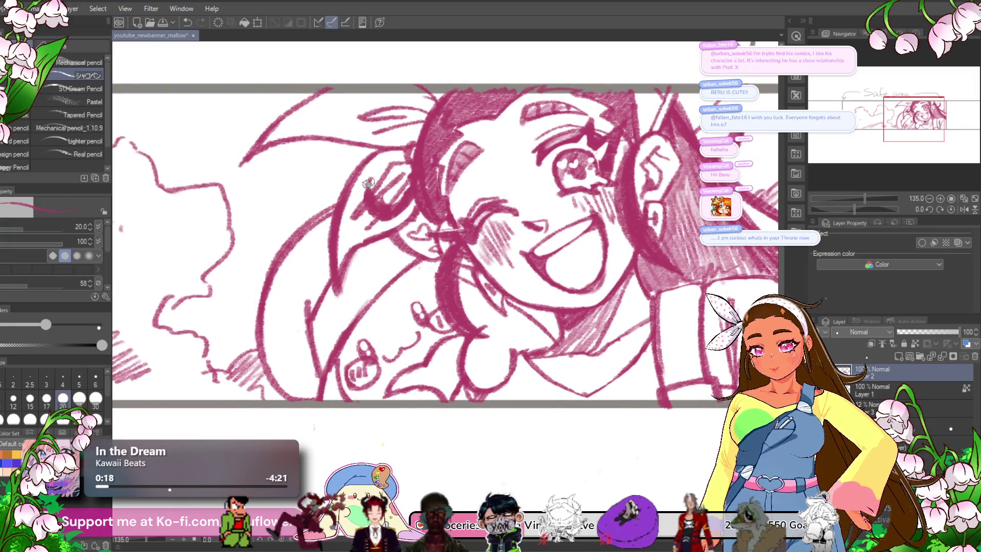
drag(383, 200, 412, 222)
drag(408, 168, 404, 198)
- Extend a hair strand up to the top frame line, then zoom back out
drag(470, 121, 447, 193)
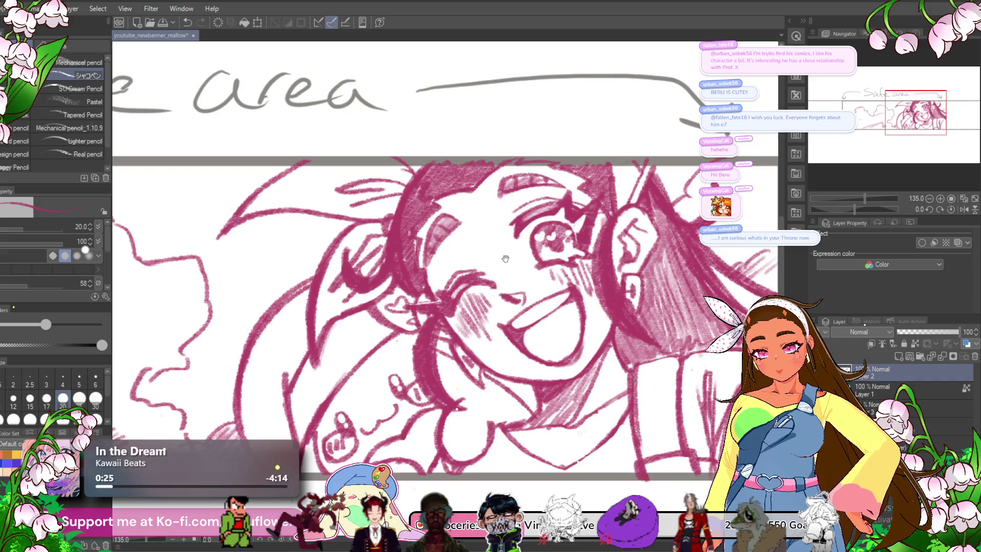
drag(399, 279, 359, 241)
drag(460, 153, 416, 220)
drag(559, 156, 490, 187)
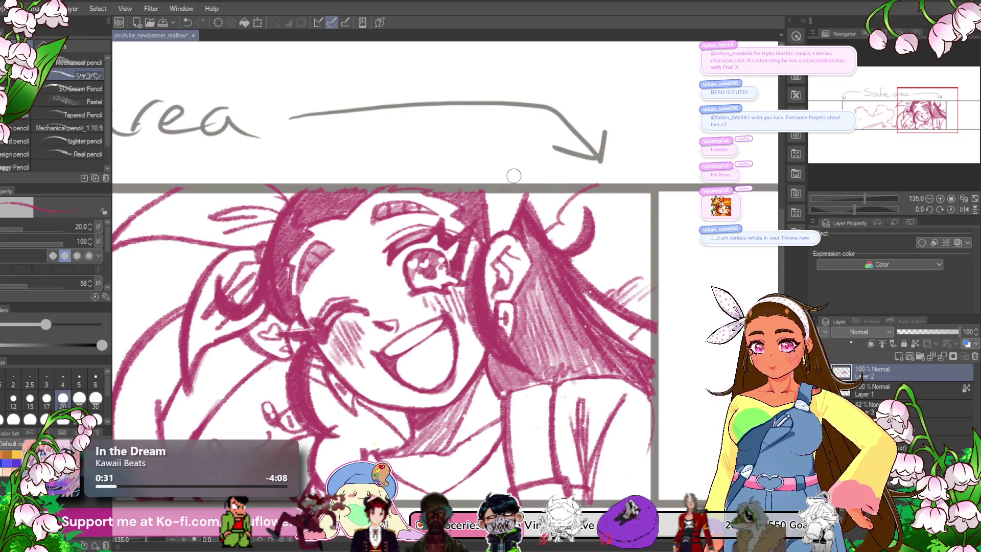
drag(513, 176, 534, 145)
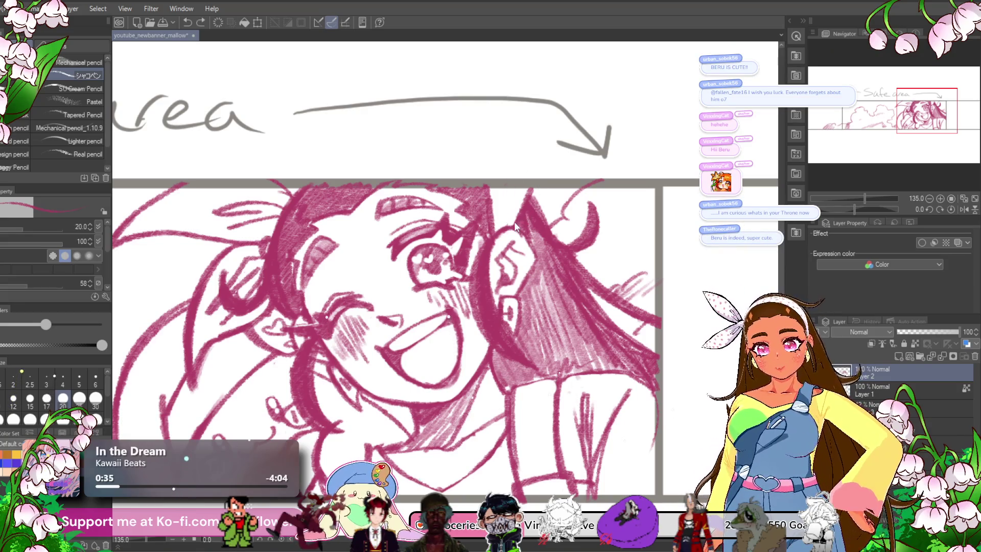
drag(518, 224, 517, 178)
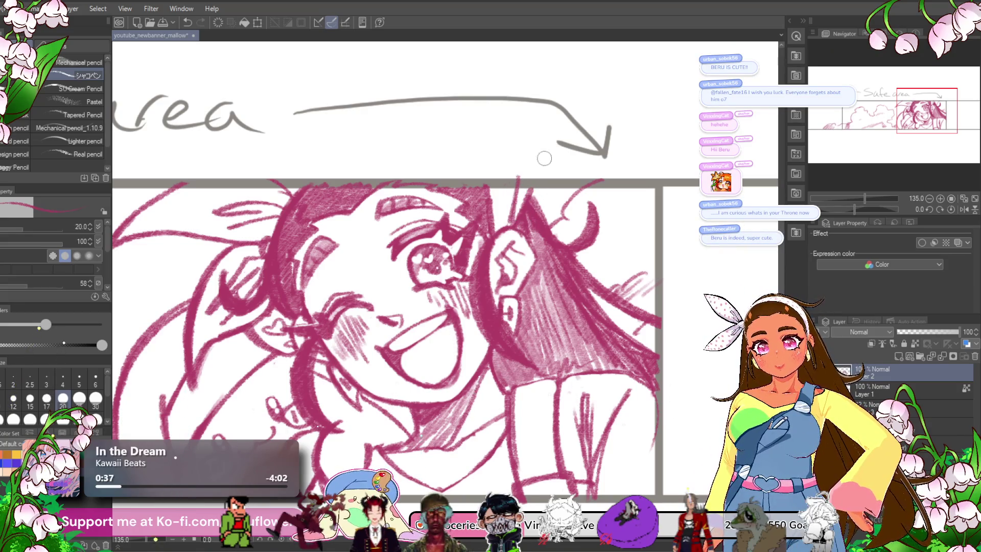
drag(589, 179, 549, 167)
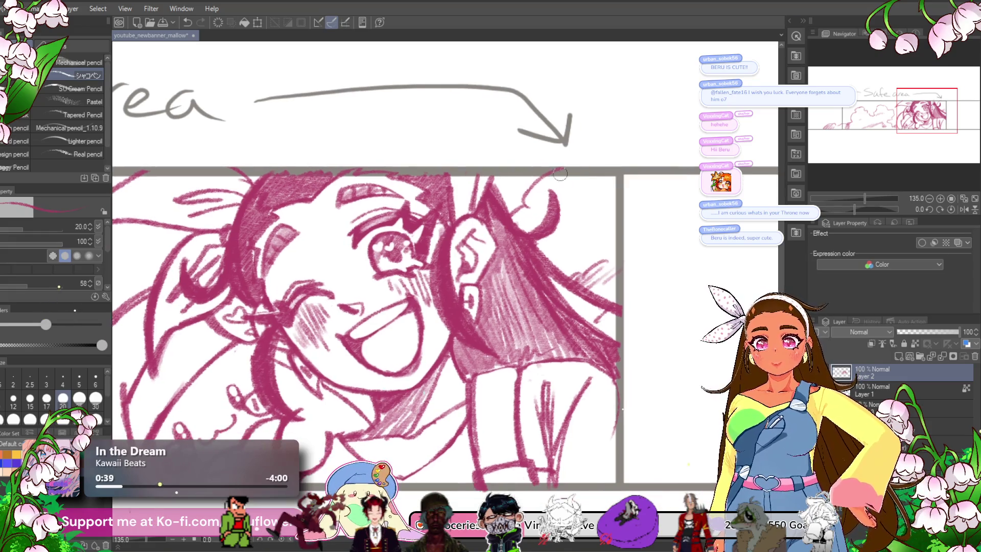
scroll(568, 162, down, 3)
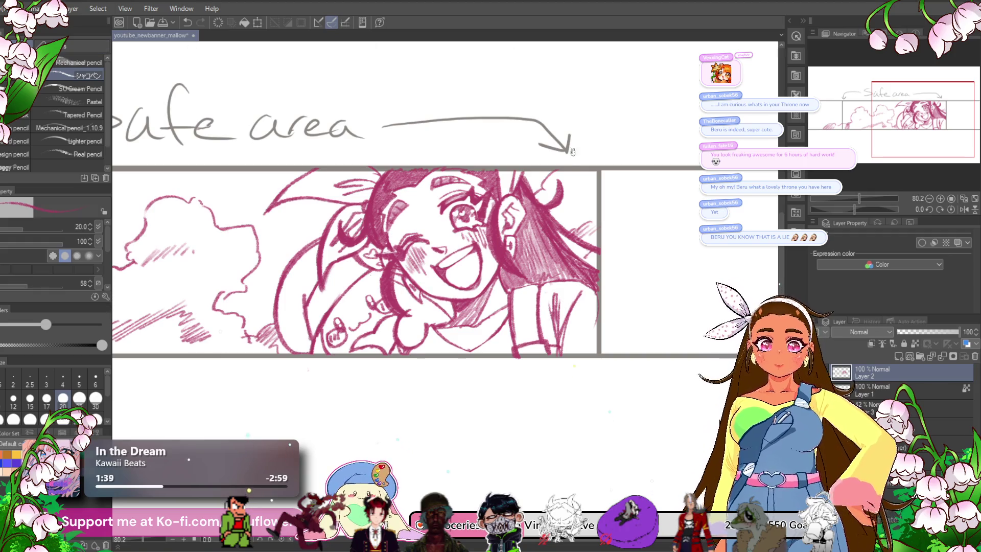
- Touch up the left cloud outline with a few pencil strokes
scroll(580, 183, down, 4)
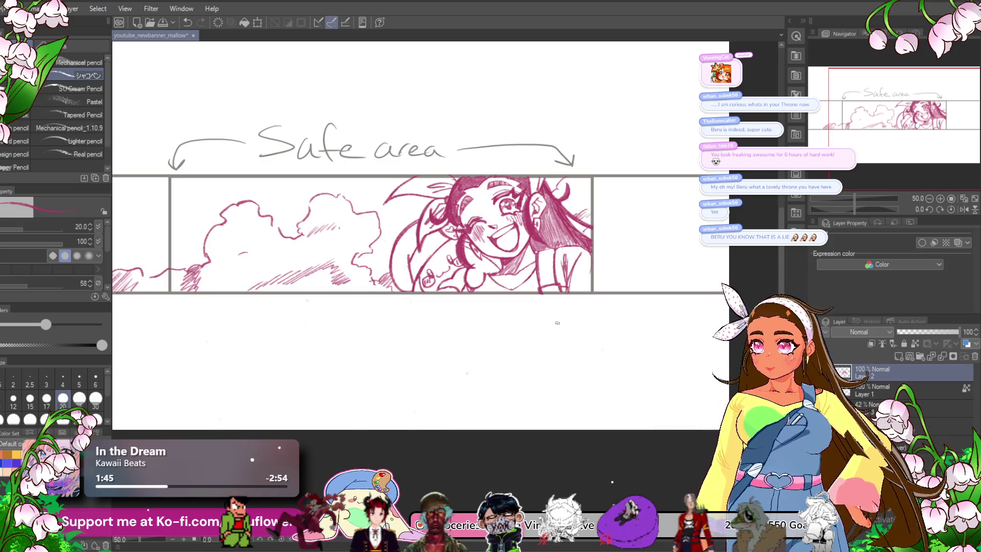
drag(472, 414, 478, 471)
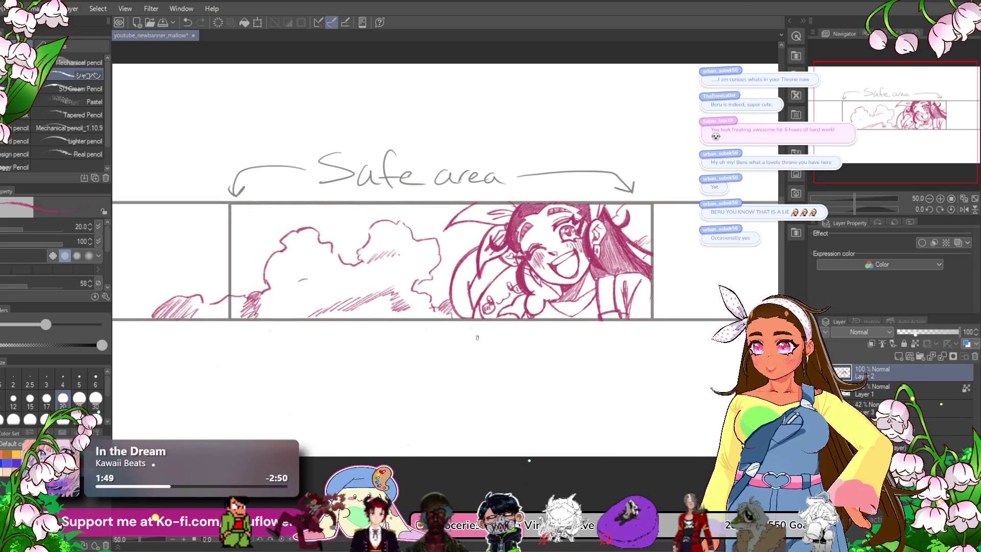
scroll(477, 338, up, 5)
scroll(477, 334, left, 2)
drag(412, 235, 417, 244)
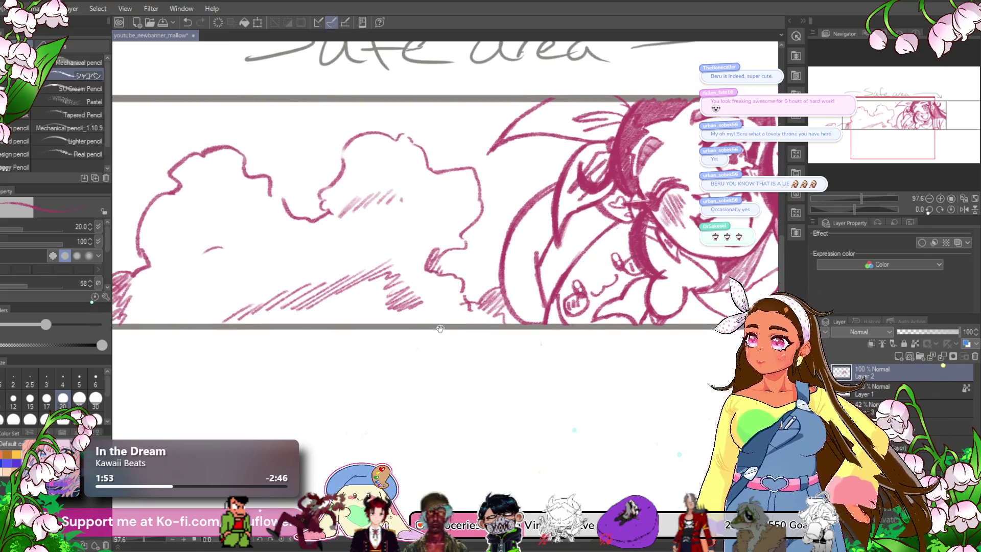
- Pan over the clouds to bring the Safe area label and left frame into view
scroll(435, 281, up, 1)
scroll(434, 281, left, 1)
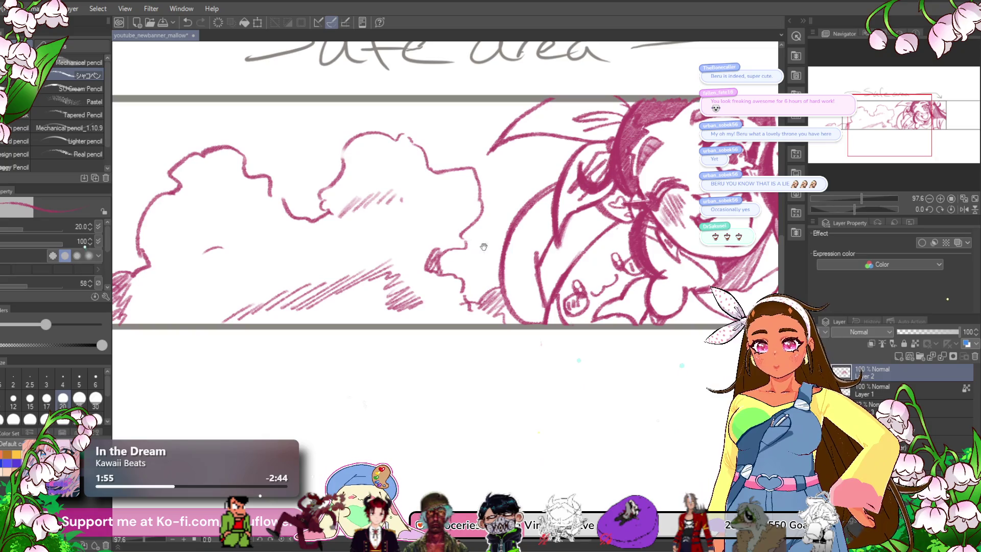
drag(481, 246, 488, 265)
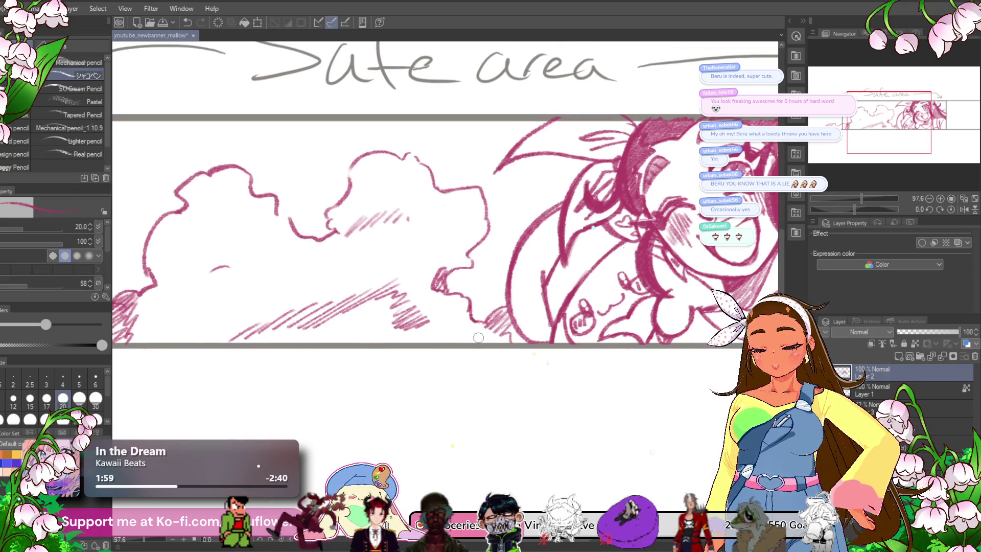
drag(476, 310, 494, 309)
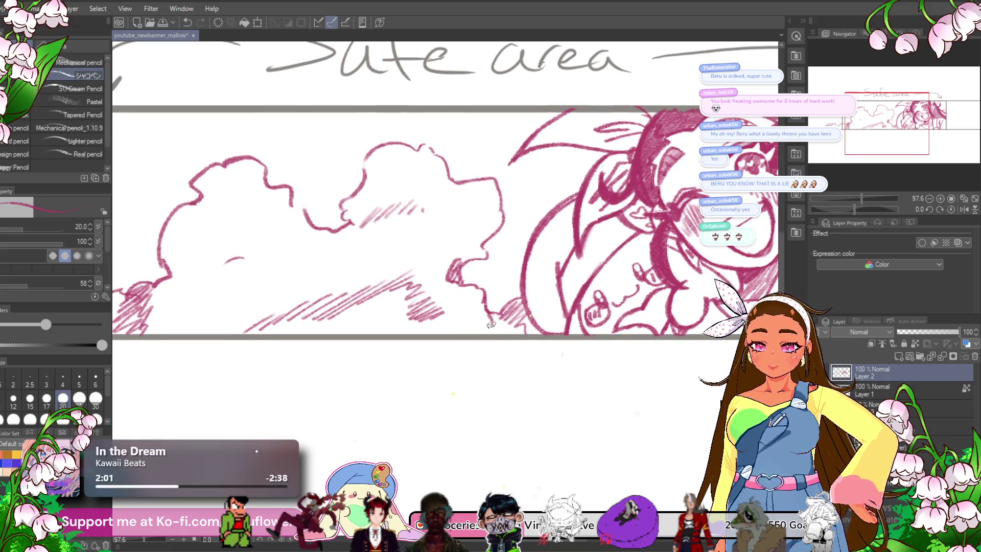
scroll(545, 311, down, 5)
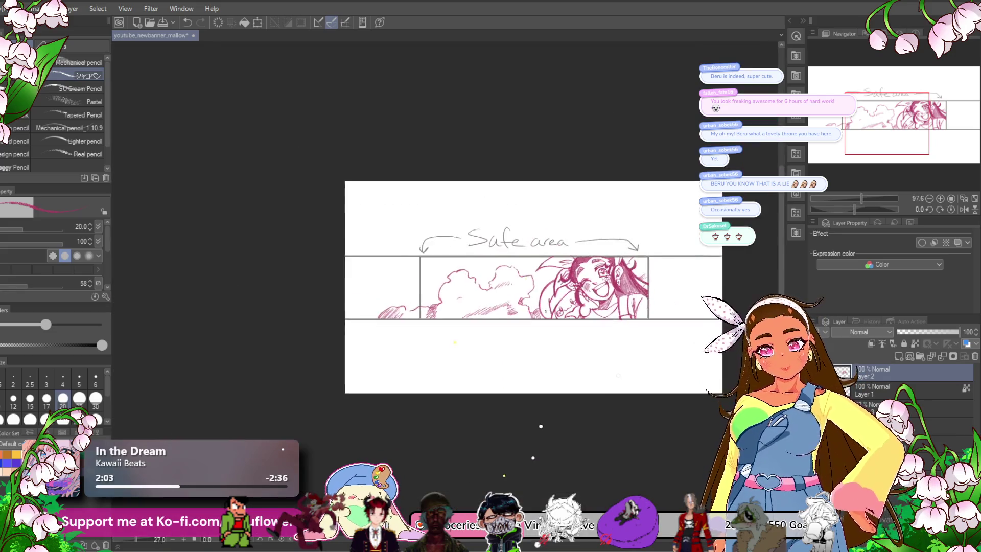
scroll(532, 210, up, 6)
mouse_move(532, 210)
mouse_down()
mouse_move(587, 261)
mouse_move(654, 276)
mouse_up()
- Refine the cloud outline with short extending and thickening pencil strokes
drag(431, 286, 498, 246)
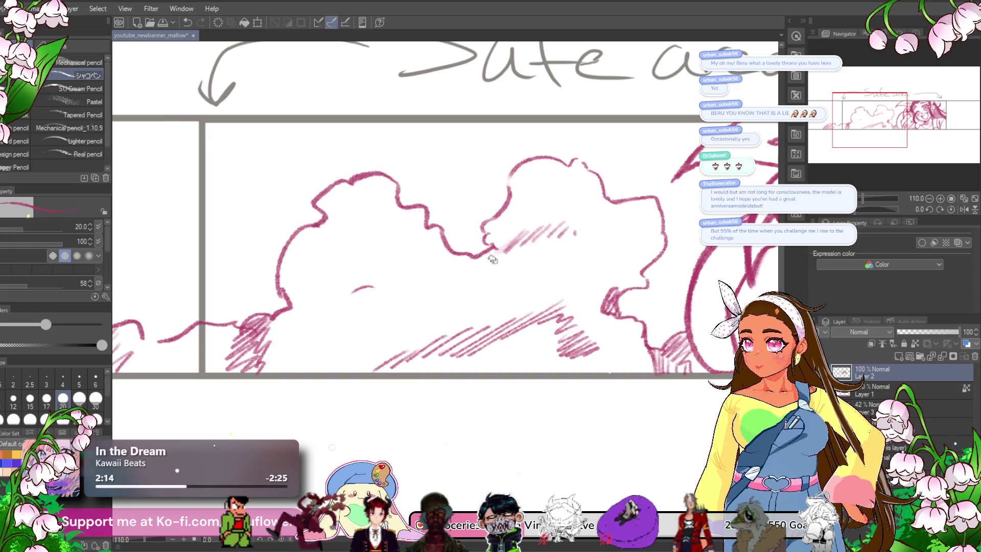
drag(507, 304, 496, 316)
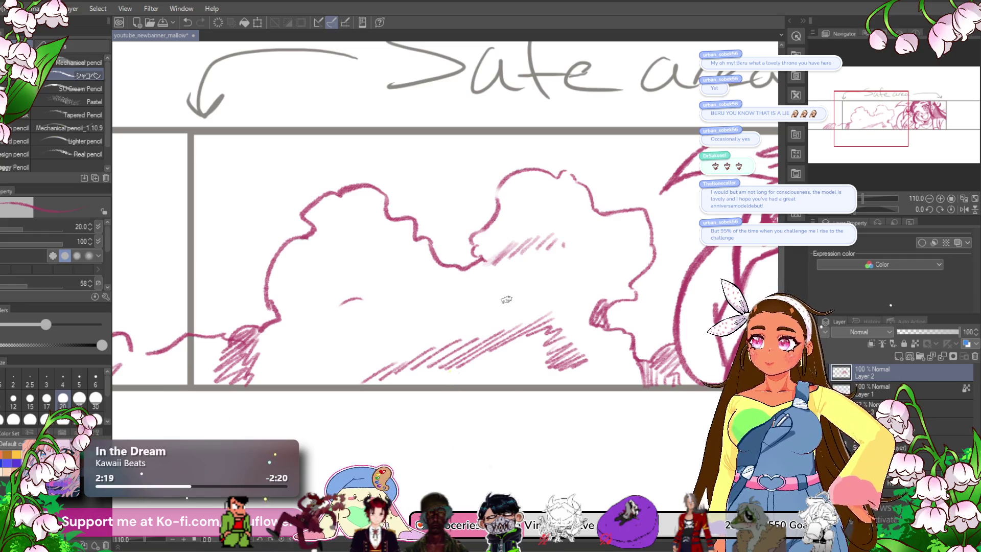
drag(566, 273, 573, 283)
drag(478, 279, 489, 271)
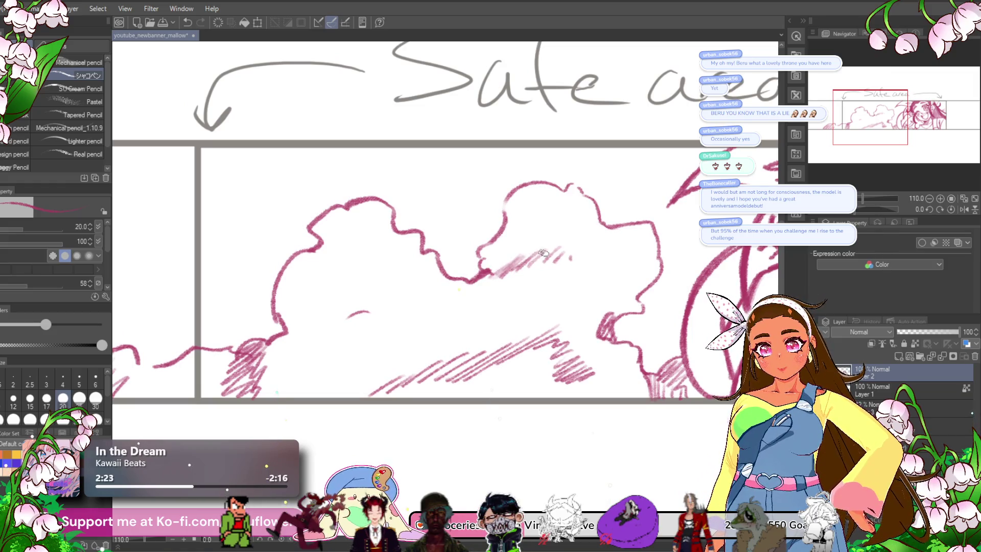
mouse_move(540, 253)
mouse_down()
mouse_move(486, 236)
mouse_move(503, 283)
mouse_up()
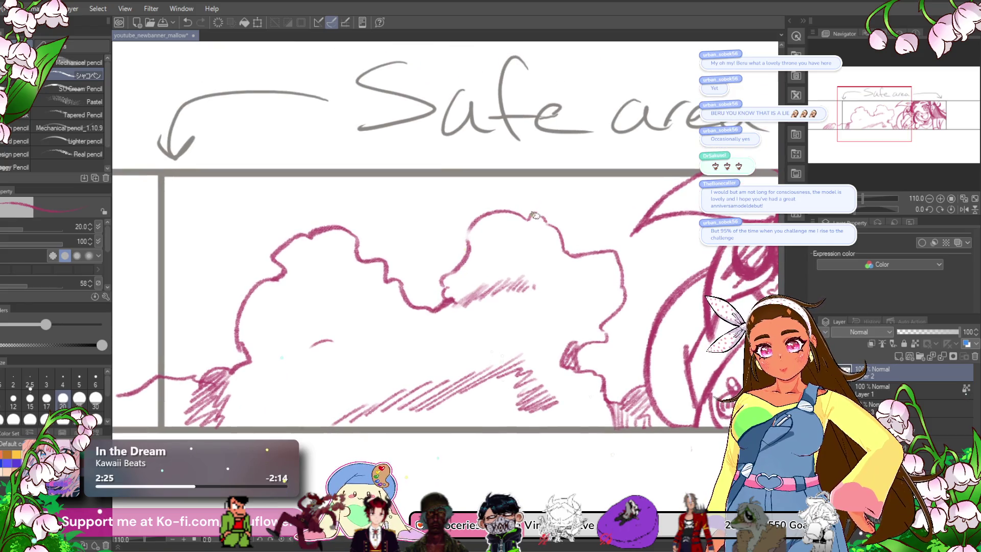
drag(352, 287, 535, 277)
- Hatch the base of the hill at the left safe-area line and zoom out to the whole banner
drag(415, 313, 434, 356)
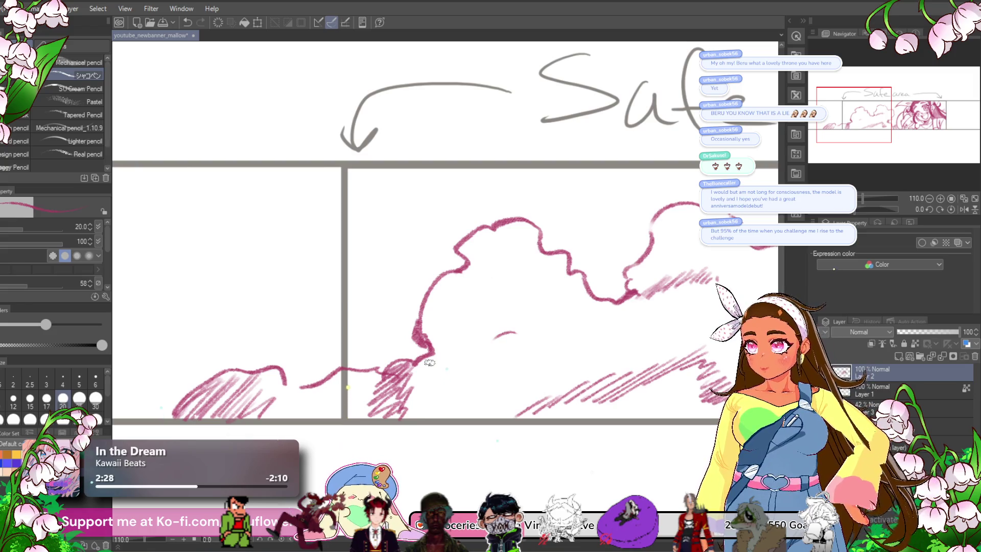
scroll(429, 362, down, 3)
scroll(429, 362, up, 5)
scroll(430, 361, down, 2)
drag(266, 384, 400, 384)
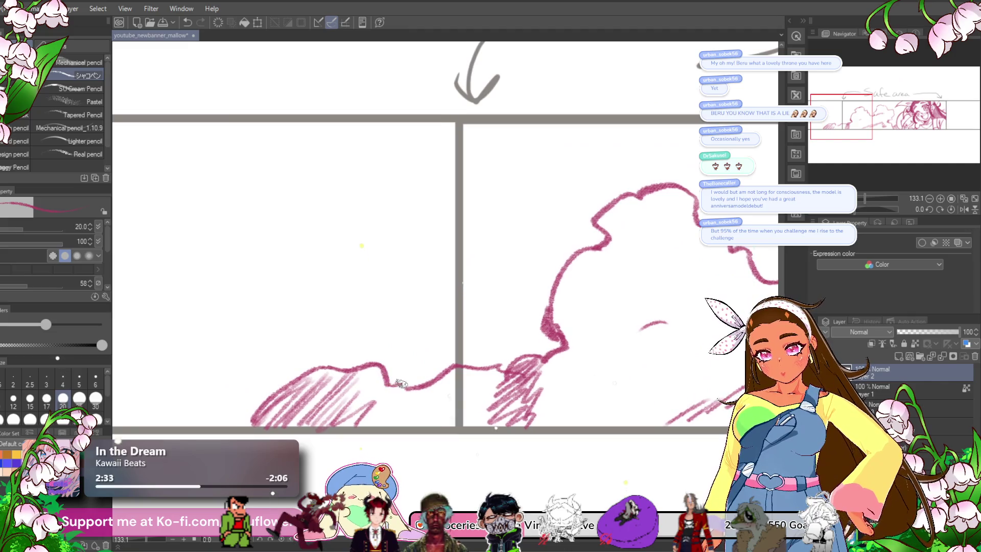
mouse_move(274, 401)
mouse_down()
mouse_move(250, 425)
mouse_move(275, 407)
mouse_up()
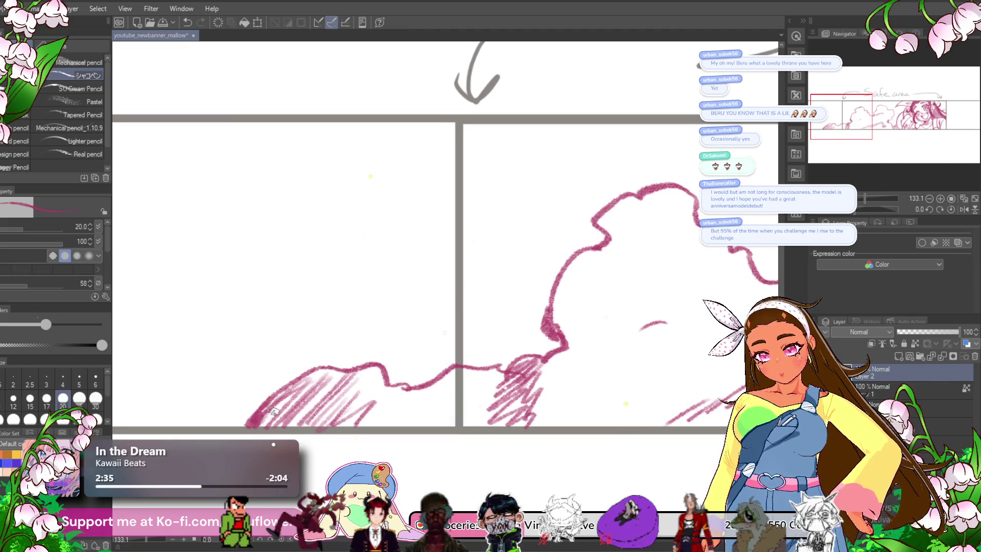
scroll(276, 404, down, 3)
mouse_move(433, 438)
mouse_down()
mouse_move(342, 428)
mouse_move(266, 405)
mouse_move(337, 402)
mouse_up()
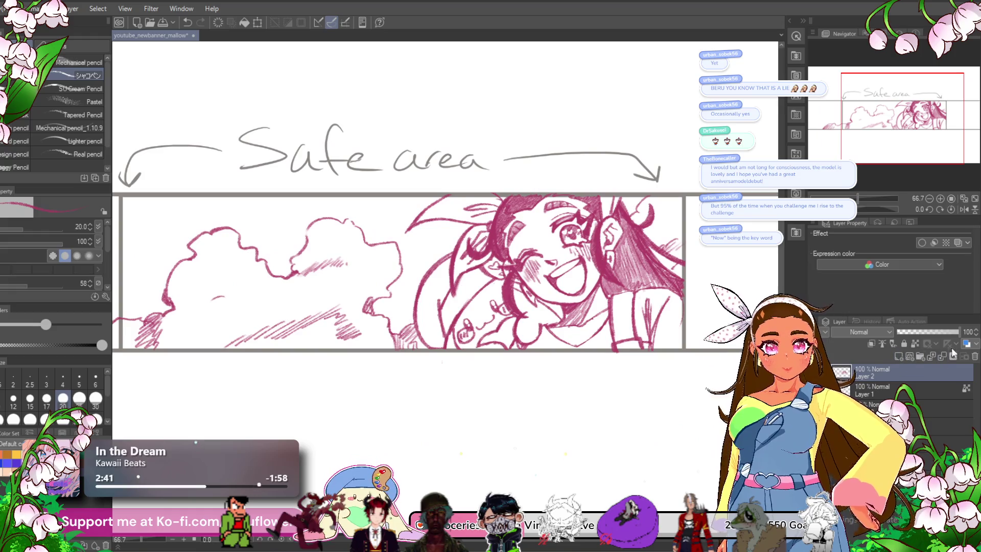
- Save the banner and fade the sketch layer to 55% opacity
key(ctrl+s)
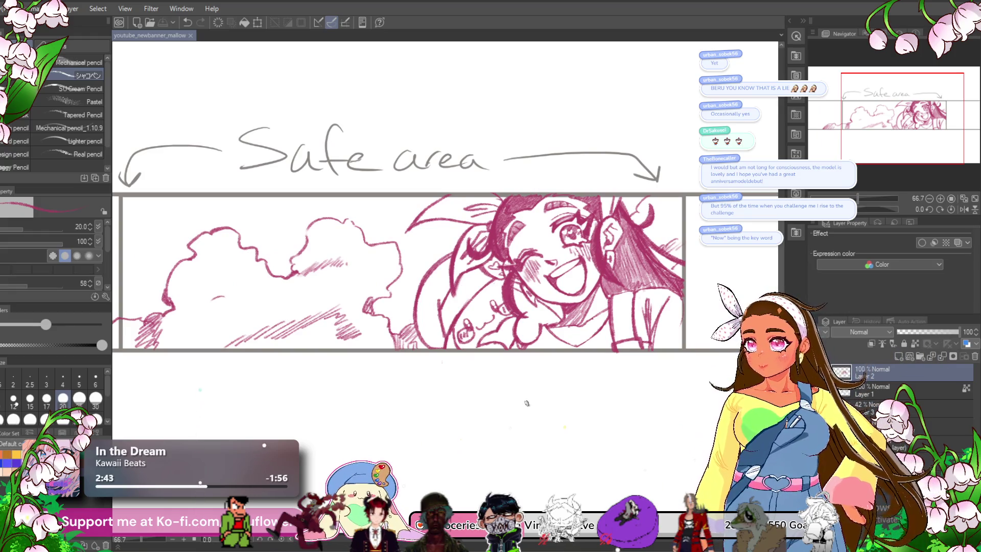
drag(511, 455, 525, 464)
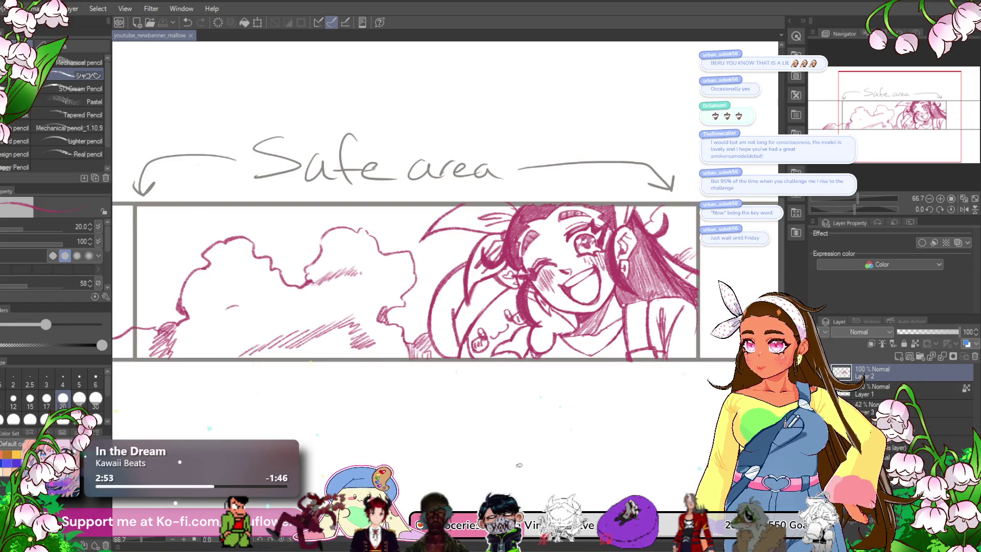
mouse_move(519, 465)
mouse_down()
mouse_move(515, 435)
mouse_move(550, 457)
mouse_up()
click(930, 332)
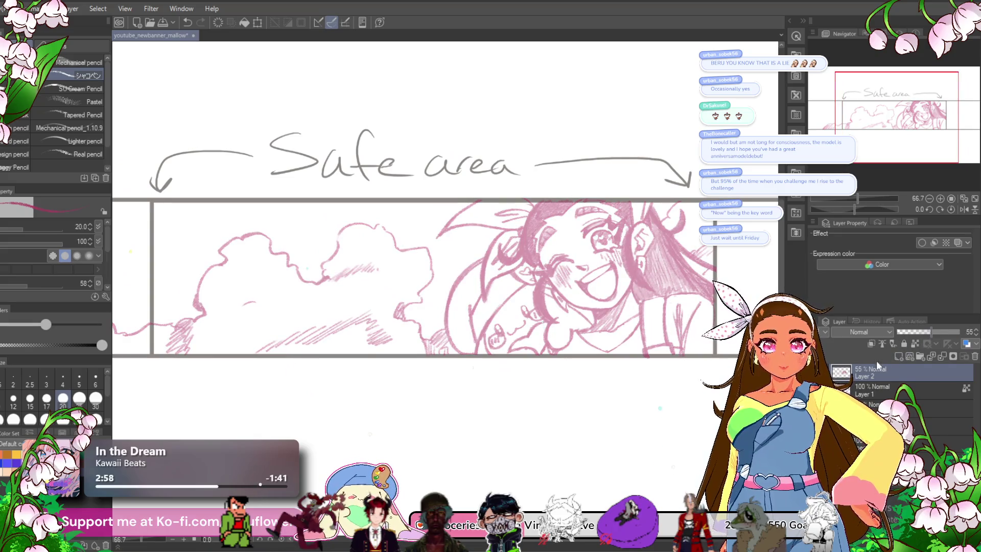
- Add a new raster layer above the sketch named 'ink' and switch to the pen
click(899, 357)
double_click(886, 375)
text(ink)
key(Return)
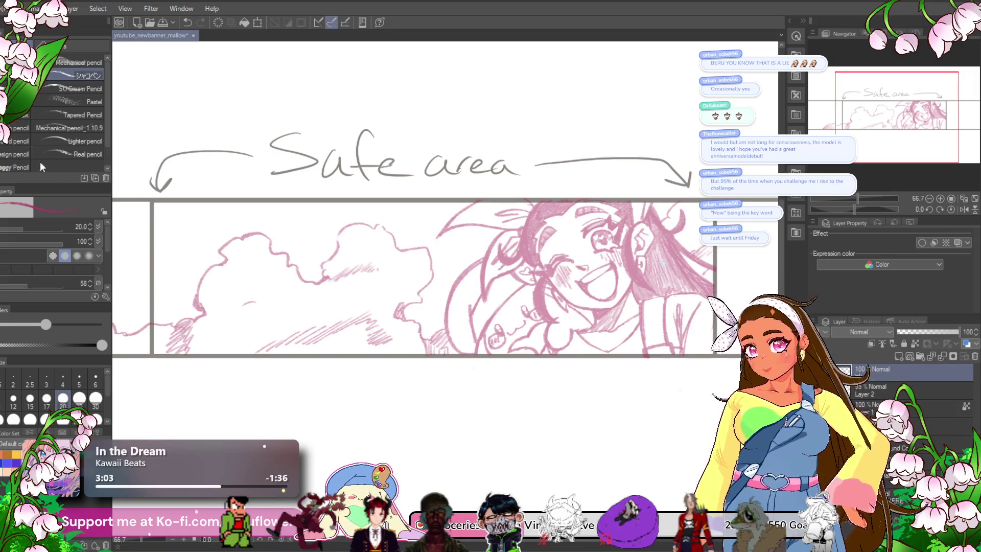
key(p)
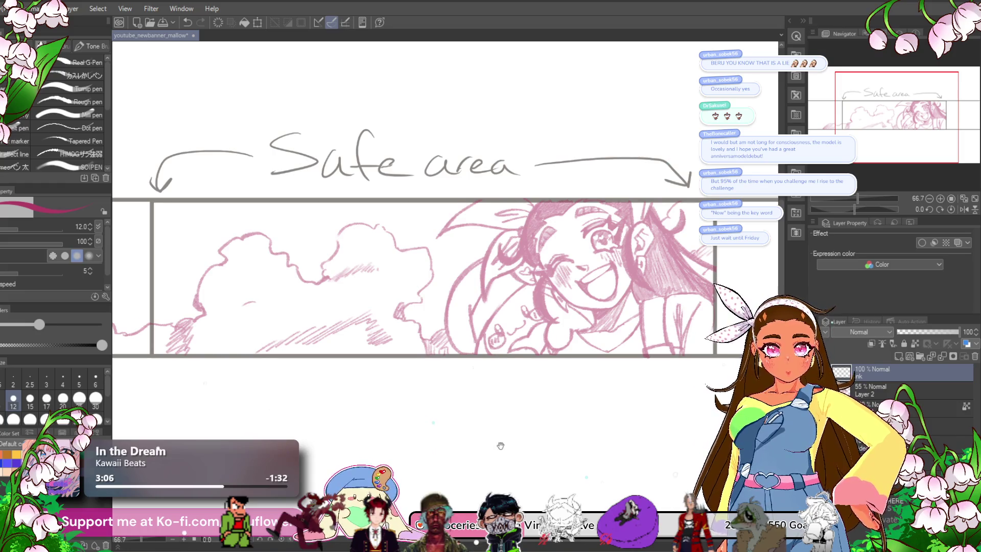
drag(408, 255, 351, 224)
- With a size-17 inking pen, trace the mouth's upper line, tips and lower curve
click(73, 77)
scroll(526, 235, up, 10)
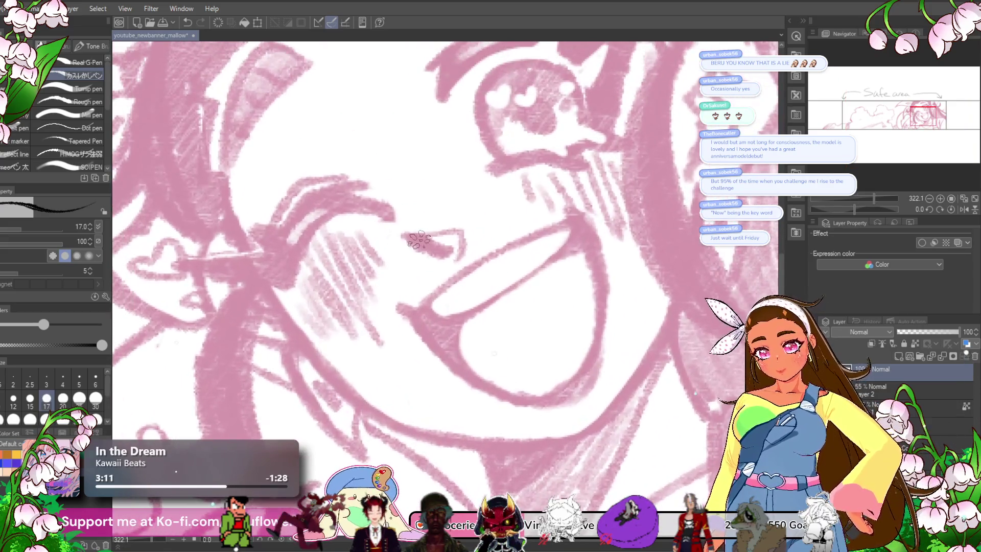
mouse_move(419, 239)
mouse_down()
mouse_move(449, 250)
mouse_move(430, 244)
mouse_move(470, 231)
mouse_move(459, 258)
mouse_move(462, 203)
mouse_up()
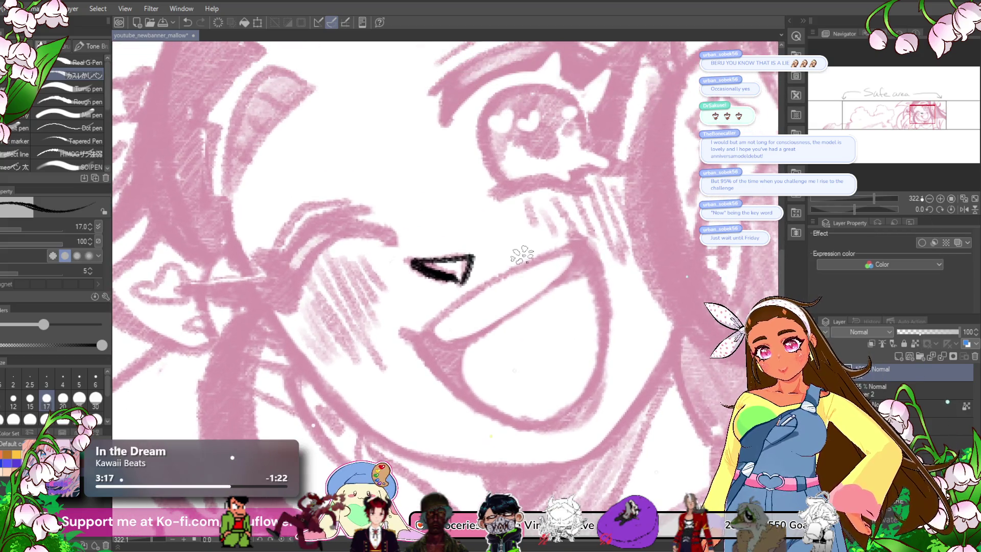
drag(488, 318, 519, 287)
mouse_move(420, 303)
mouse_down()
mouse_move(439, 306)
mouse_move(521, 242)
mouse_move(583, 214)
mouse_up()
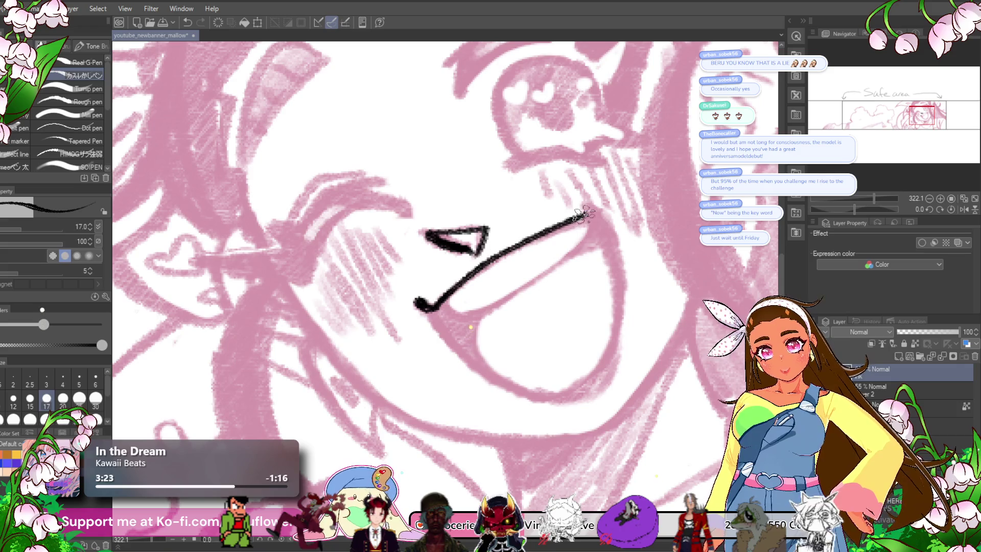
drag(645, 241, 535, 281)
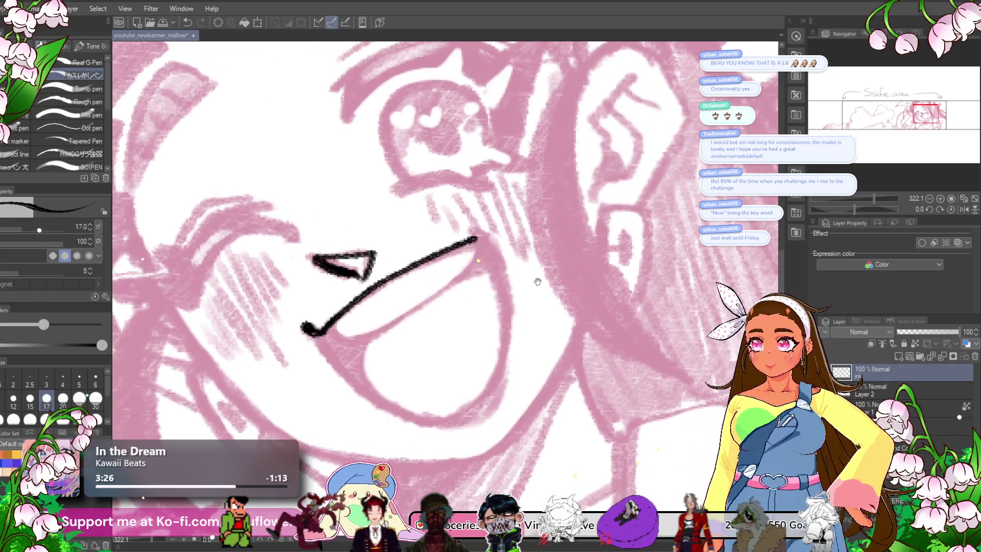
mouse_move(469, 244)
mouse_down()
mouse_move(484, 229)
mouse_move(538, 223)
mouse_up()
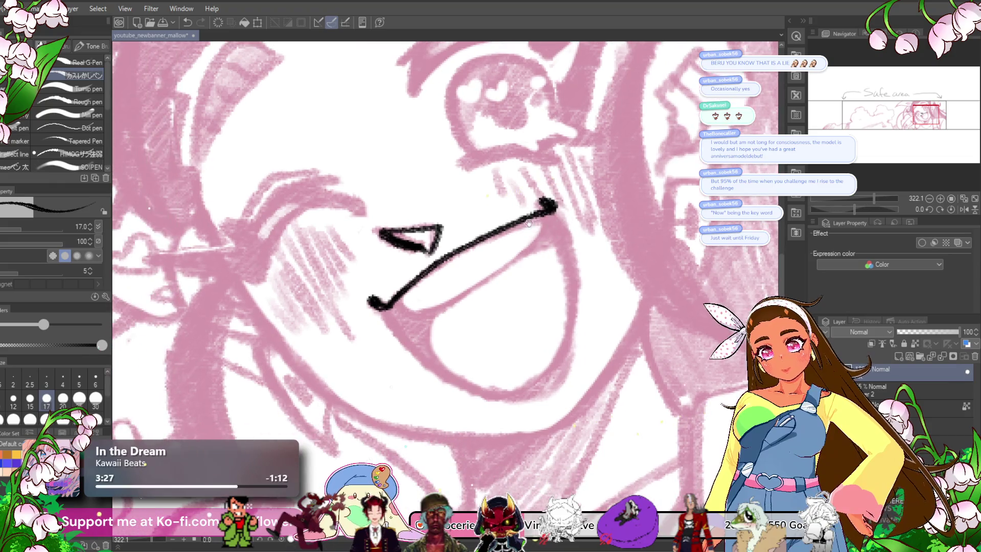
mouse_move(393, 309)
mouse_down()
mouse_move(493, 274)
mouse_move(541, 240)
mouse_move(568, 193)
mouse_up()
drag(612, 225, 609, 225)
drag(384, 280, 473, 360)
drag(423, 324, 506, 373)
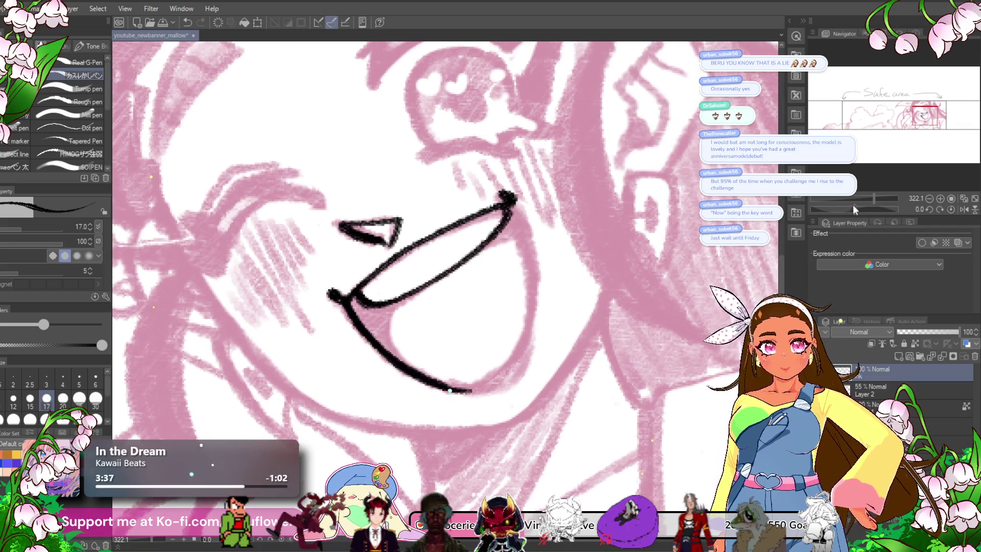
- On a rotated canvas, redraw the lower mouth arc, ink the tongue line and fill the corner black
drag(853, 204, 814, 209)
mouse_move(358, 347)
mouse_down()
mouse_move(442, 378)
mouse_move(445, 296)
mouse_move(477, 224)
mouse_move(534, 205)
mouse_up()
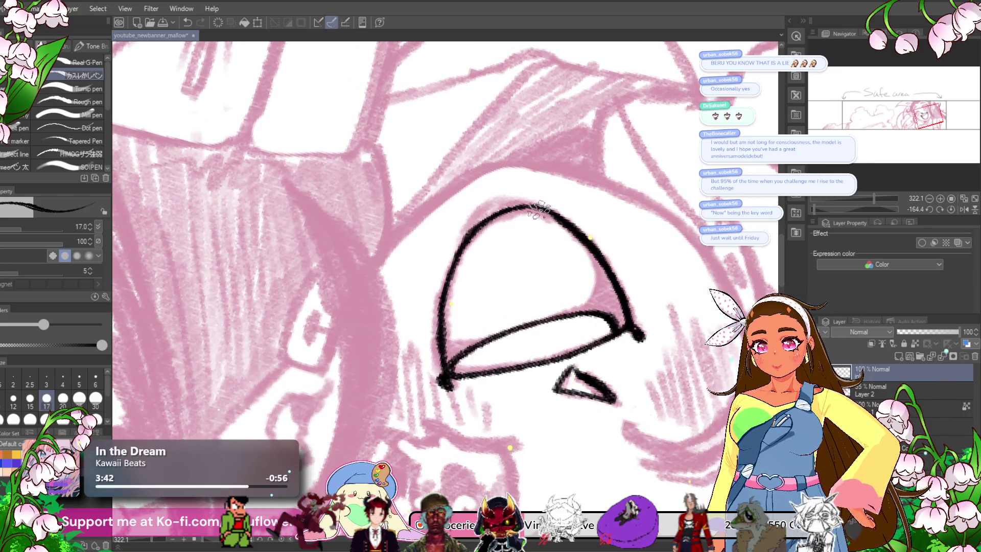
mouse_move(460, 245)
mouse_down()
mouse_move(440, 381)
mouse_move(438, 327)
mouse_up()
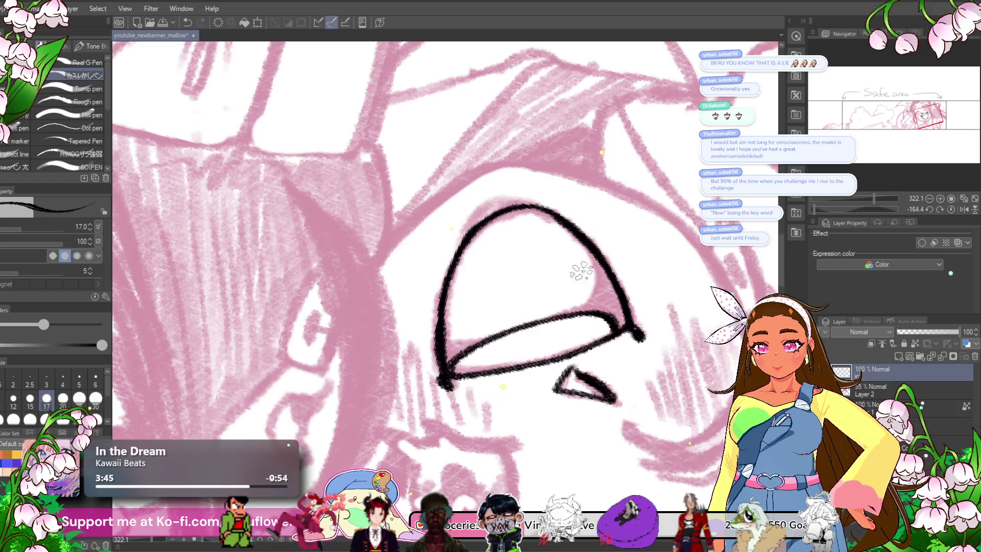
click(951, 209)
drag(636, 244, 700, 263)
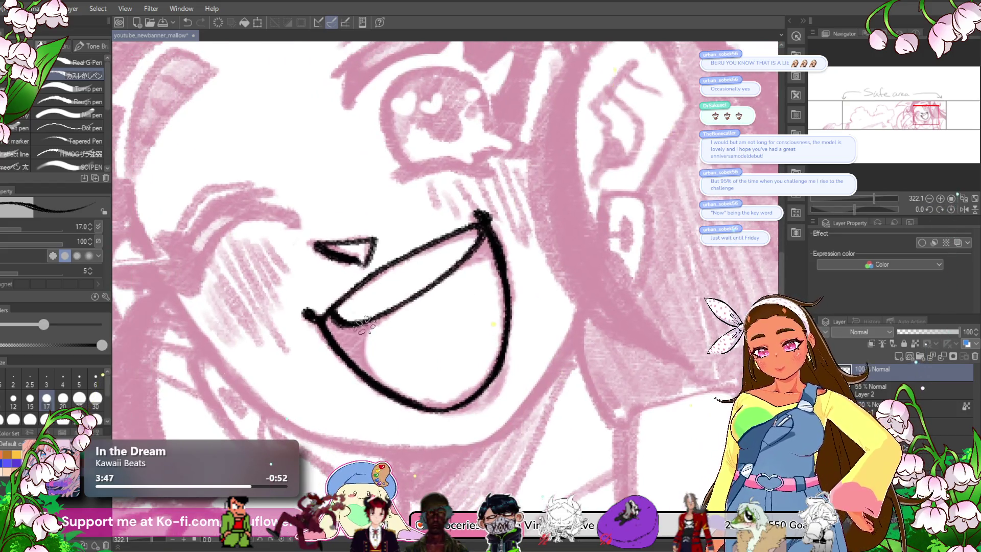
mouse_move(368, 331)
mouse_down()
mouse_move(365, 380)
mouse_move(372, 317)
mouse_move(416, 296)
mouse_up()
drag(521, 250, 529, 238)
mouse_move(364, 318)
mouse_down()
mouse_move(382, 312)
mouse_move(393, 321)
mouse_up()
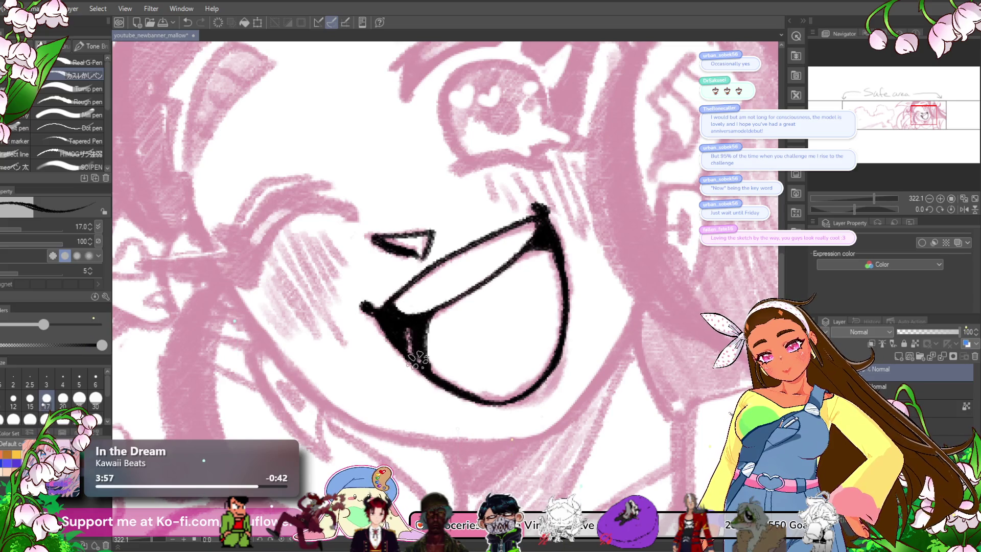
scroll(414, 360, down, 5)
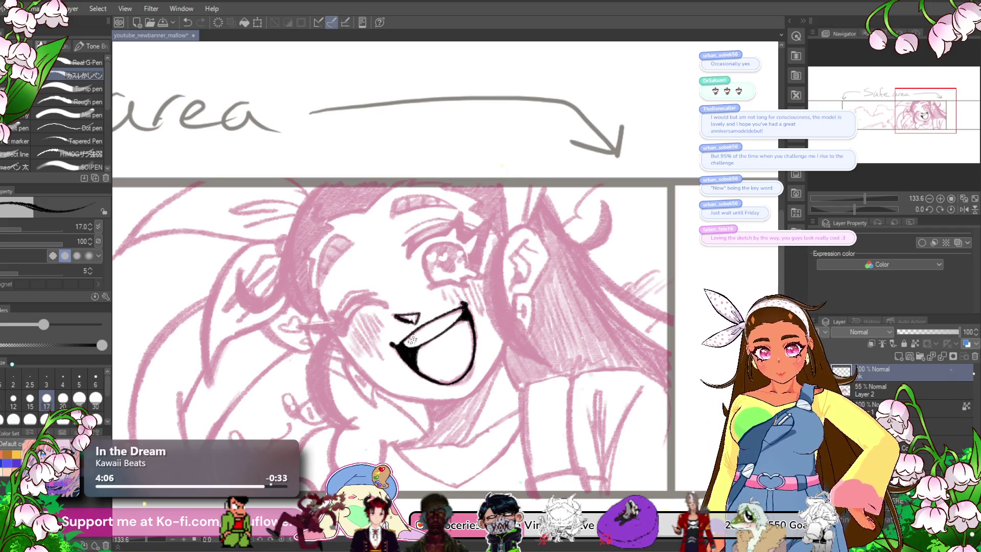
- Ink the cheek line and the face outline down the left cheek
scroll(479, 291, up, 5)
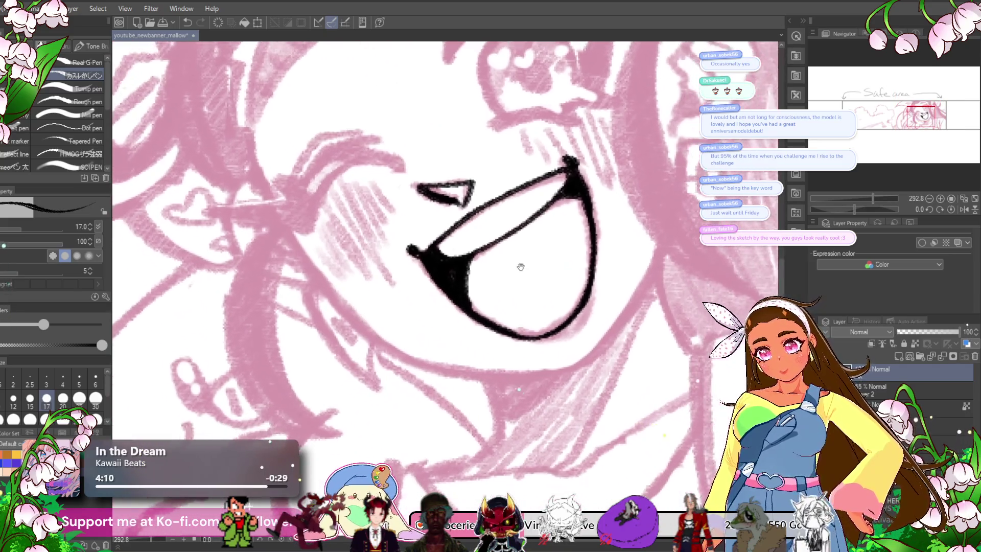
drag(520, 266, 507, 257)
mouse_move(271, 221)
mouse_down()
mouse_move(332, 318)
mouse_move(411, 357)
mouse_up()
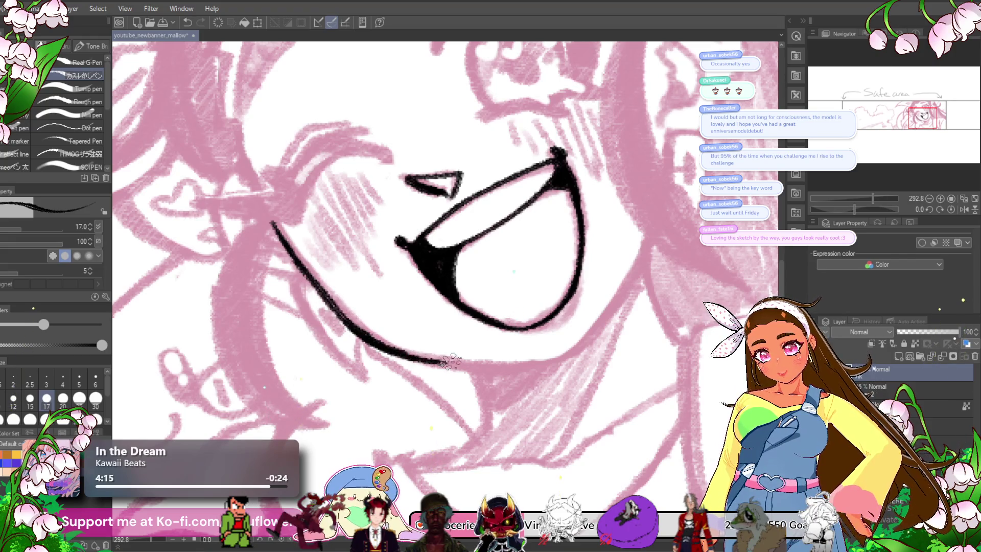
drag(559, 299, 521, 319)
drag(851, 209, 874, 209)
drag(378, 244, 376, 350)
drag(373, 276, 383, 402)
drag(374, 313, 386, 414)
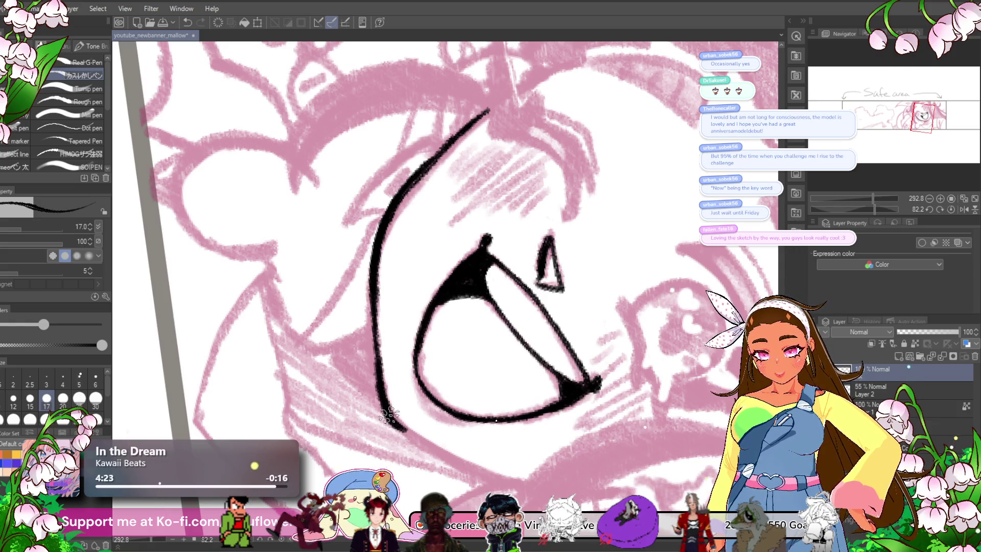
- Ink the jaw line toward the chin, the neck line and a short stroke under the chin
drag(875, 209, 856, 209)
drag(562, 261, 500, 331)
mouse_move(531, 302)
mouse_down()
mouse_move(485, 345)
mouse_move(588, 296)
mouse_up()
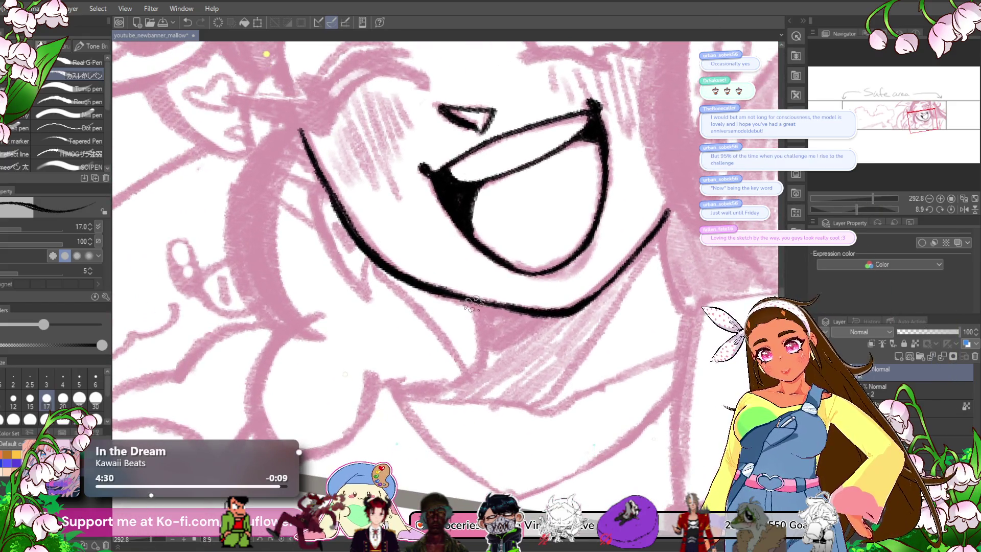
mouse_move(477, 302)
mouse_down()
mouse_move(457, 375)
mouse_move(485, 311)
mouse_move(430, 333)
mouse_up()
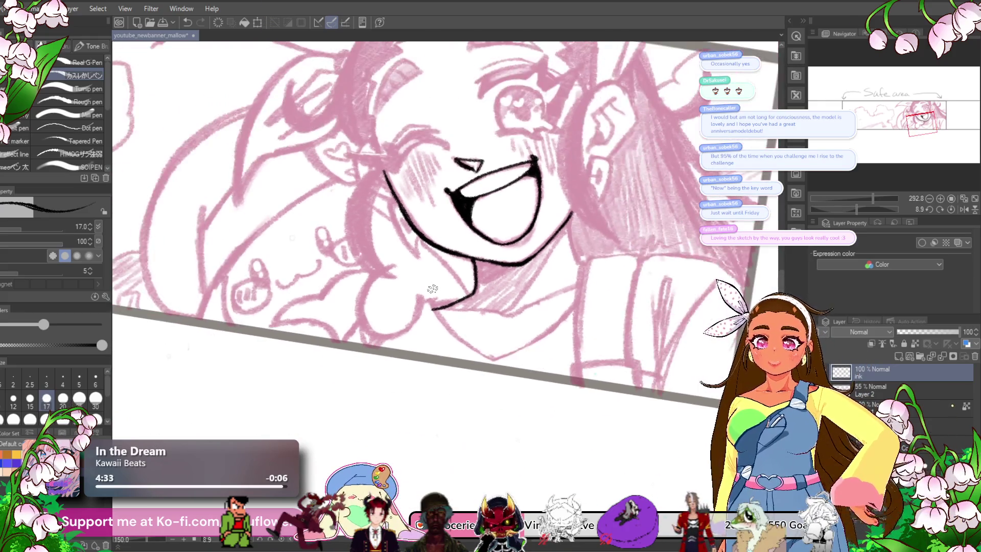
scroll(433, 289, down, 2)
drag(647, 201, 545, 237)
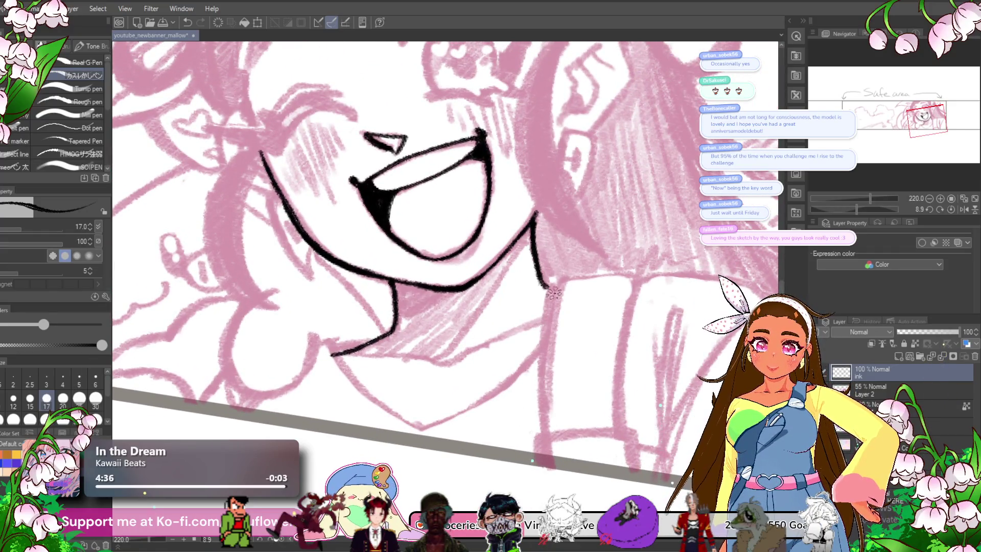
drag(551, 290, 592, 218)
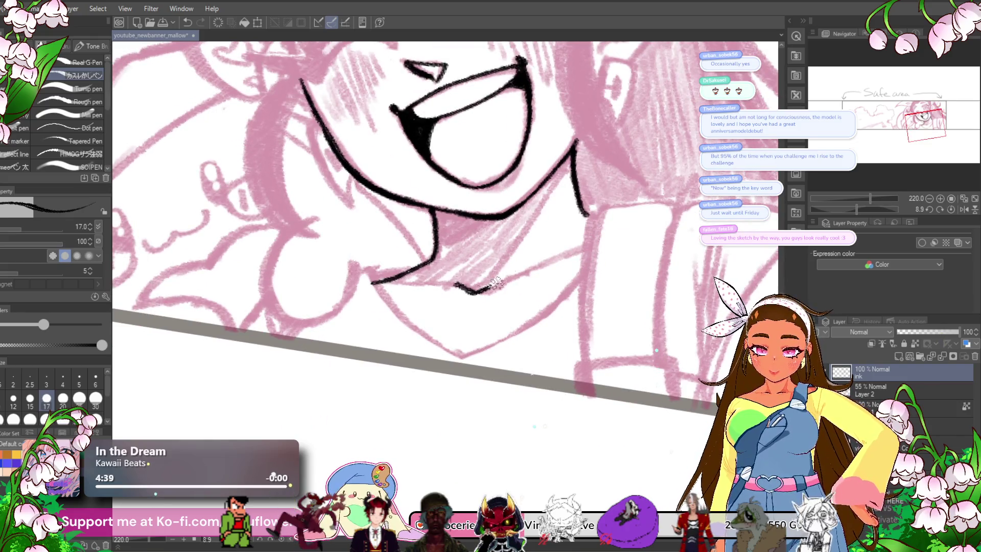
drag(486, 289, 492, 285)
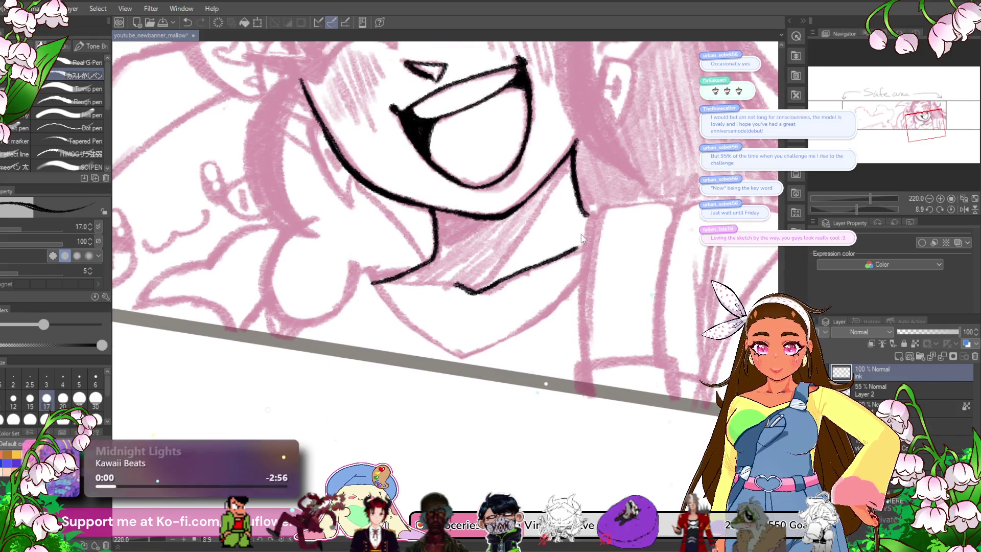
- Replace the stroke under the chin with a collar line extending to the right
key(ctrl+z)
drag(554, 253, 554, 285)
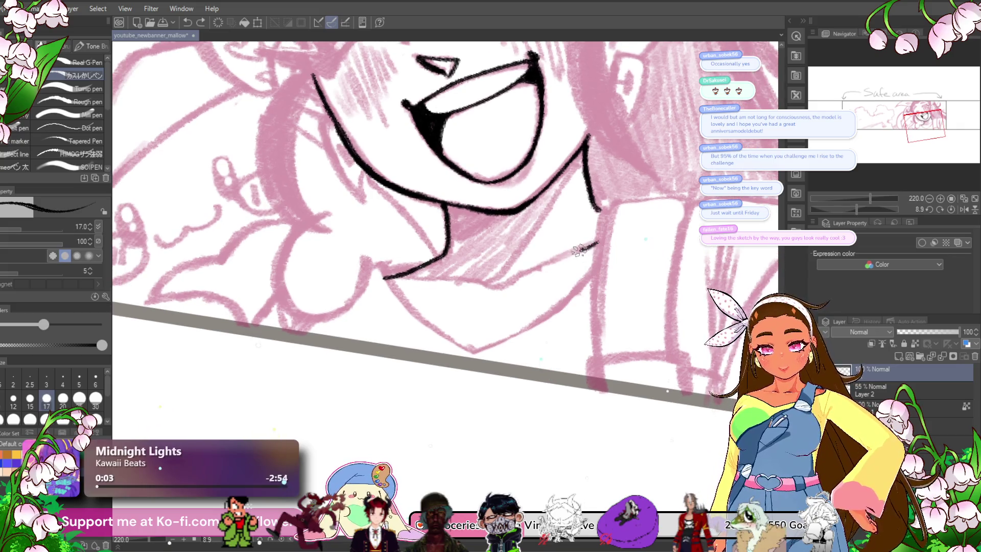
drag(584, 249, 508, 272)
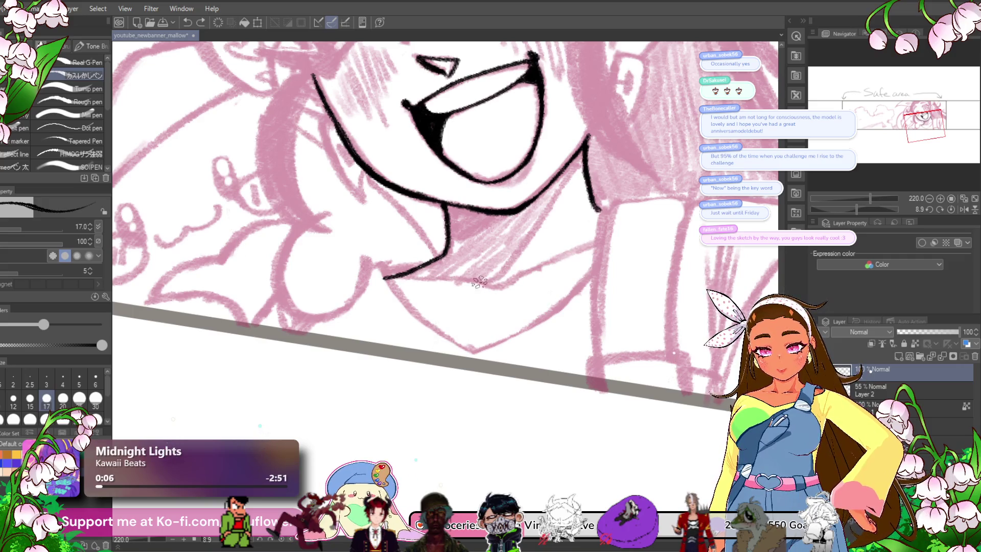
drag(534, 264, 560, 256)
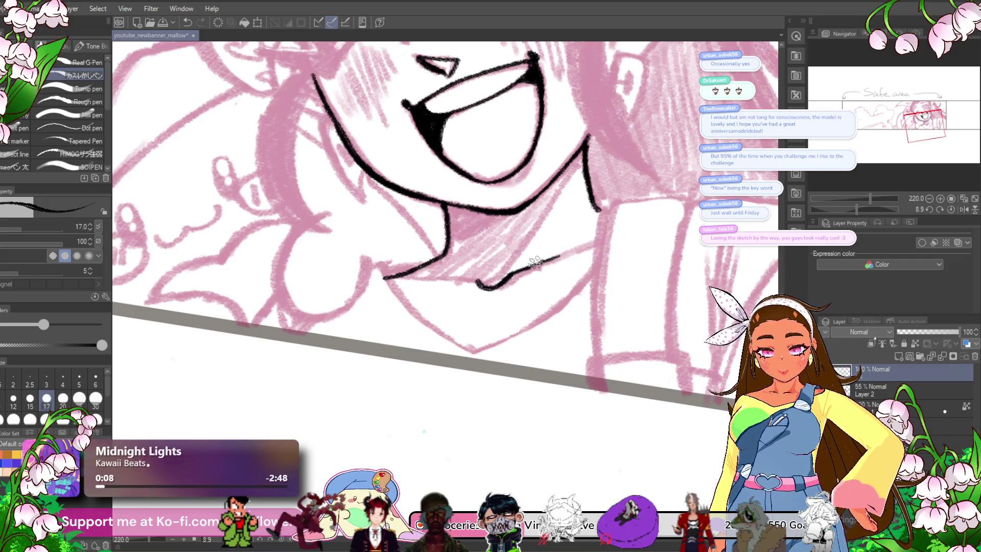
drag(866, 208, 843, 203)
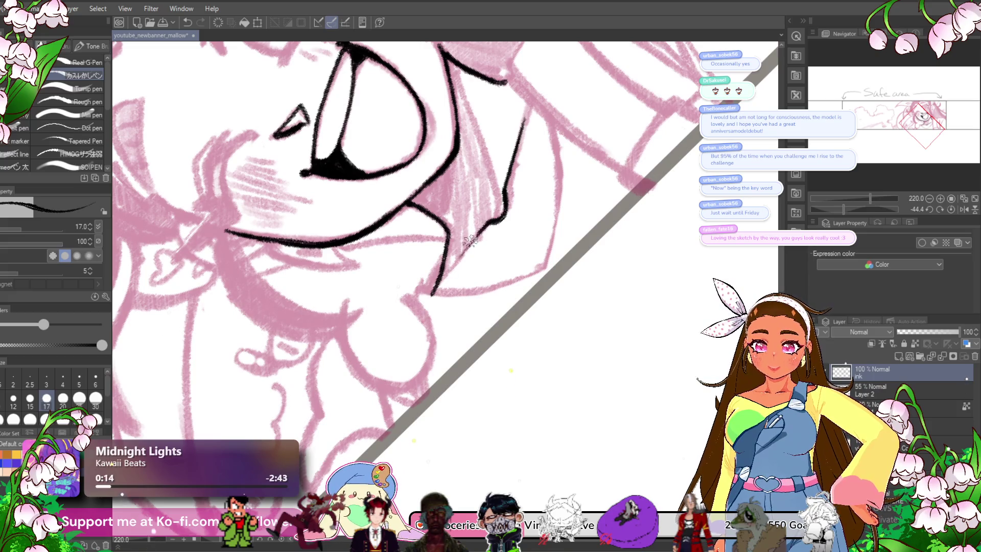
scroll(412, 308, down, 3)
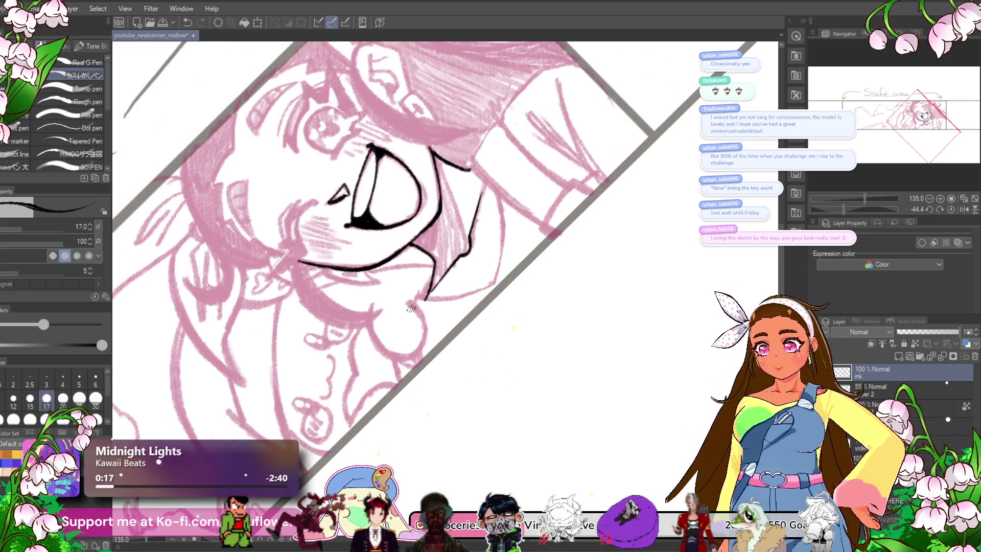
click(951, 210)
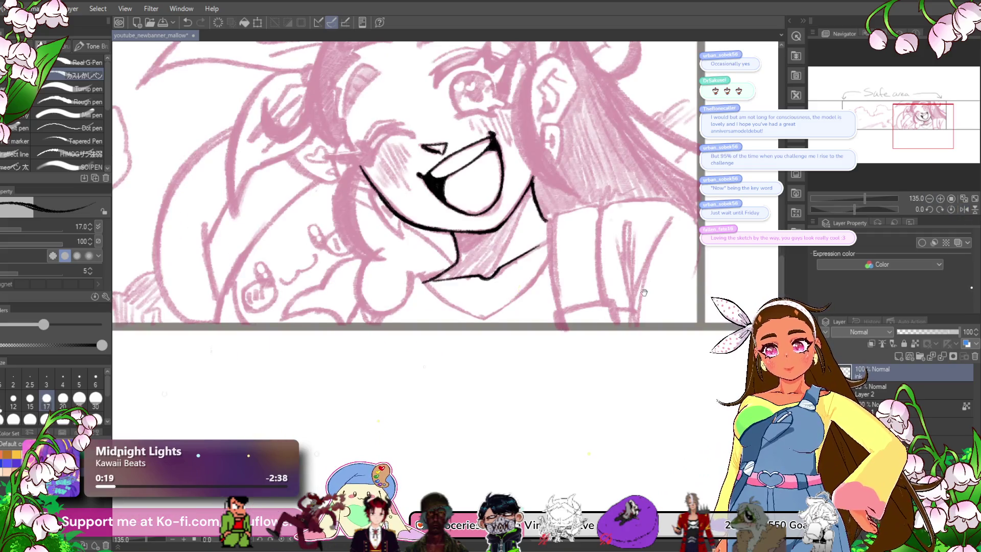
- Ink the sleeve's long edge, the line up from its corner and its inner edge
scroll(517, 271, up, 4)
drag(475, 199, 484, 307)
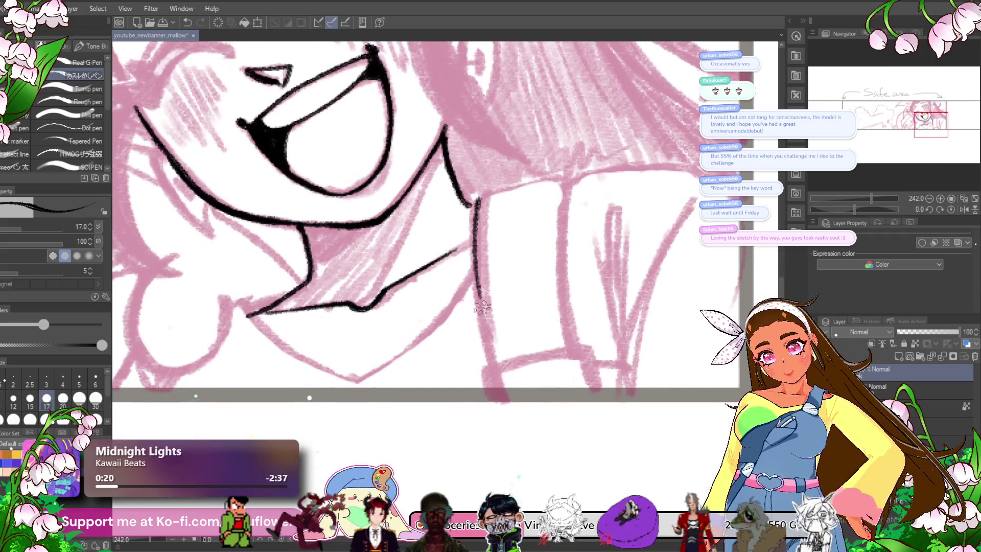
drag(476, 202, 493, 364)
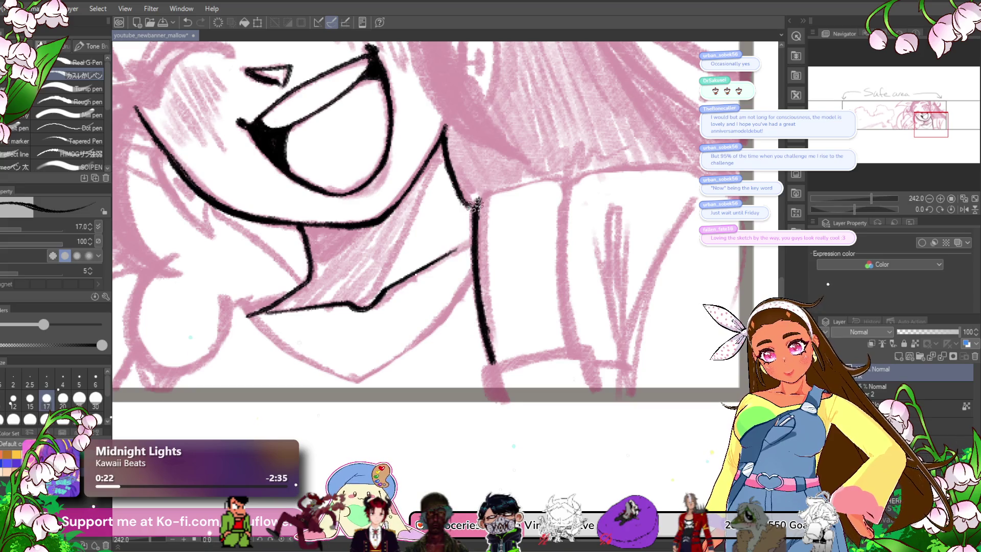
drag(472, 207, 482, 194)
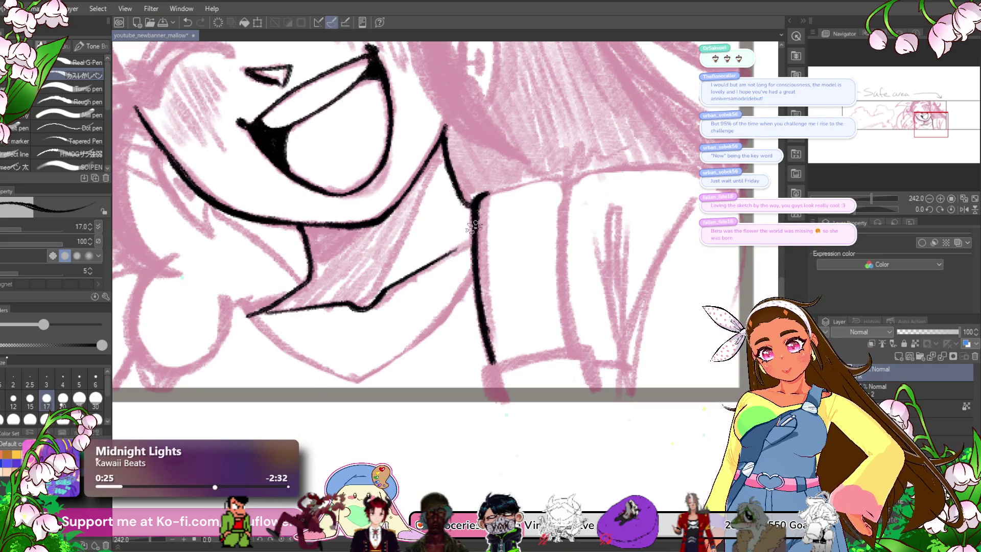
mouse_move(504, 309)
mouse_down()
mouse_move(513, 351)
mouse_move(493, 350)
mouse_up()
drag(851, 214, 847, 215)
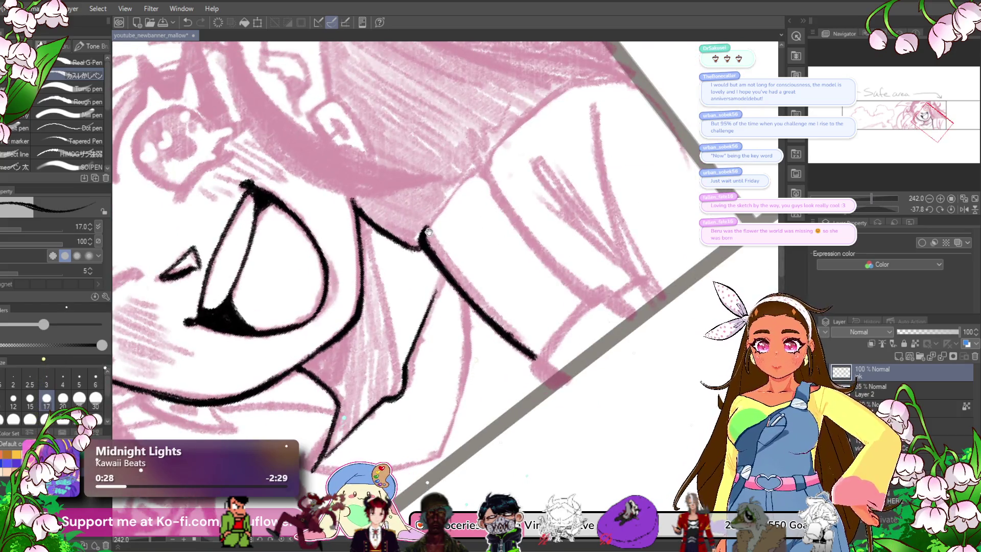
scroll(431, 234, up, 5)
drag(396, 278, 488, 166)
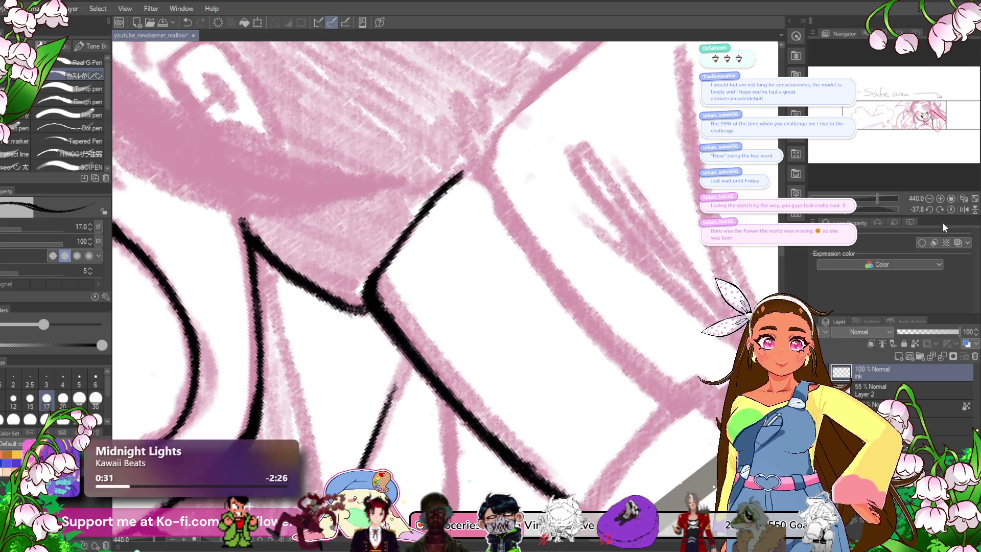
click(950, 209)
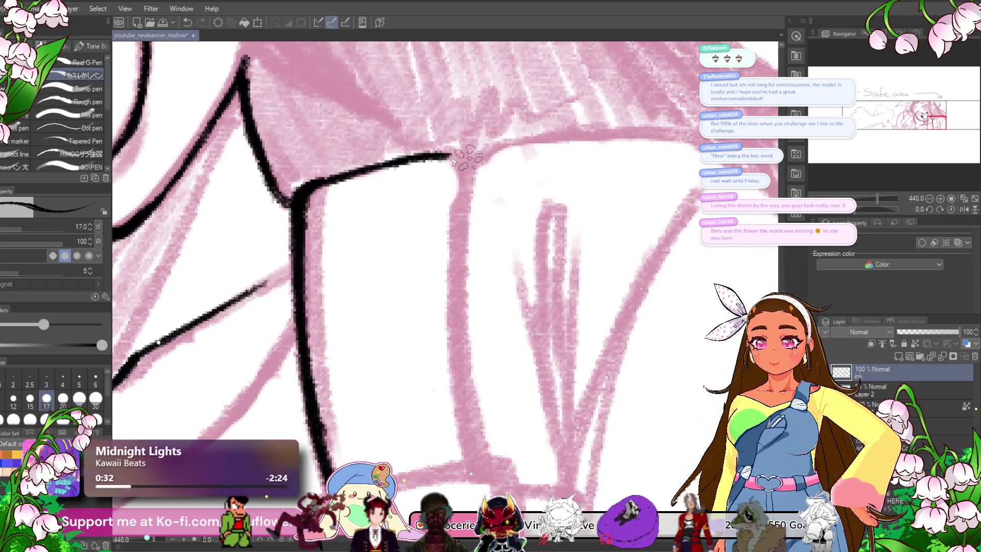
mouse_move(456, 153)
mouse_down()
mouse_move(464, 115)
mouse_move(449, 307)
mouse_up()
mouse_move(451, 208)
mouse_down()
mouse_move(460, 394)
mouse_move(473, 414)
mouse_up()
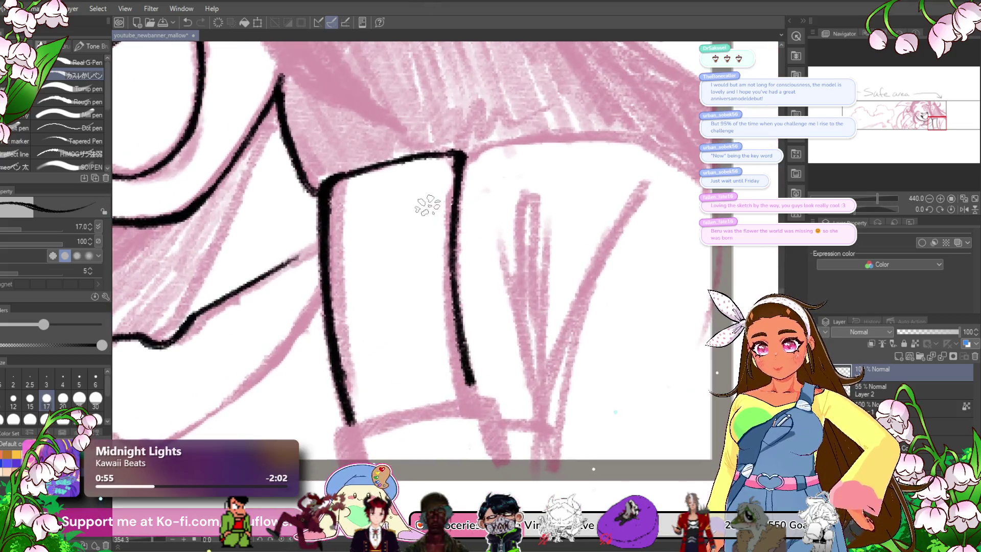
- Ink a smooth bottom edge for the sleeve cuff and its lower-left corner
scroll(425, 207, down, 2)
drag(756, 194, 697, 190)
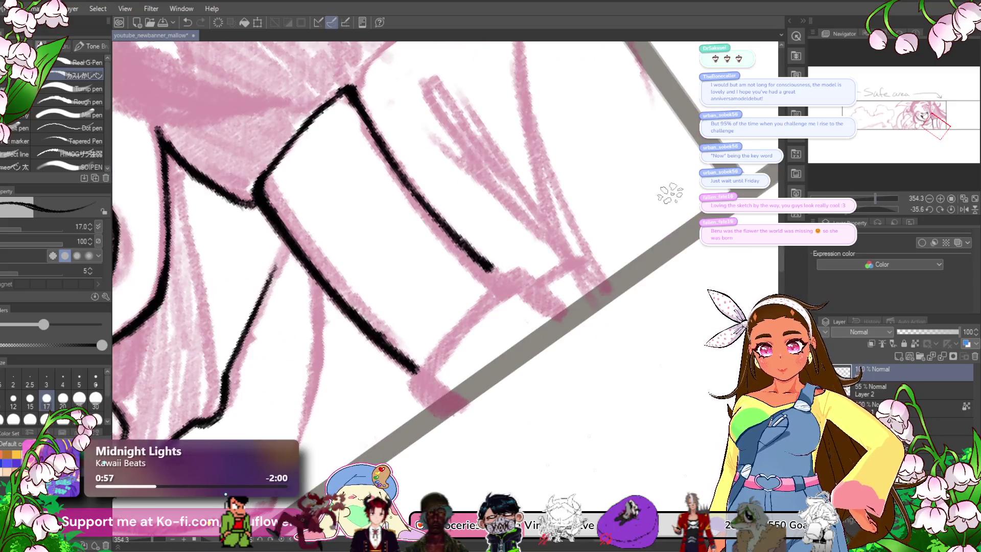
drag(413, 375, 502, 277)
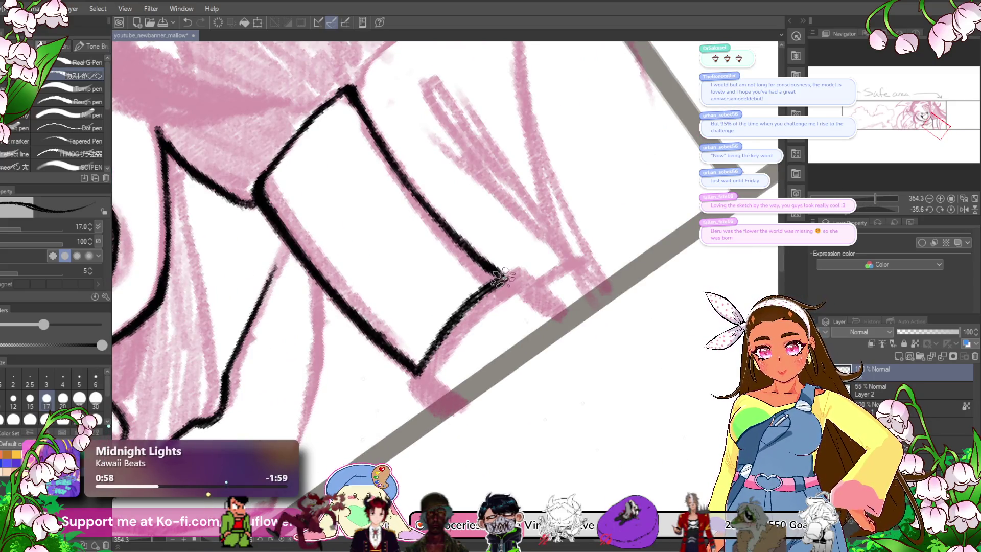
key(ctrl+z)
drag(414, 379, 510, 272)
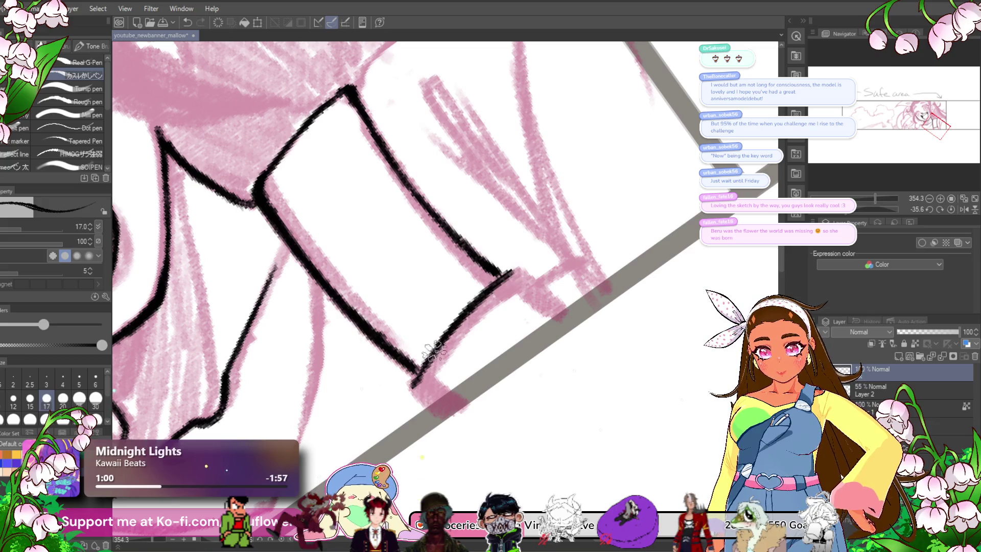
key(ctrl+at)
mouse_move(546, 294)
mouse_down()
mouse_move(485, 340)
mouse_move(493, 373)
mouse_up()
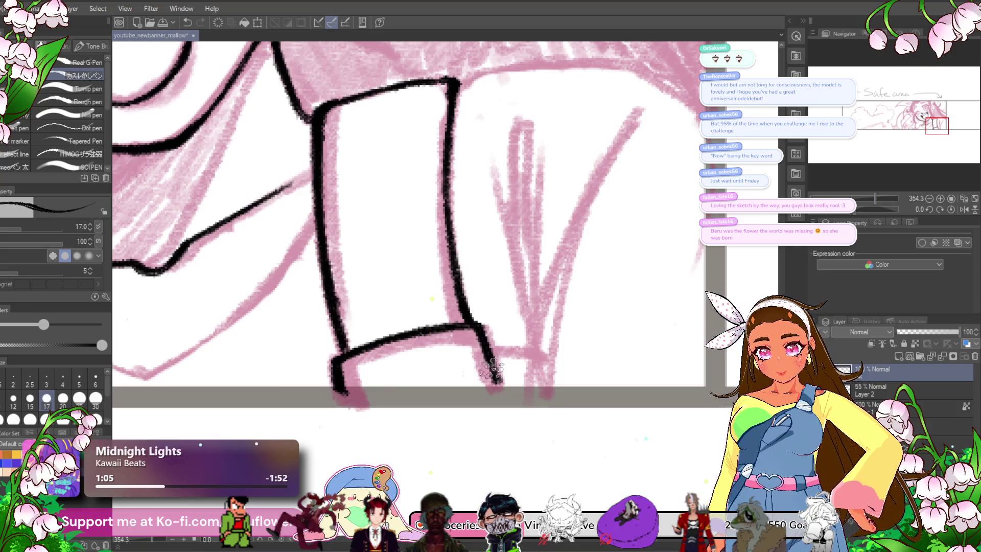
mouse_move(585, 342)
mouse_down()
mouse_move(570, 335)
mouse_move(549, 345)
mouse_move(613, 285)
mouse_up()
scroll(562, 342, down, 3)
scroll(544, 350, up, 2)
drag(479, 306, 456, 317)
- Ink the cuff's left edge and the jaw line down to the chin and its corner
mouse_move(670, 255)
mouse_down()
mouse_move(606, 277)
mouse_move(546, 281)
mouse_up()
drag(540, 231, 555, 222)
mouse_move(552, 263)
mouse_down()
mouse_move(485, 338)
mouse_move(413, 393)
mouse_up()
mouse_move(286, 316)
mouse_down()
mouse_move(403, 390)
mouse_move(539, 340)
mouse_up()
drag(416, 276, 460, 256)
scroll(452, 261, down, 1)
scroll(452, 260, down, 5)
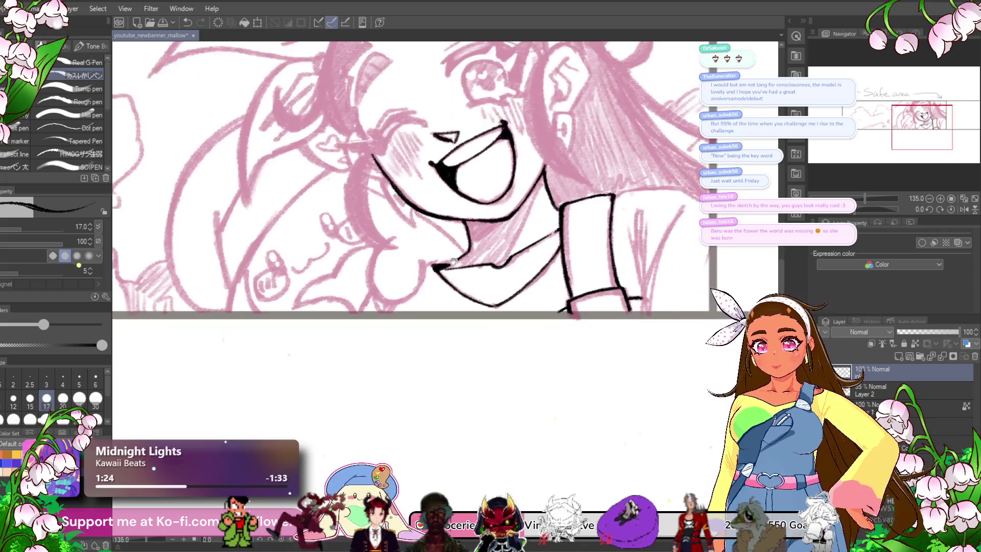
- Ink the shoulder line rising from the jaw and the sleeve edge below it
drag(680, 344, 542, 362)
mouse_move(874, 212)
mouse_down()
mouse_move(856, 207)
mouse_move(843, 217)
mouse_up()
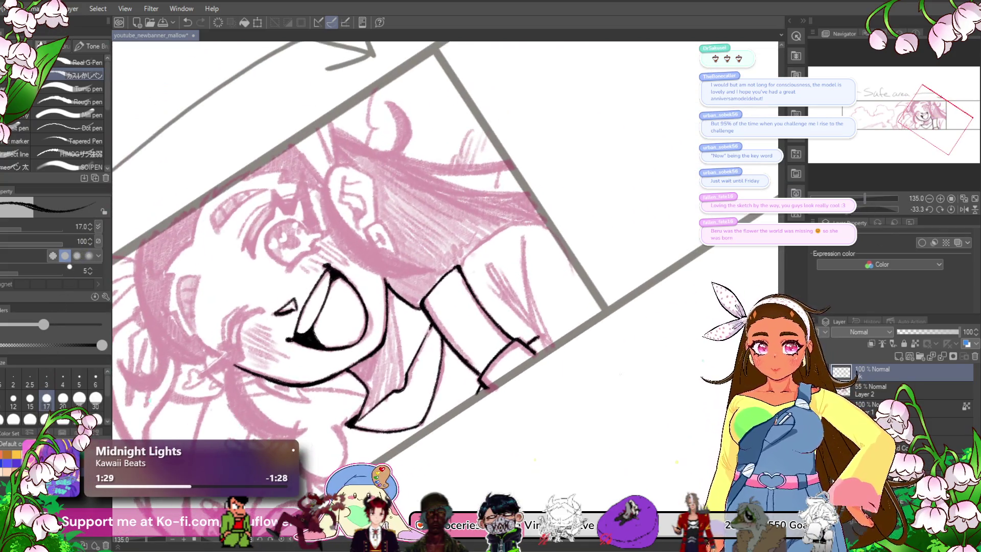
scroll(462, 258, up, 3)
drag(463, 278, 507, 227)
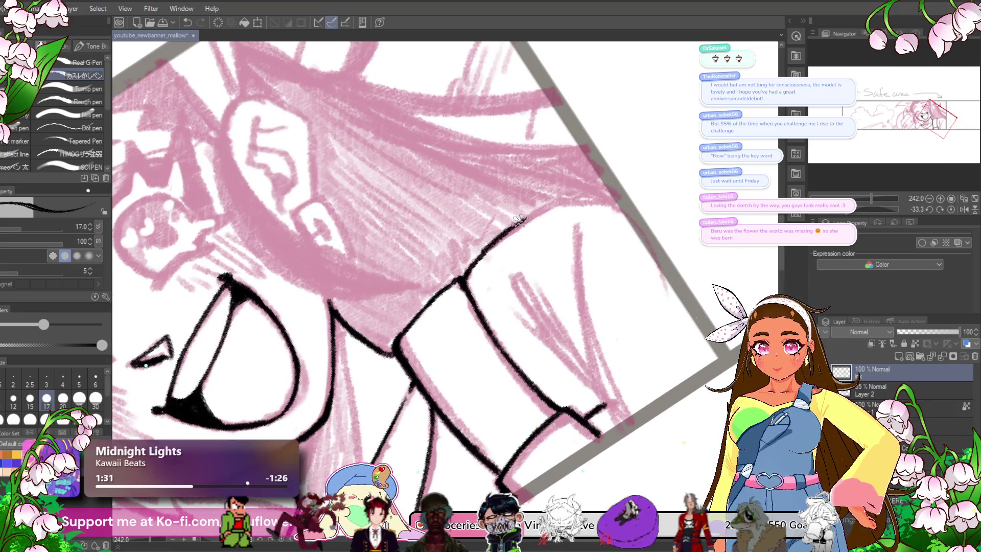
key(ctrl+shift+r)
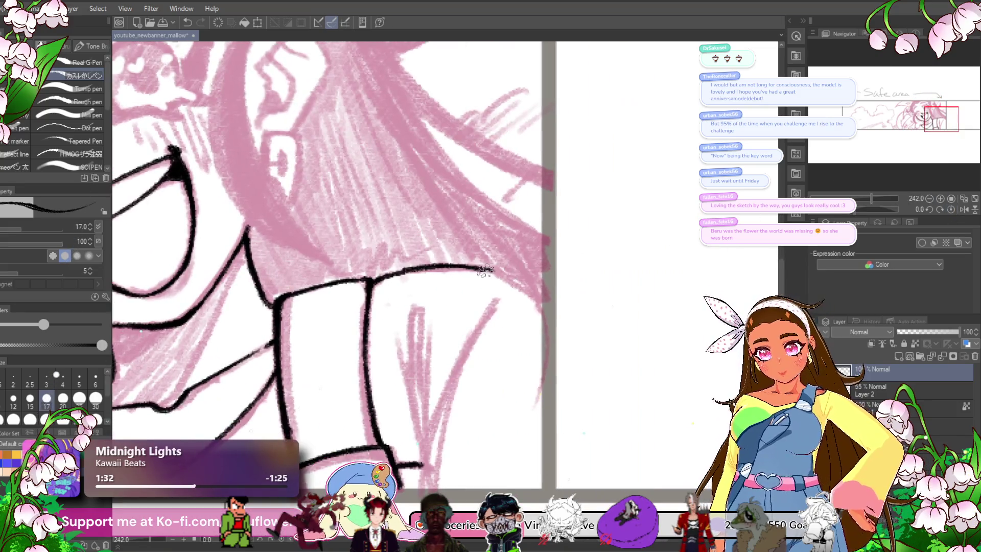
mouse_move(544, 310)
mouse_down()
mouse_move(541, 217)
mouse_move(475, 225)
mouse_move(419, 370)
mouse_up()
mouse_move(425, 334)
mouse_down()
mouse_move(417, 385)
mouse_move(414, 224)
mouse_up()
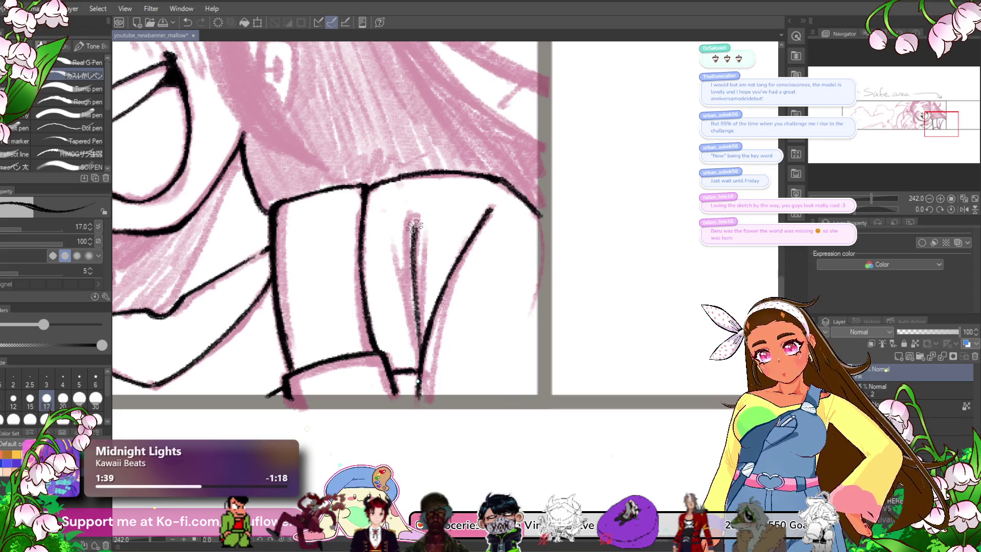
- Ink a narrow fold loop inside the sleeve and the curved outline beside the cheek
key(ctrl+z)
drag(420, 357, 420, 211)
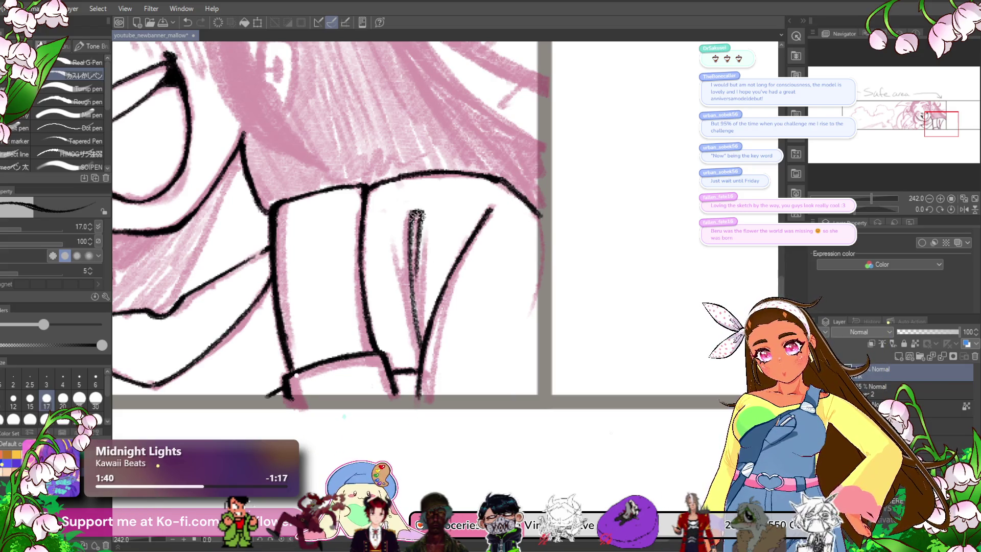
drag(424, 349, 423, 212)
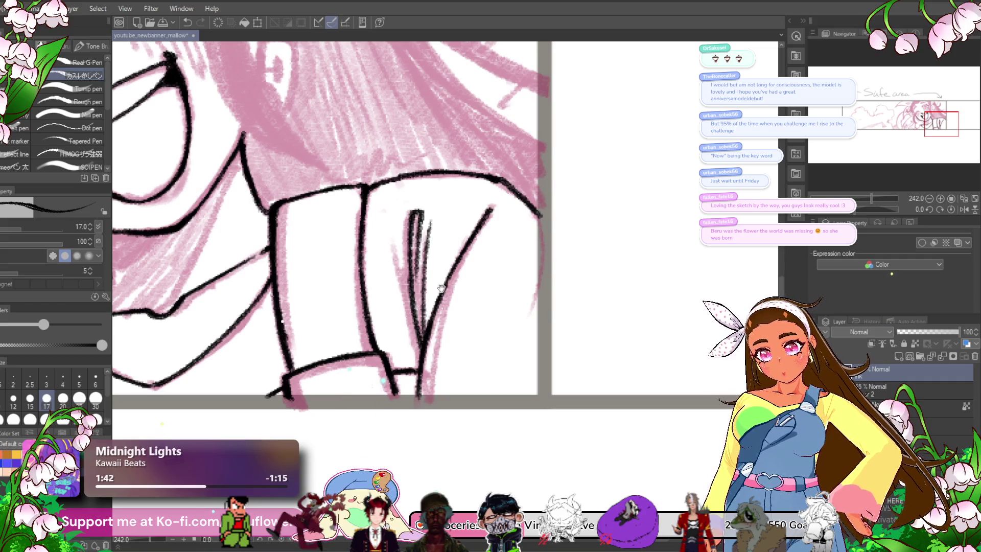
drag(431, 274, 539, 236)
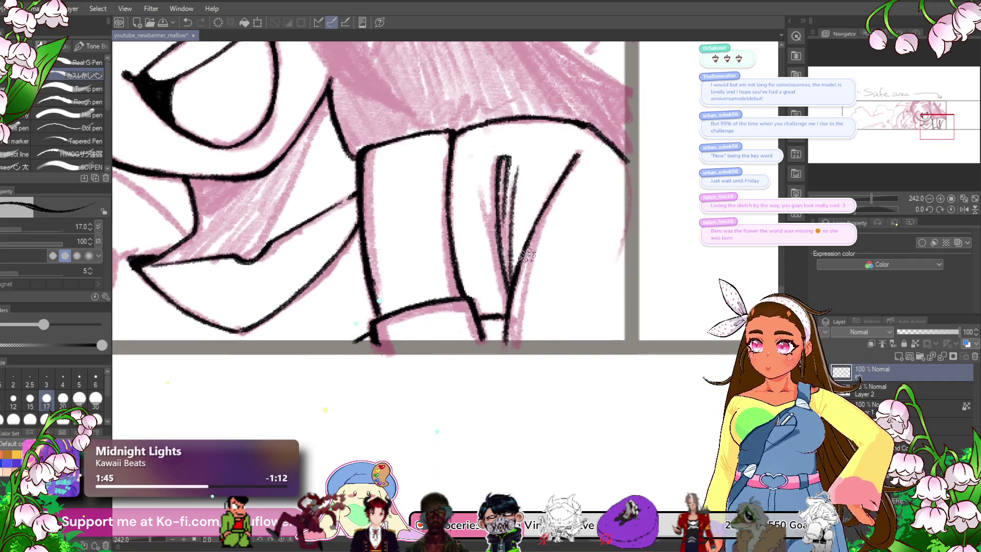
scroll(486, 413, left, 2)
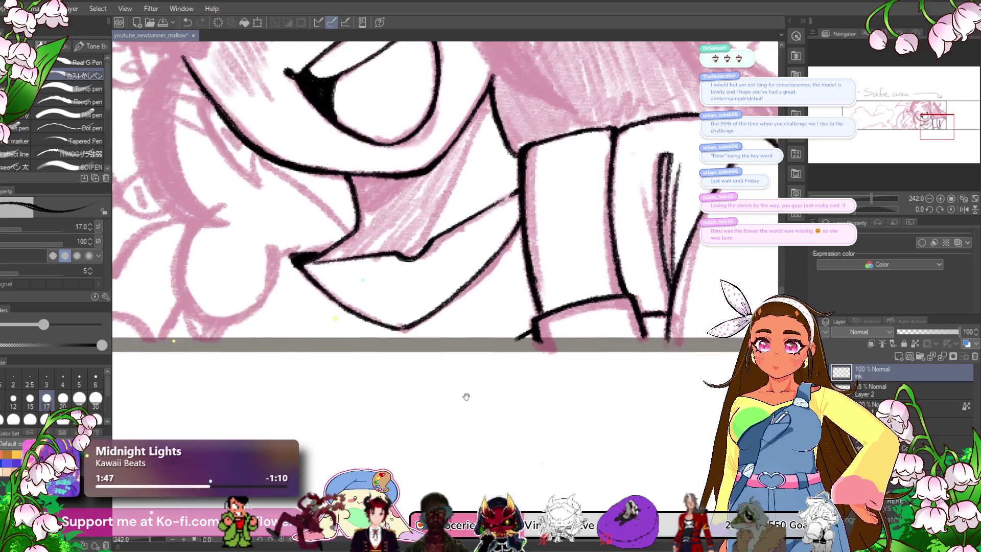
scroll(335, 385, left, 1)
scroll(378, 394, up, 2)
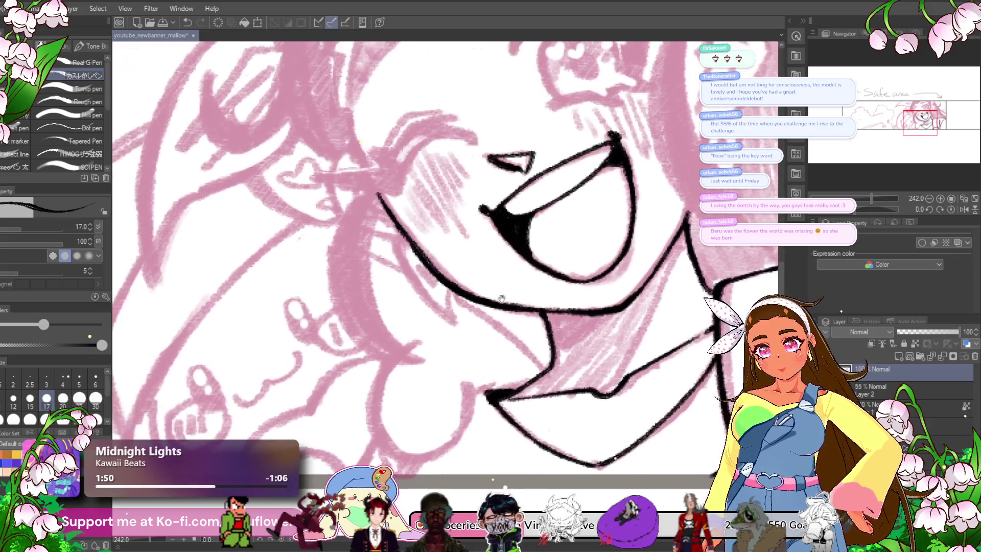
scroll(506, 306, right, 2)
scroll(435, 252, up, 2)
mouse_move(415, 190)
mouse_down()
mouse_move(379, 291)
mouse_move(413, 378)
mouse_move(510, 418)
mouse_up()
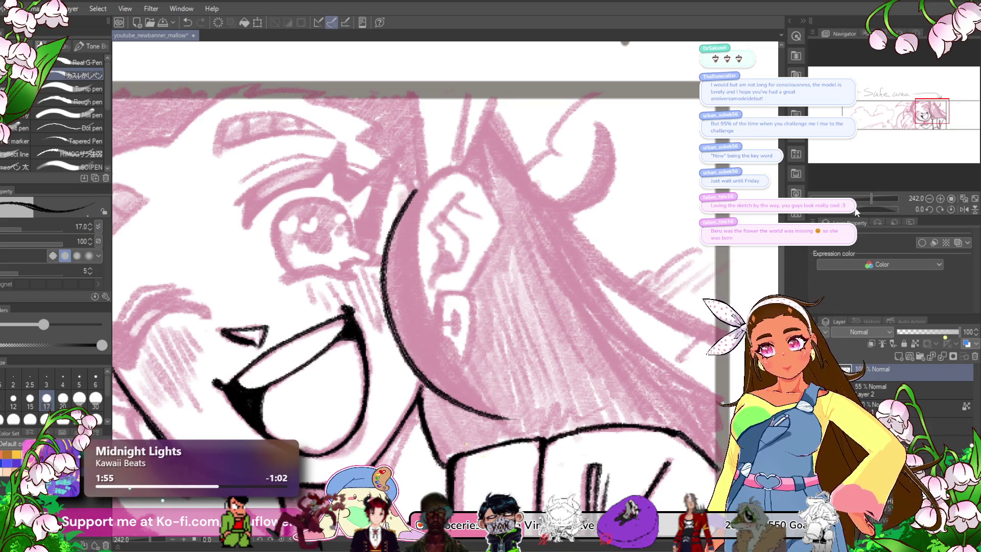
- Tilt the canvas and redraw the curved line along the cheek, including its lower part
drag(856, 210, 865, 209)
key(ctrl+z)
mouse_move(477, 190)
mouse_down()
mouse_move(380, 276)
mouse_move(376, 376)
mouse_move(402, 415)
mouse_up()
key(ctrl+z)
mouse_move(374, 312)
mouse_down()
mouse_move(404, 414)
mouse_move(405, 405)
mouse_up()
- Ink the ear's inner curve, its top and the outer outline running downward
mouse_move(486, 180)
mouse_down()
mouse_move(440, 246)
mouse_move(418, 309)
mouse_up()
mouse_move(462, 209)
mouse_down()
mouse_move(418, 357)
mouse_move(429, 427)
mouse_up()
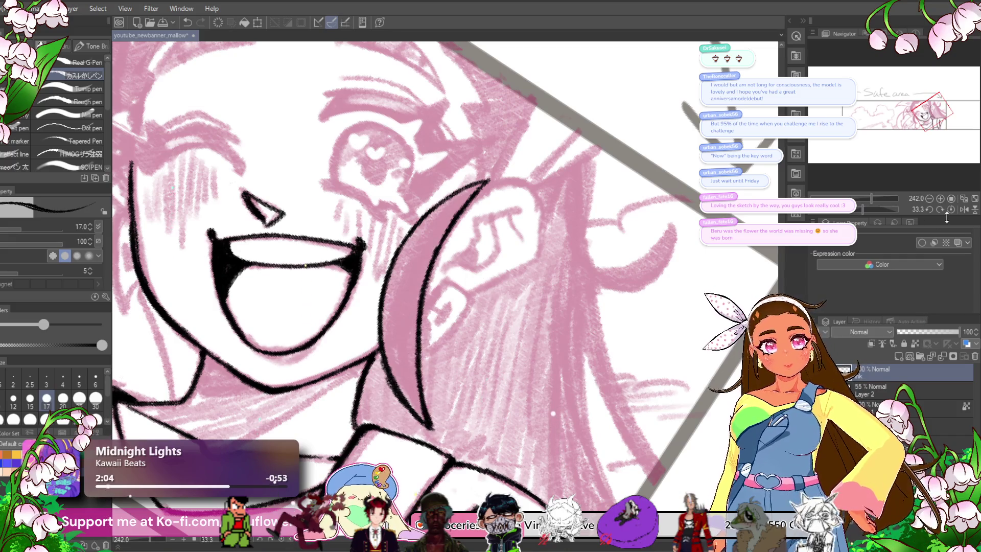
click(951, 210)
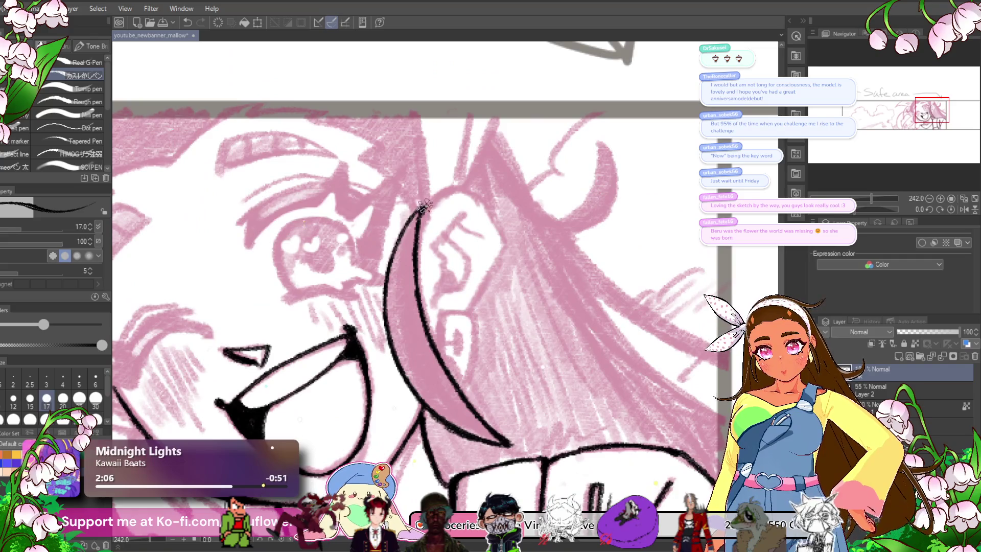
drag(466, 190, 475, 200)
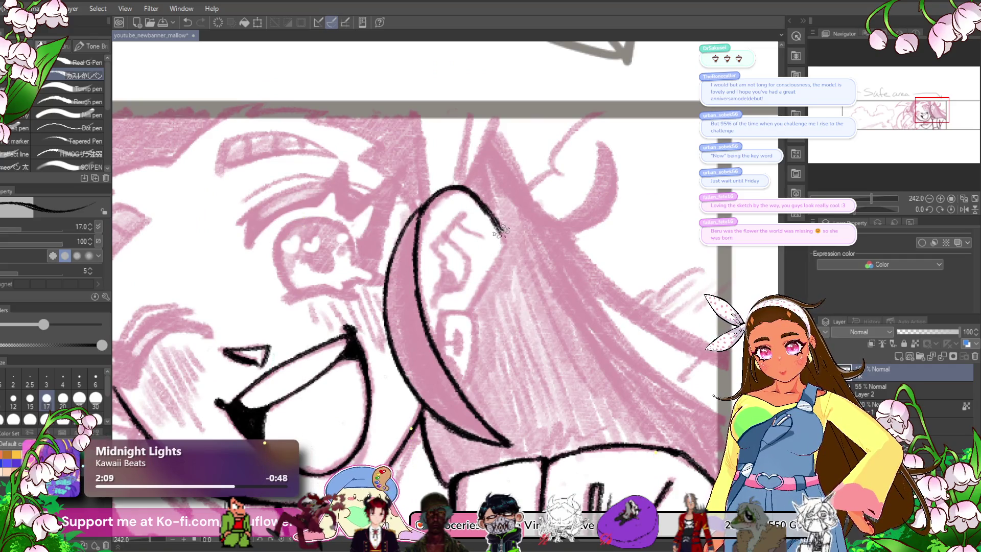
drag(501, 231, 481, 299)
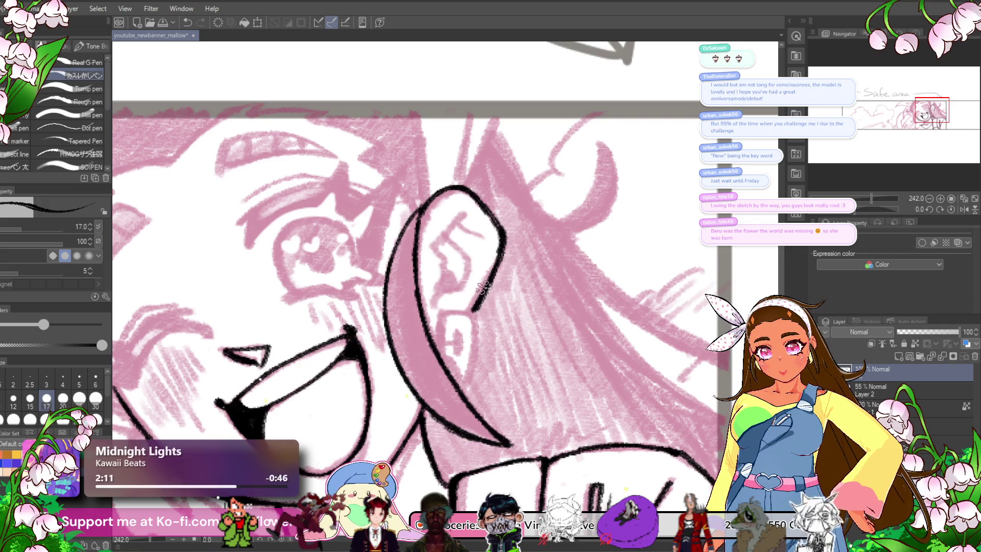
- Undo the two poor inner-ear strokes, including the zigzag one
scroll(483, 289, down, 2)
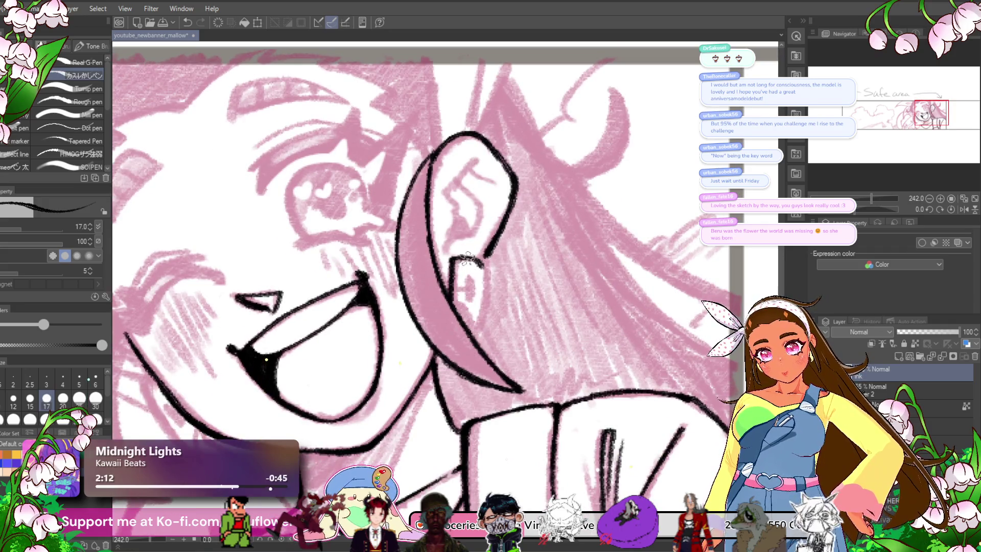
key(ctrl+z)
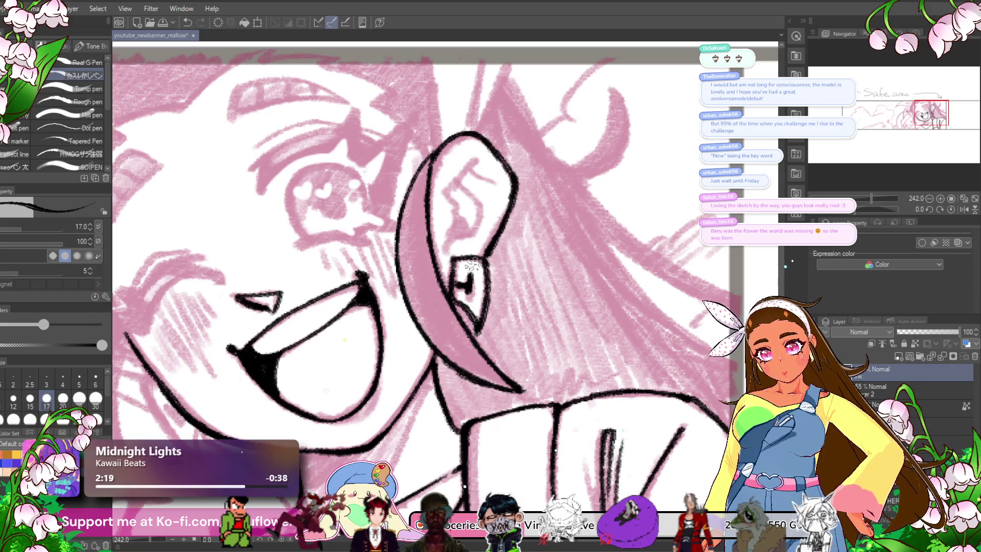
scroll(472, 268, up, 2)
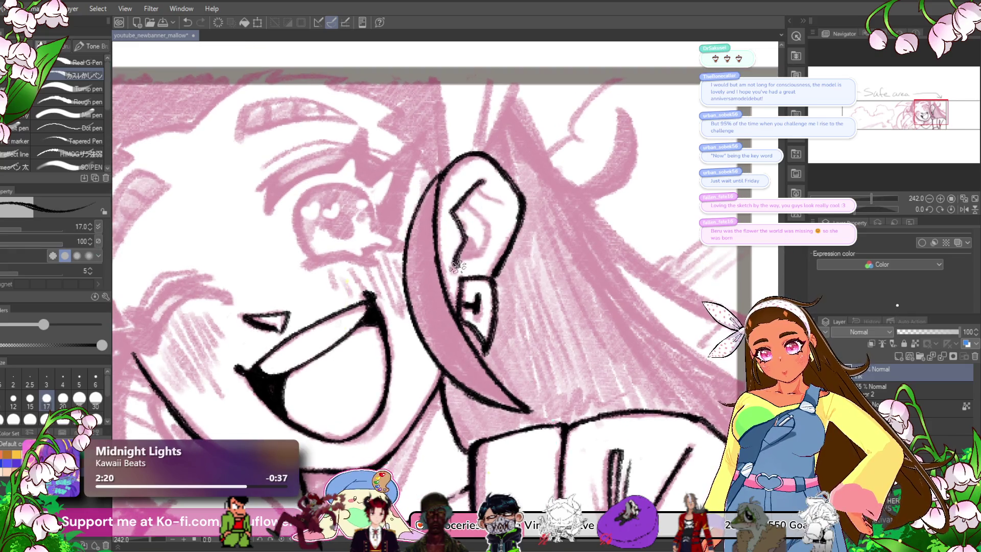
key(ctrl+z)
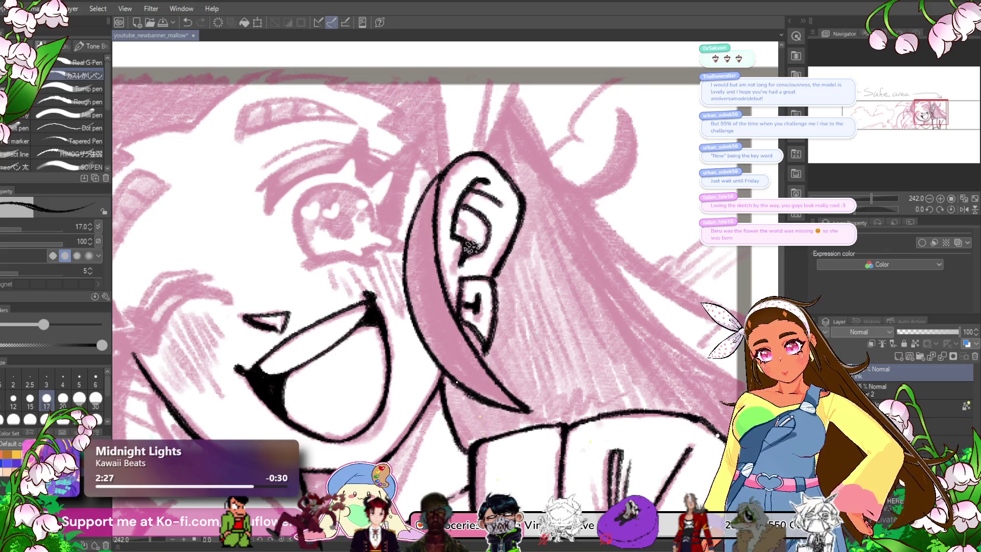
scroll(473, 245, down, 2)
scroll(474, 243, up, 1)
scroll(474, 241, down, 1)
scroll(490, 255, up, 2)
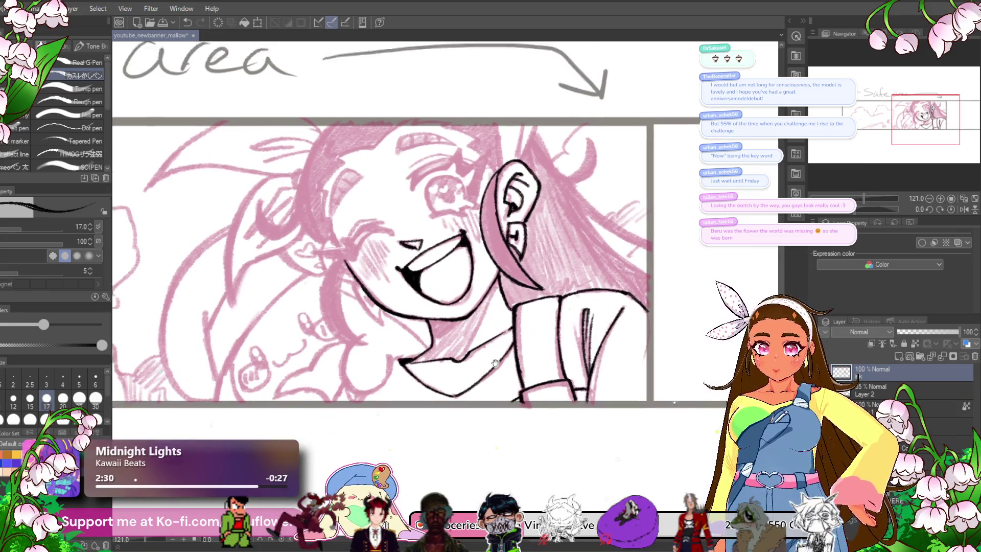
- Redraw a longer cheek curve and ink the inner curve to form a crescent
scroll(531, 284, up, 2)
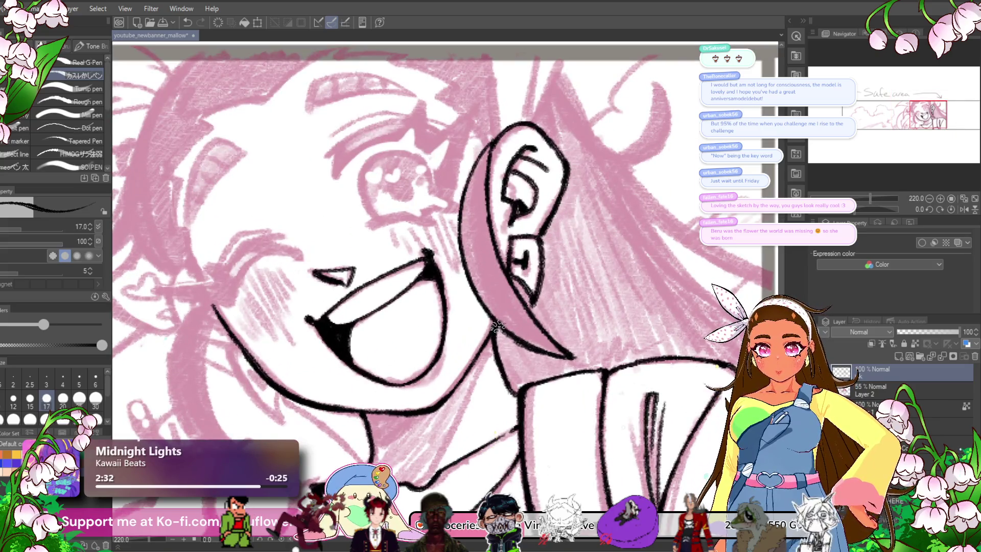
mouse_move(473, 346)
mouse_down()
mouse_move(534, 244)
mouse_move(578, 286)
mouse_move(591, 276)
mouse_up()
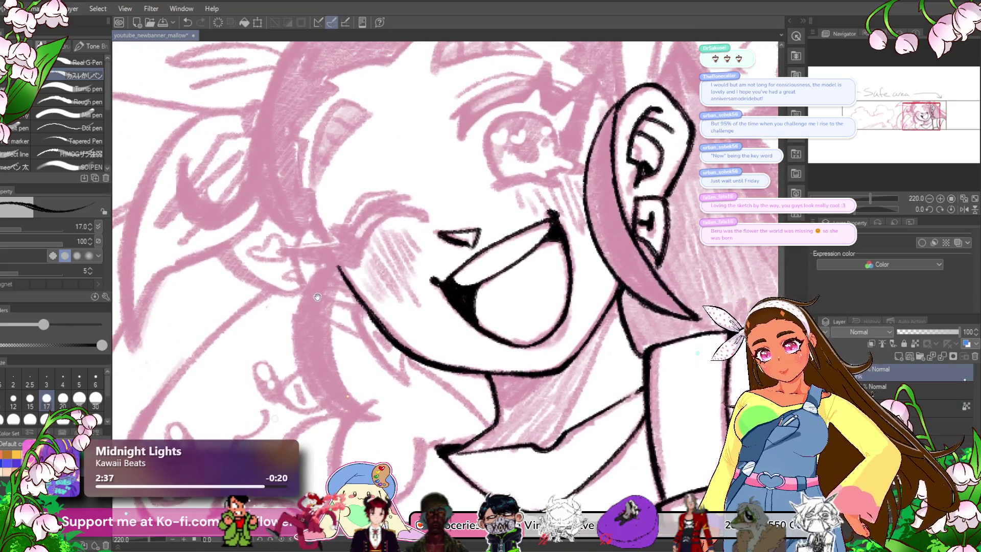
drag(316, 298, 338, 219)
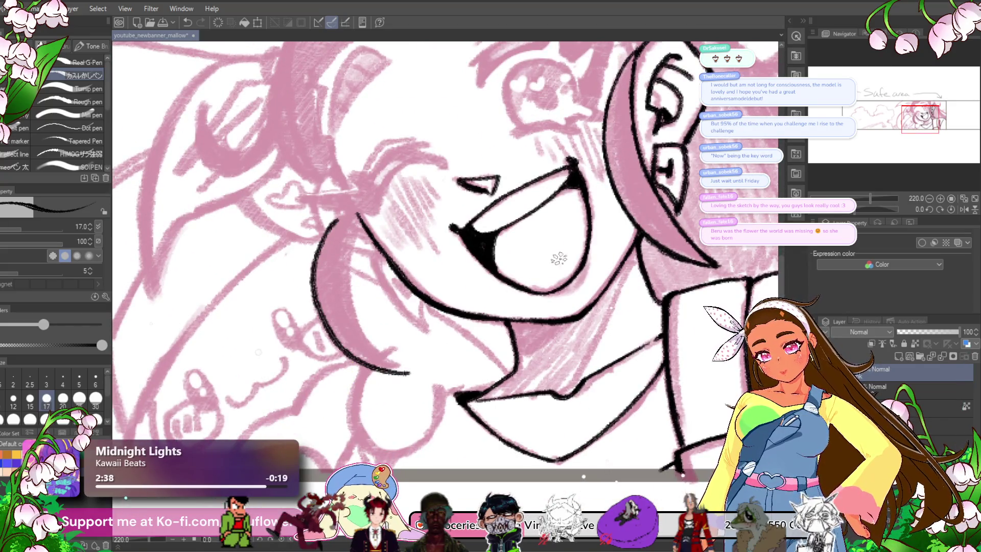
drag(877, 211, 861, 209)
scroll(466, 156, up, 3)
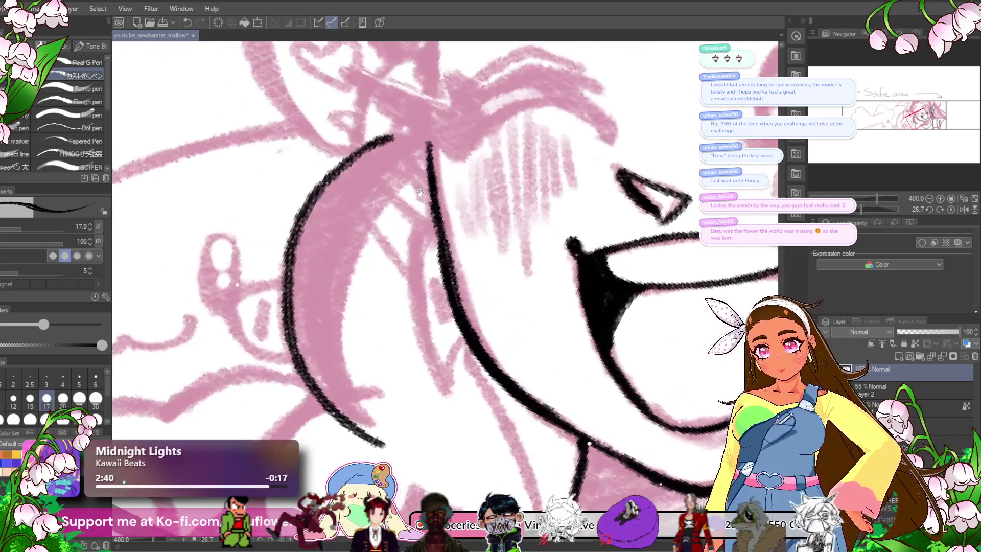
key(ctrl+z)
mouse_move(481, 148)
mouse_down()
mouse_move(403, 175)
mouse_move(355, 264)
mouse_move(353, 360)
mouse_move(386, 406)
mouse_move(420, 430)
mouse_up()
drag(386, 397, 466, 445)
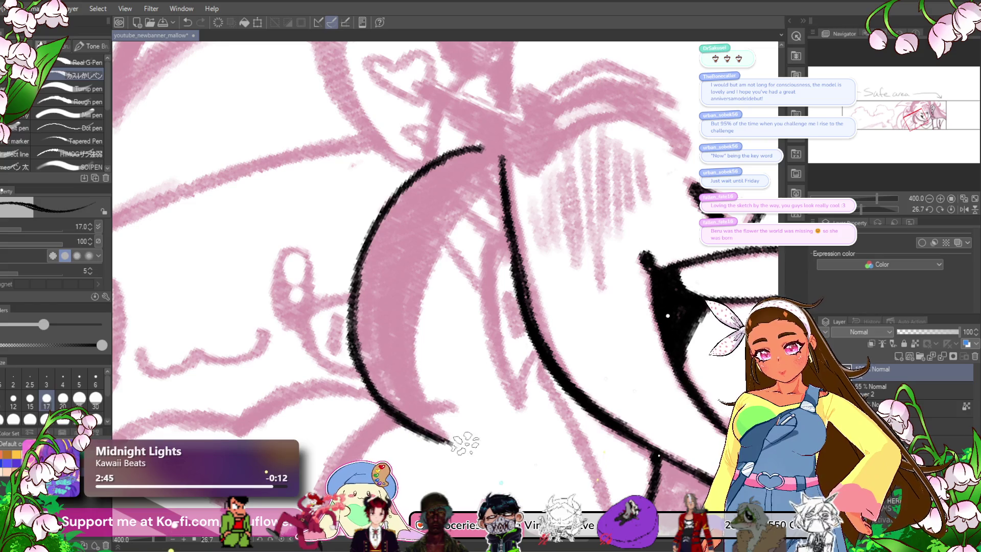
drag(491, 221, 505, 215)
mouse_move(512, 152)
mouse_down()
mouse_move(434, 286)
mouse_move(442, 383)
mouse_move(460, 429)
mouse_move(445, 403)
mouse_move(433, 307)
mouse_move(452, 220)
mouse_move(506, 176)
mouse_move(509, 230)
mouse_move(474, 299)
mouse_up()
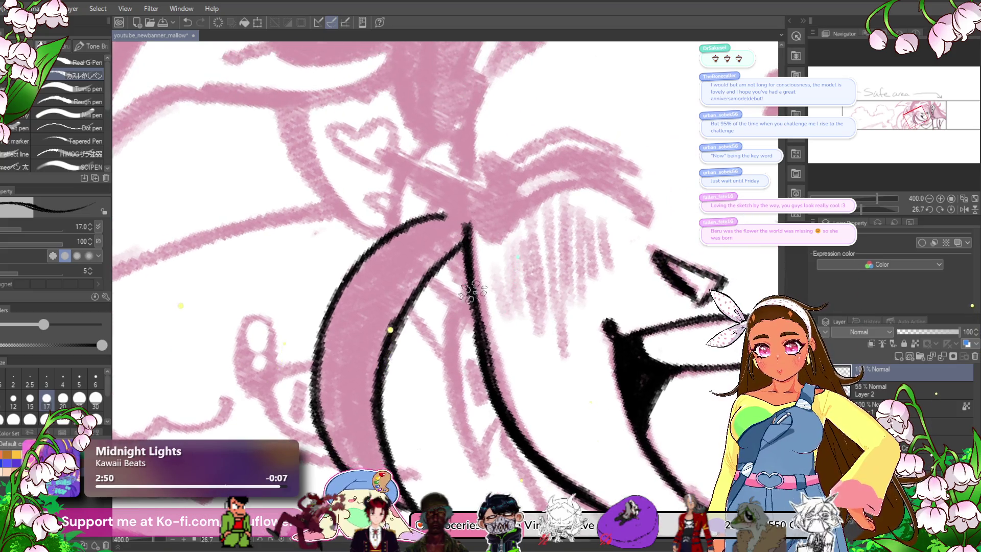
- With the view upright, ink two curved lines beside the cheek
scroll(468, 320, down, 5)
scroll(460, 321, up, 2)
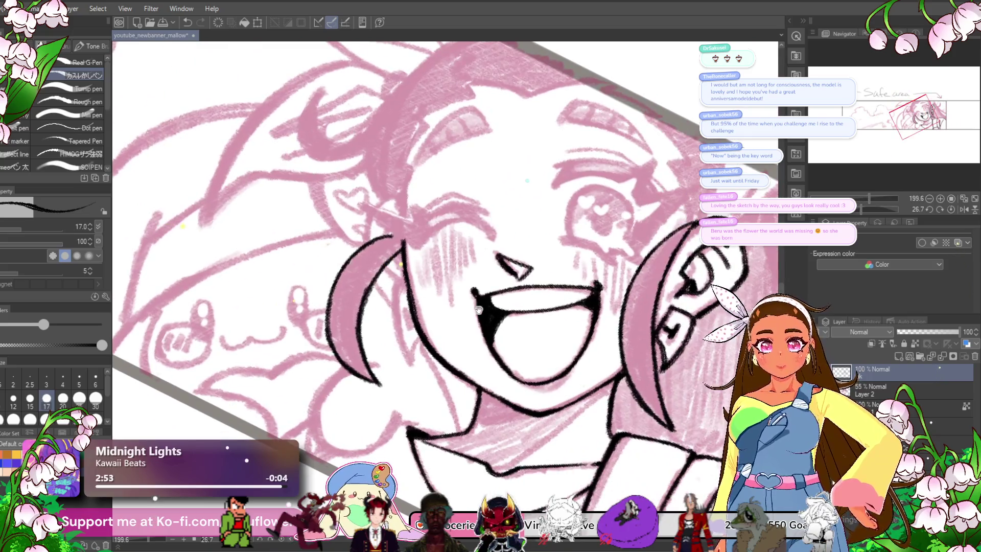
click(946, 210)
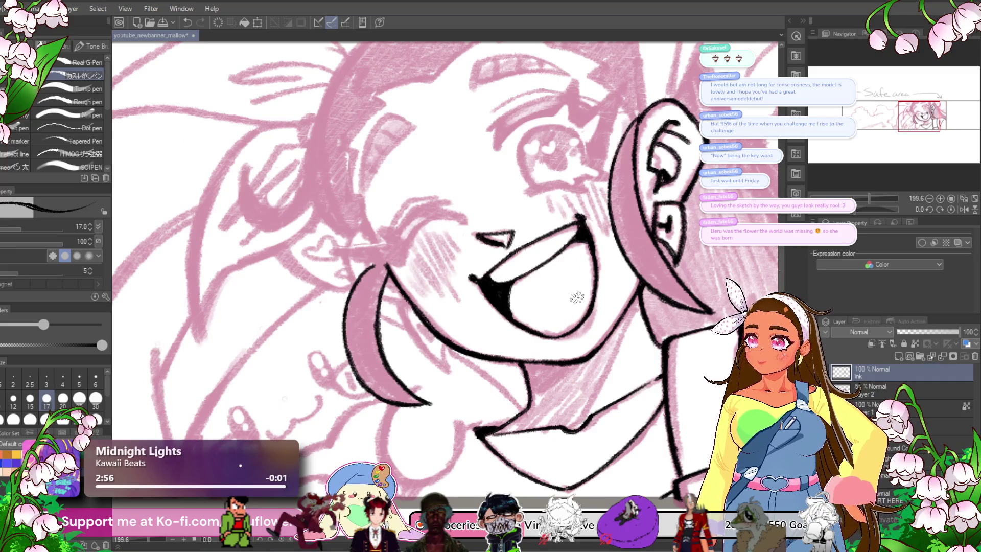
mouse_move(573, 301)
mouse_down()
mouse_move(541, 300)
mouse_move(601, 325)
mouse_up()
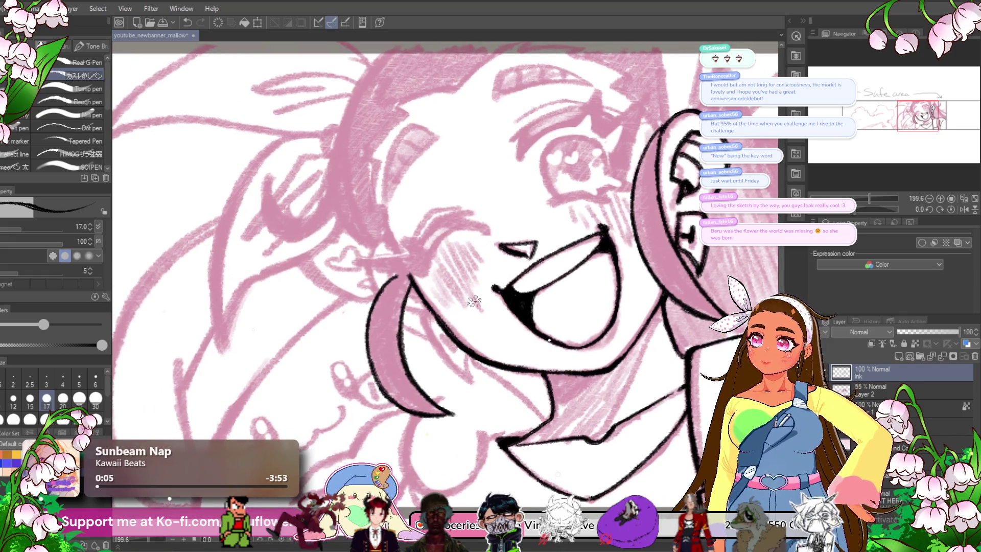
scroll(474, 302, up, 5)
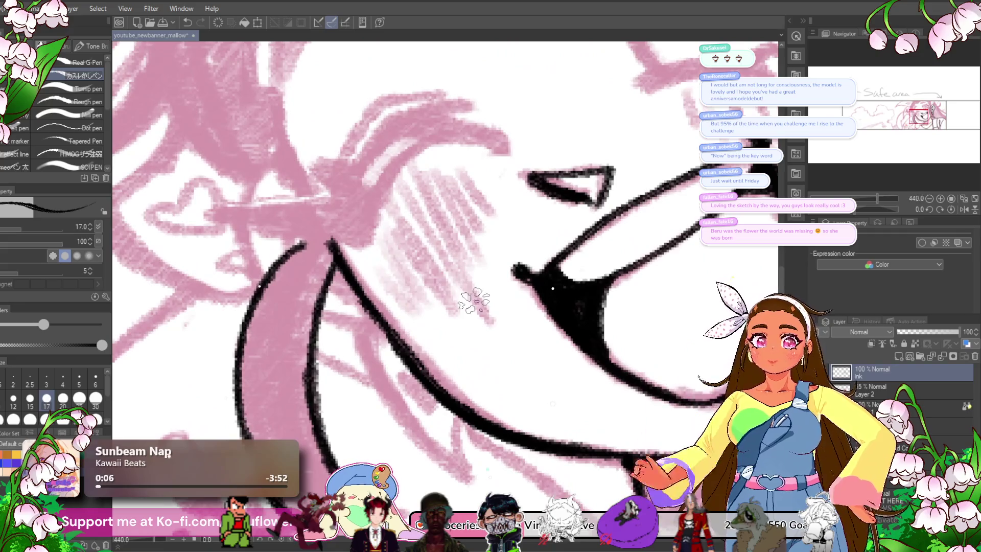
drag(474, 301, 578, 330)
mouse_move(462, 307)
mouse_down()
mouse_move(498, 225)
mouse_move(595, 198)
mouse_move(567, 226)
mouse_up()
mouse_move(468, 238)
mouse_down()
mouse_move(528, 190)
mouse_move(577, 182)
mouse_move(618, 220)
mouse_up()
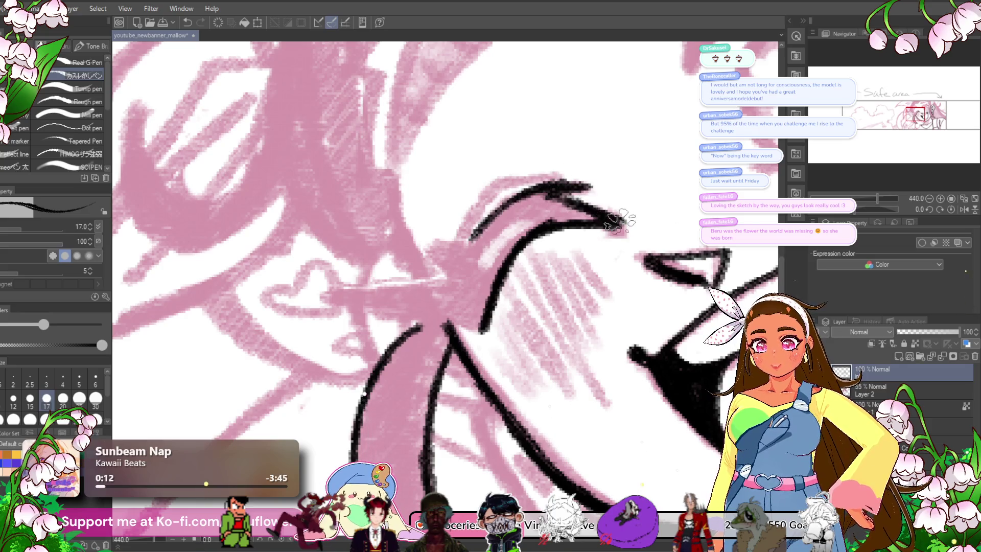
- Ink the zigzag tip of the hair strand
drag(508, 204, 412, 282)
drag(491, 230, 564, 181)
mouse_move(541, 220)
mouse_down()
mouse_move(516, 240)
mouse_move(440, 250)
mouse_up()
drag(570, 217, 506, 289)
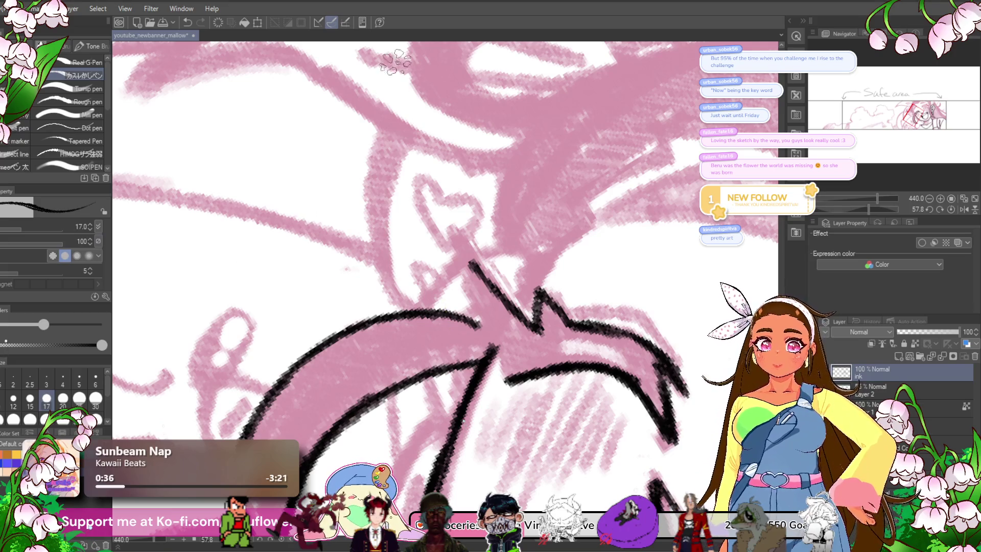
- Zoom in on the face and ink the edge of the pink hair strand
scroll(526, 285, down, 4)
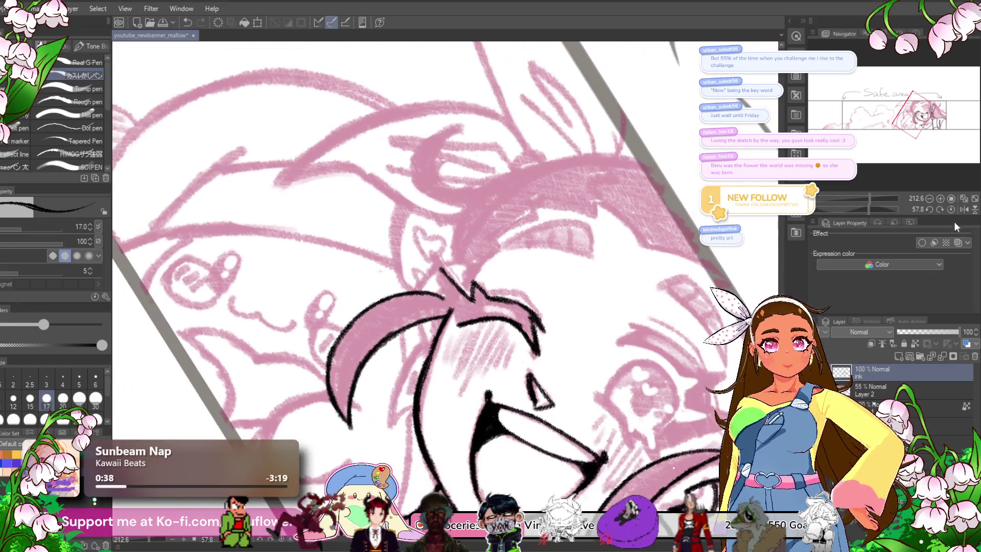
click(951, 204)
scroll(557, 263, up, 2)
mouse_move(557, 263)
mouse_down()
mouse_move(383, 250)
mouse_move(415, 248)
mouse_up()
scroll(415, 247, up, 1)
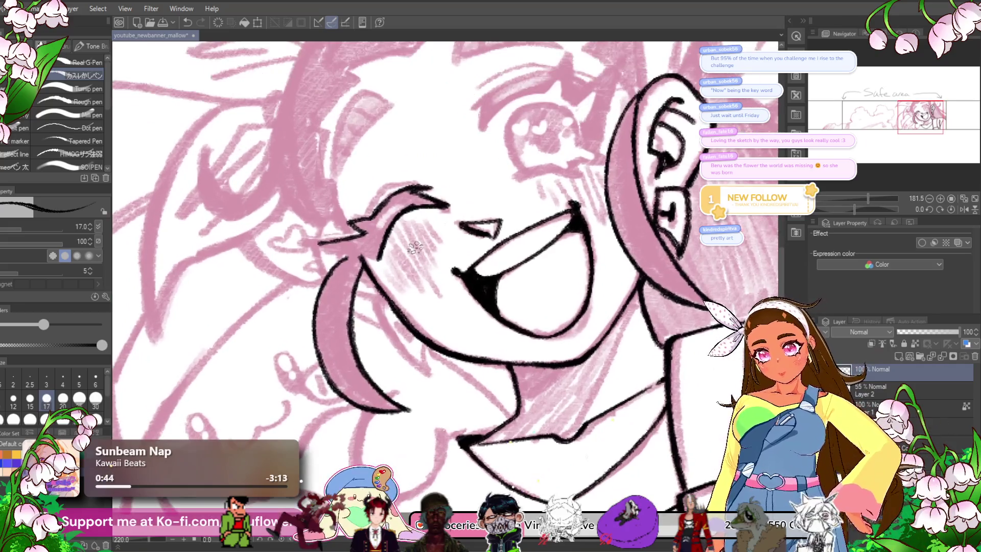
scroll(415, 247, up, 1)
drag(853, 210, 866, 210)
scroll(418, 195, up, 3)
drag(418, 195, 467, 242)
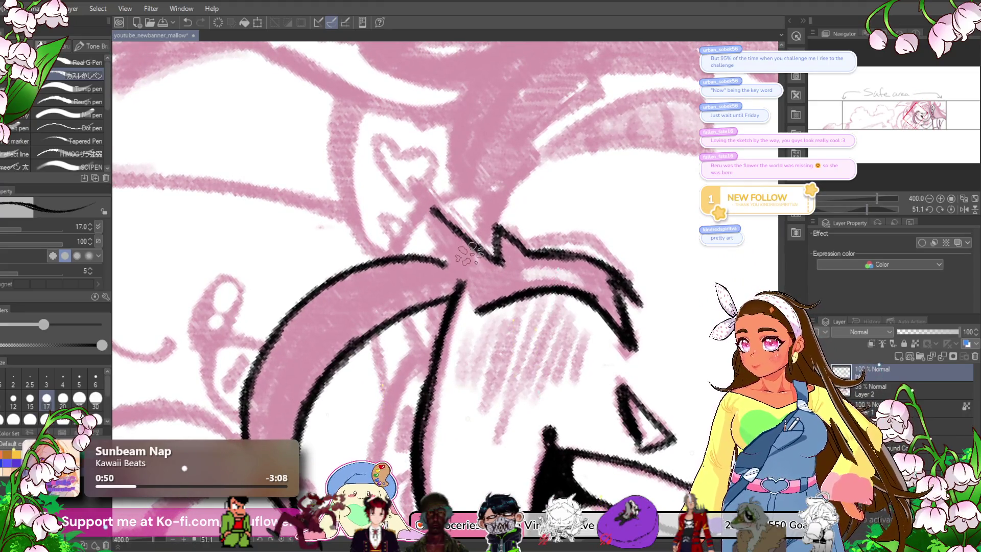
mouse_move(470, 255)
mouse_down()
mouse_move(460, 240)
mouse_move(455, 248)
mouse_up()
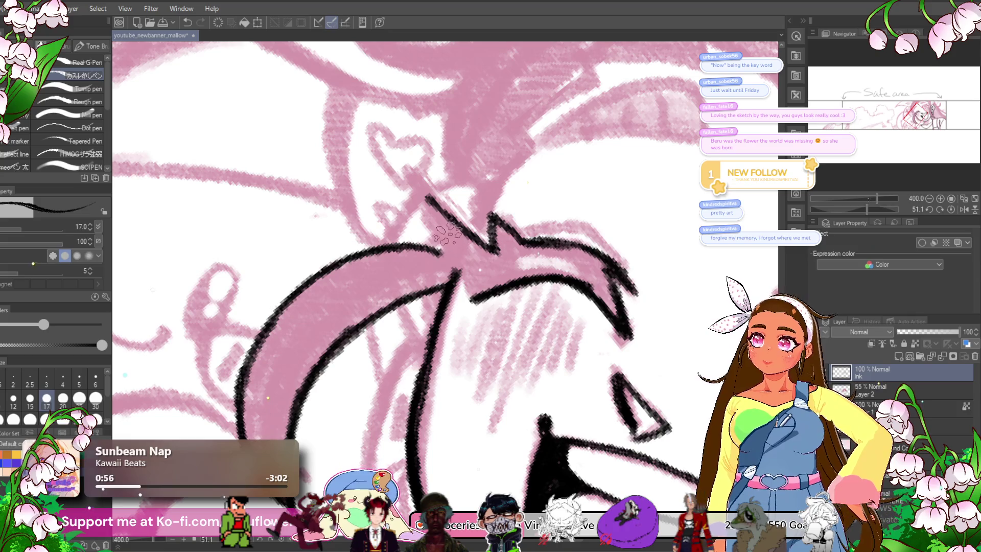
drag(405, 163, 480, 306)
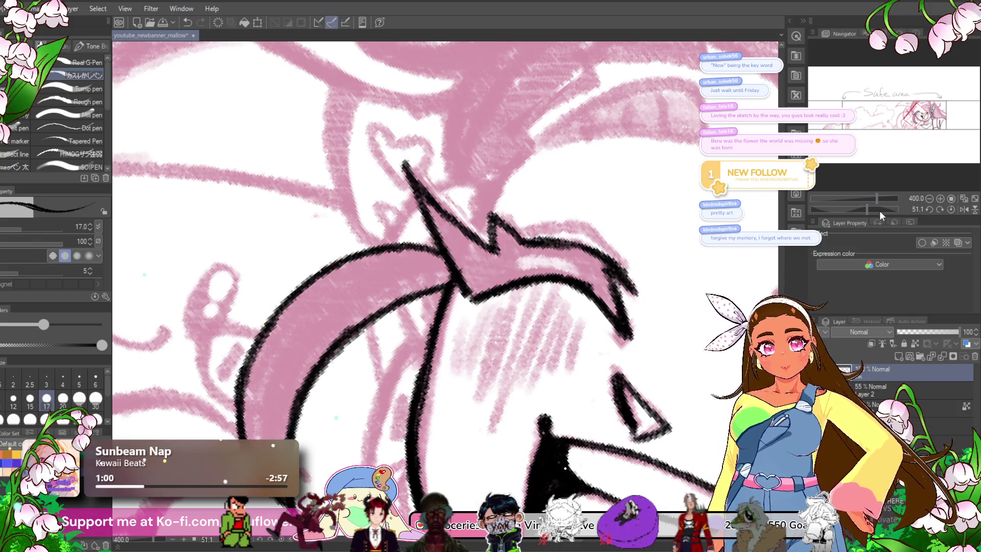
- Ink and thicken the ribbon's left edge
drag(866, 210, 847, 210)
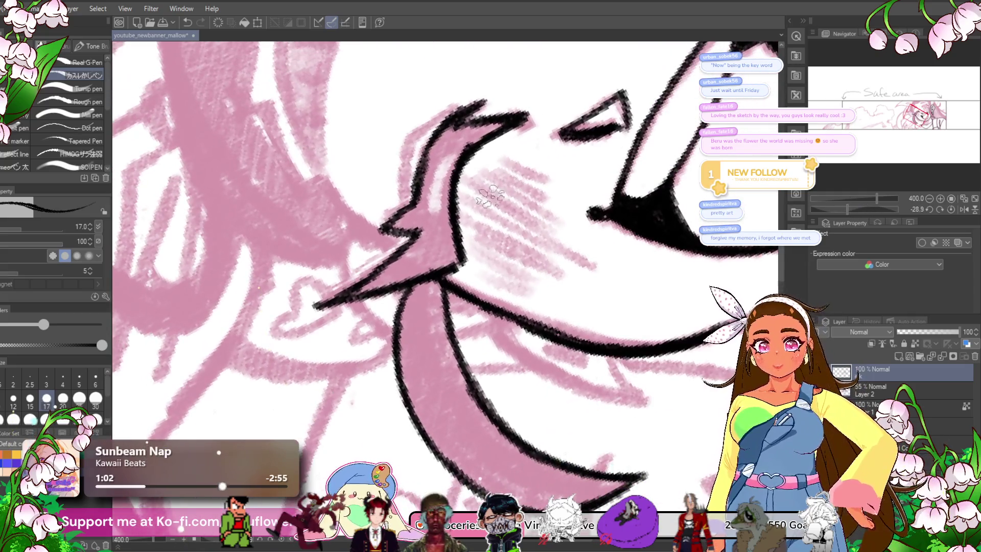
drag(401, 207, 429, 117)
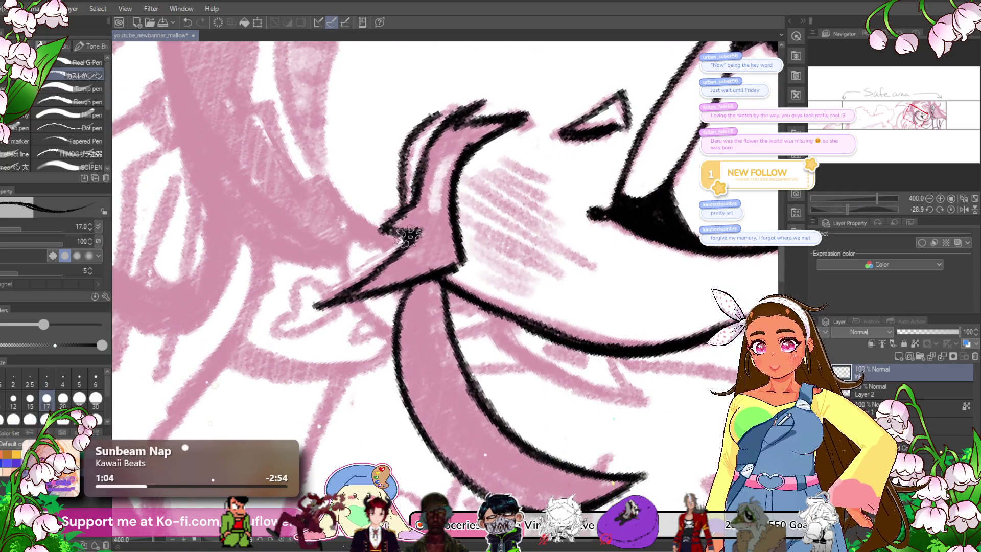
mouse_move(411, 224)
mouse_down()
mouse_move(431, 154)
mouse_move(426, 169)
mouse_move(449, 161)
mouse_up()
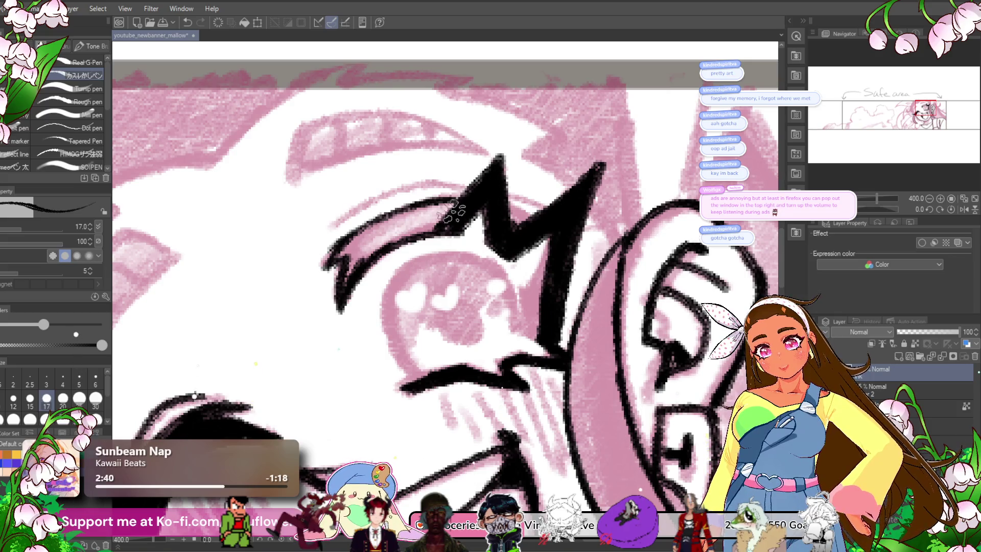
mouse_move(471, 197)
mouse_down()
mouse_move(516, 194)
mouse_move(416, 233)
mouse_move(434, 202)
mouse_move(401, 220)
mouse_move(475, 184)
mouse_move(449, 195)
mouse_move(467, 199)
mouse_up()
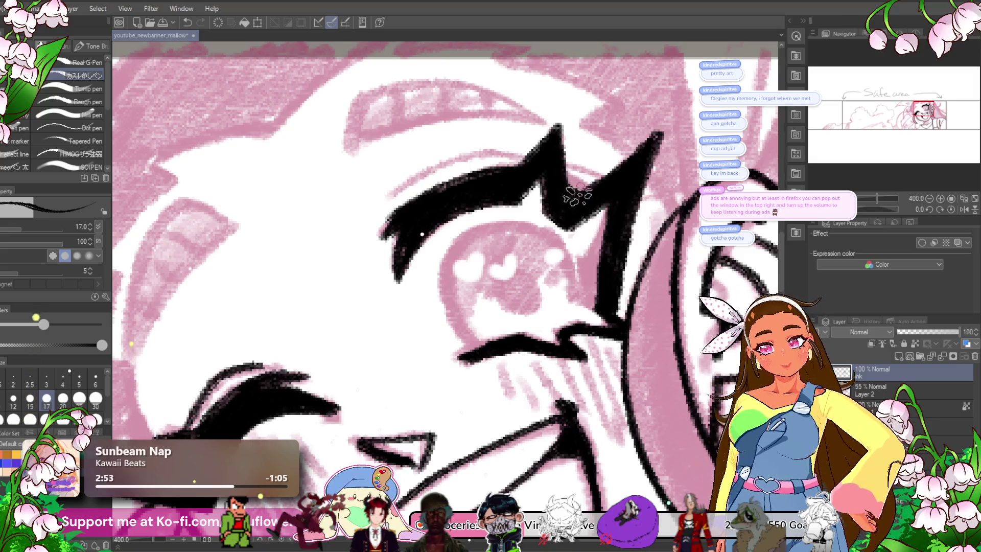
- Fill the M-lock notch, outline the eye, thicken the eyebrow and paint a solid pupil
drag(562, 184, 598, 197)
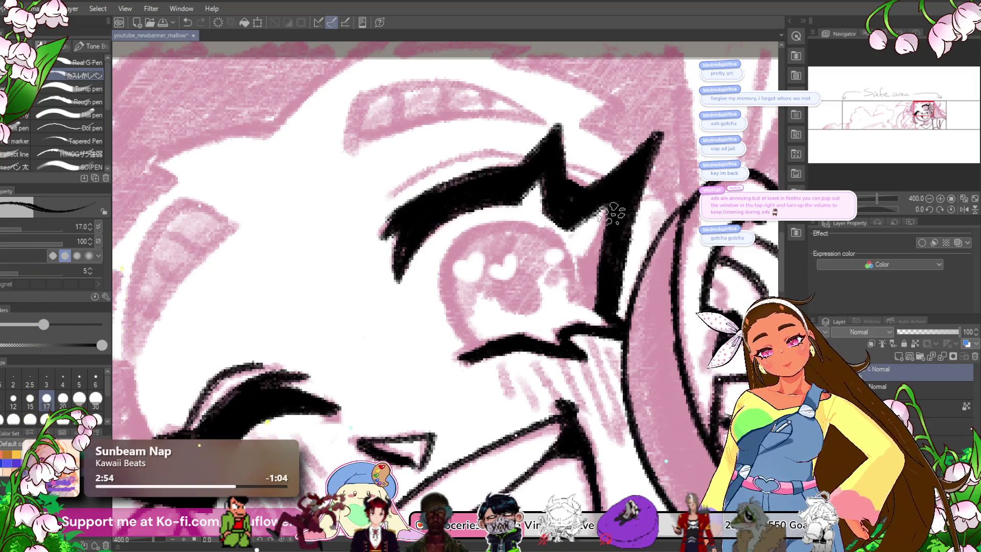
mouse_move(480, 349)
mouse_down()
mouse_move(441, 313)
mouse_move(437, 266)
mouse_move(464, 226)
mouse_move(539, 223)
mouse_move(573, 261)
mouse_move(583, 291)
mouse_move(568, 321)
mouse_move(574, 255)
mouse_move(516, 224)
mouse_move(557, 224)
mouse_move(576, 244)
mouse_up()
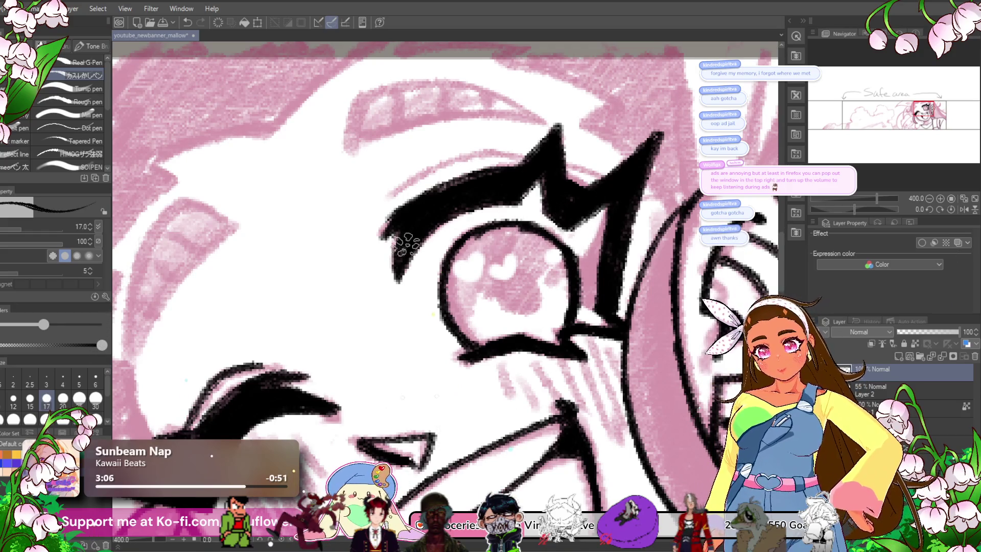
drag(496, 170, 422, 197)
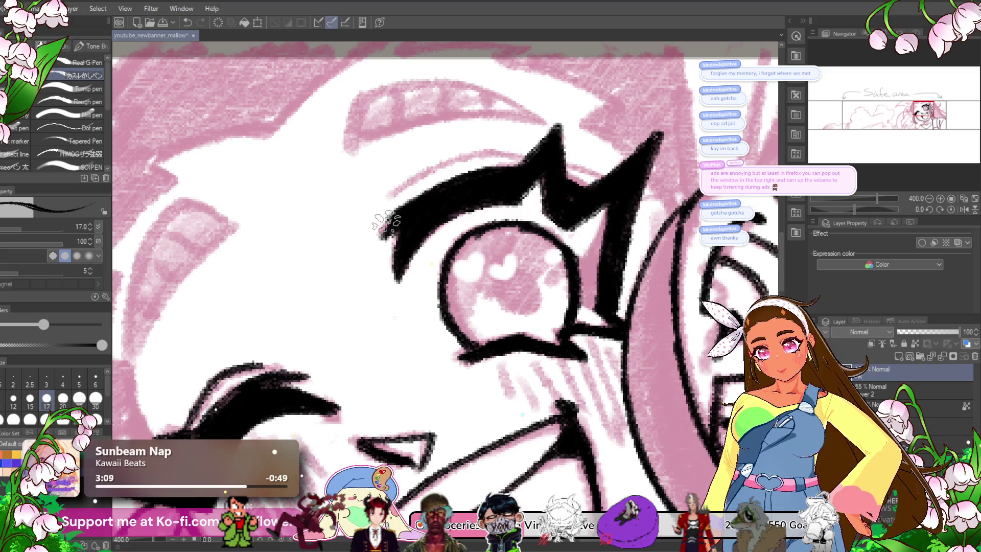
mouse_move(517, 164)
mouse_down()
mouse_move(411, 202)
mouse_move(372, 240)
mouse_up()
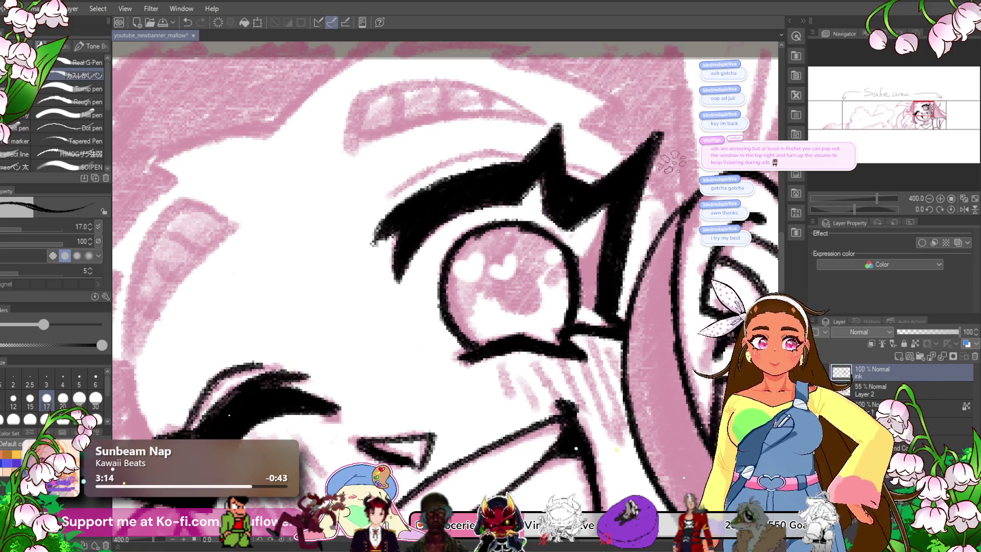
mouse_move(593, 186)
mouse_down()
mouse_move(511, 153)
mouse_move(424, 173)
mouse_move(447, 156)
mouse_up()
mouse_move(508, 294)
mouse_down()
mouse_move(524, 283)
mouse_move(514, 294)
mouse_up()
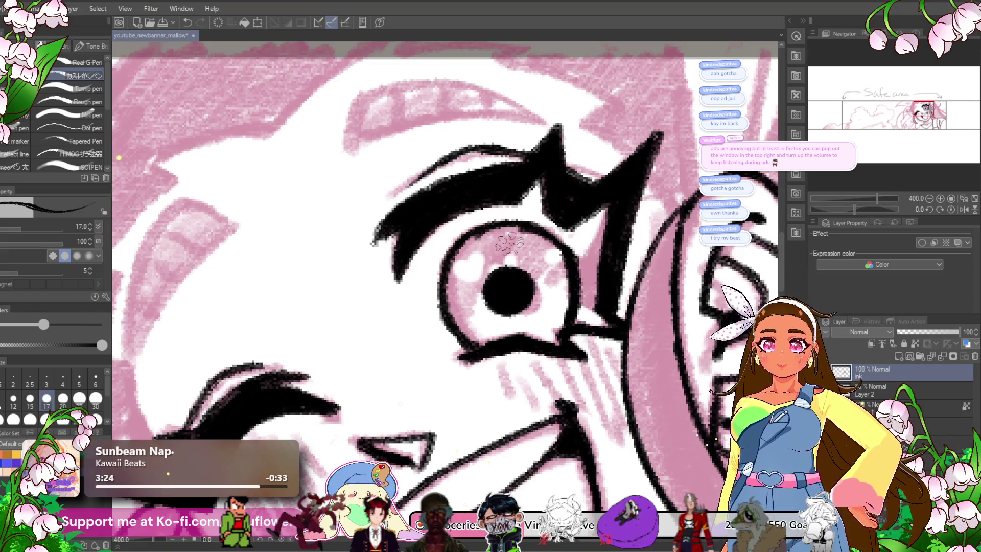
scroll(509, 214, down, 3)
- On a rotated view, redraw the ink along the hair strand's edge
scroll(508, 212, down, 2)
scroll(507, 212, up, 3)
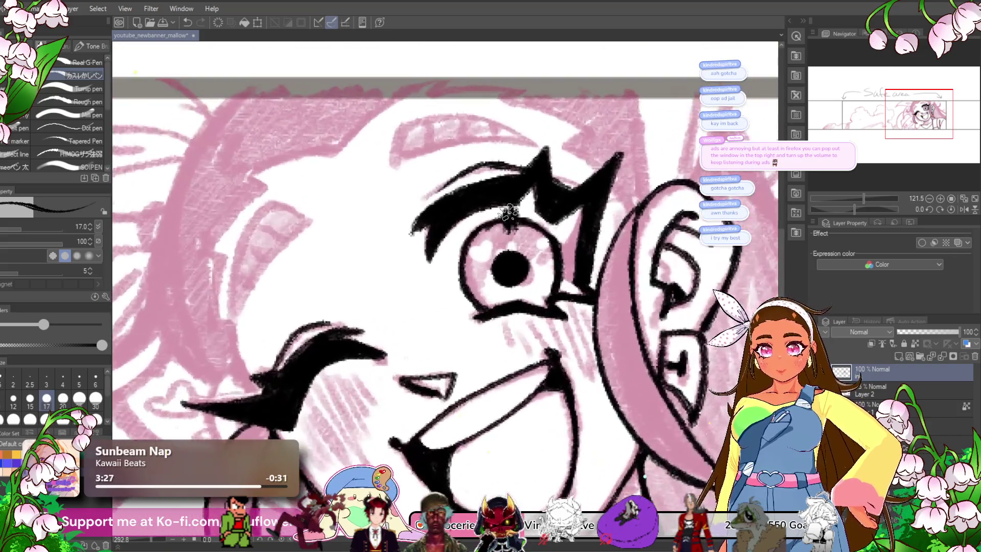
scroll(505, 254, up, 1)
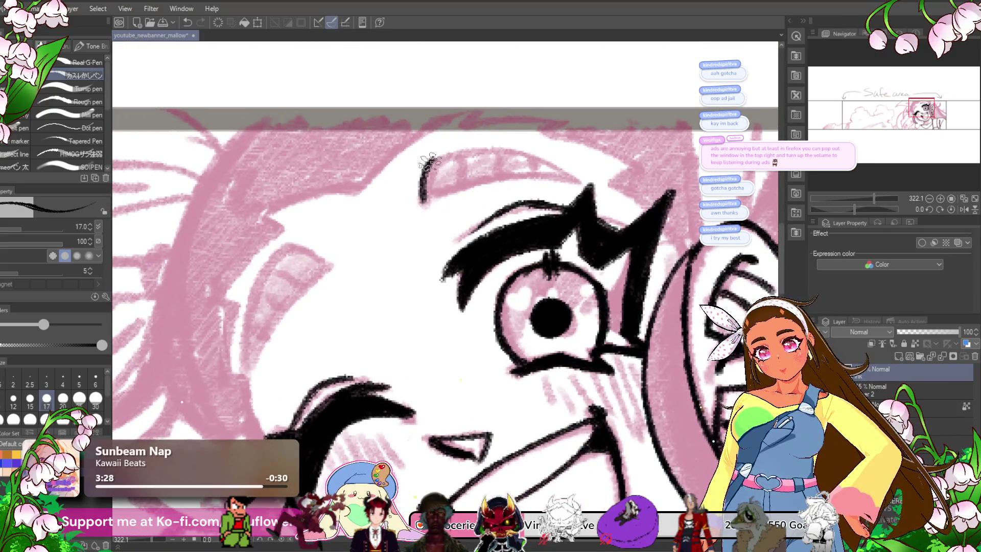
drag(860, 204, 847, 207)
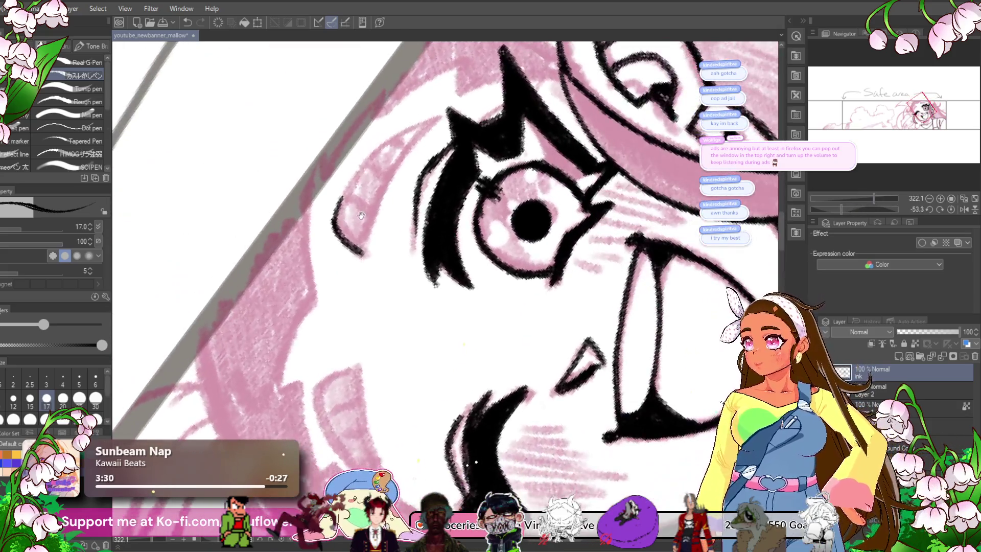
scroll(342, 270, up, 3)
mouse_move(337, 271)
mouse_down()
mouse_move(261, 332)
mouse_move(521, 122)
mouse_move(306, 432)
mouse_up()
key(ctrl+z)
key(ctrl+z)
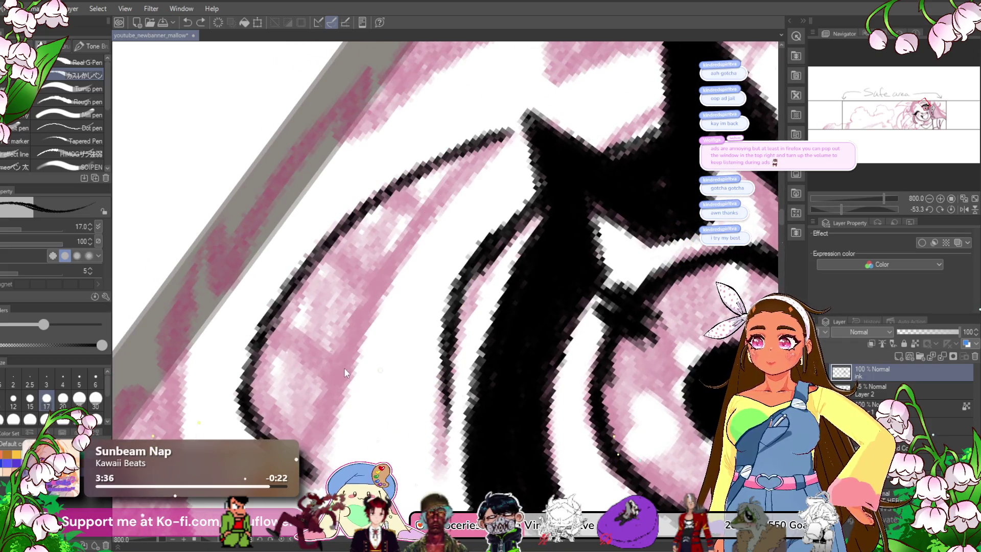
drag(344, 367, 337, 368)
mouse_move(516, 123)
mouse_down()
mouse_move(422, 232)
mouse_move(307, 440)
mouse_up()
- Ink two divider lines across the pink band of the hair clips
click(950, 209)
drag(341, 166, 343, 269)
drag(440, 159, 440, 246)
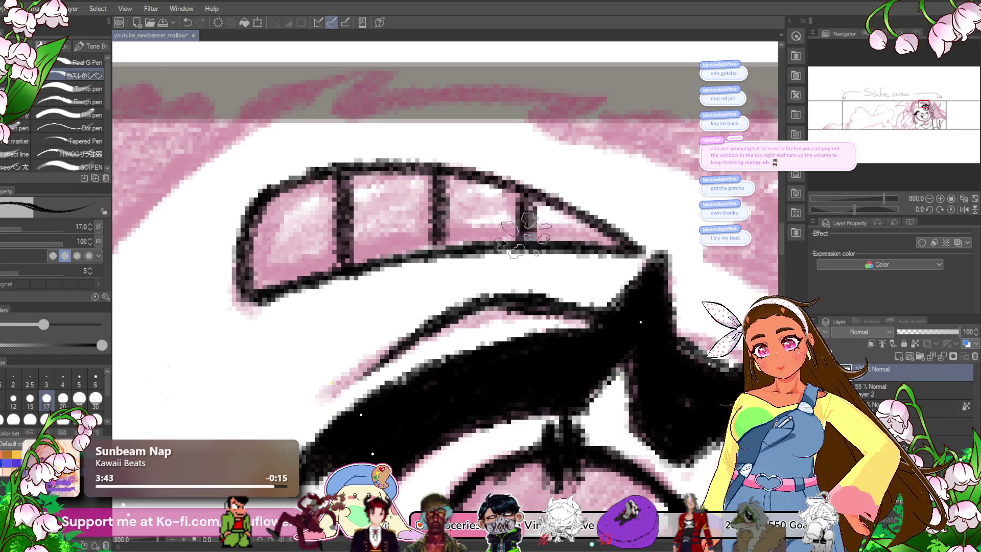
scroll(430, 228, down, 6)
scroll(431, 228, up, 3)
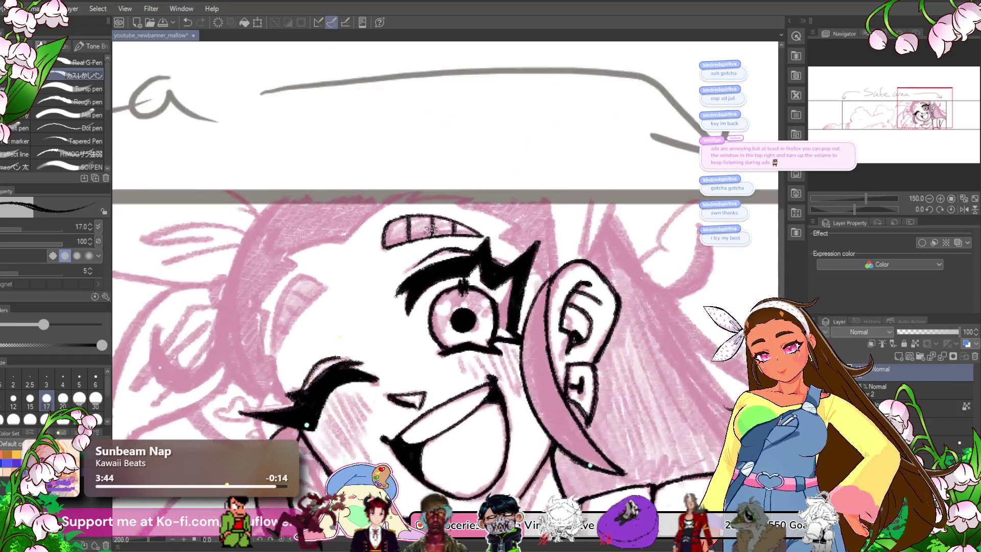
scroll(517, 252, up, 3)
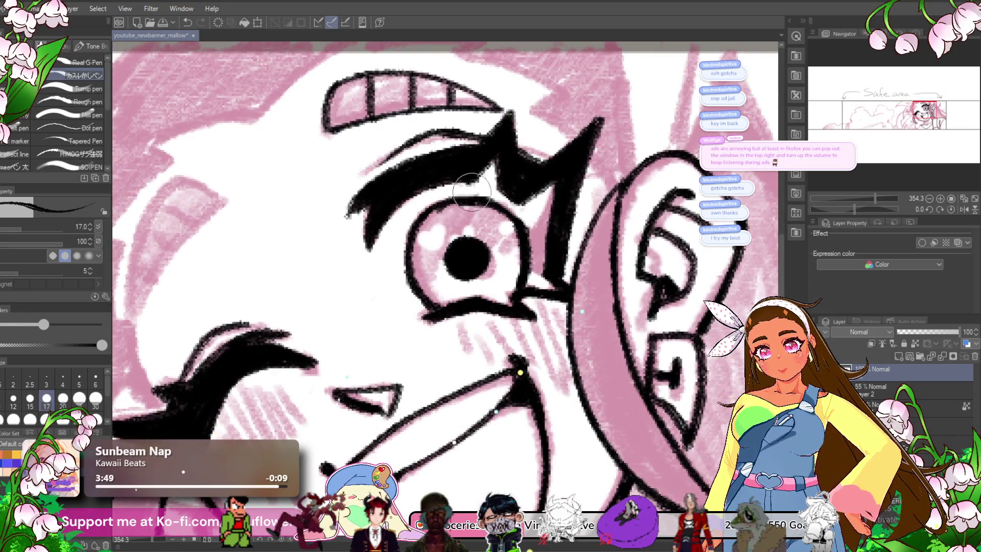
scroll(453, 213, down, 5)
scroll(543, 218, up, 1)
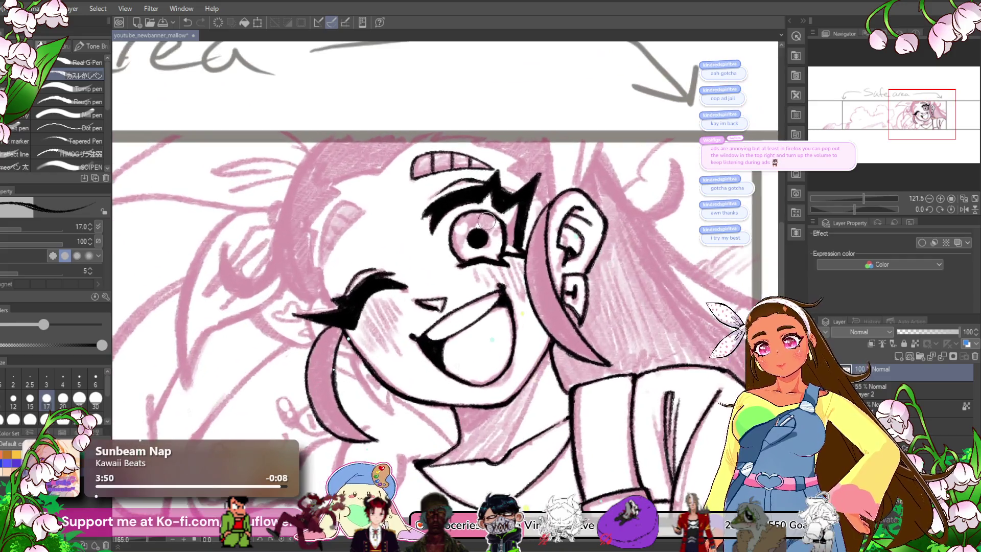
- Ink the eye's top and right outline with hatching, and extend the eyebrow stroke
mouse_move(543, 218)
mouse_down()
mouse_move(541, 120)
mouse_move(521, 229)
mouse_move(546, 281)
mouse_move(568, 296)
mouse_up()
scroll(426, 250, up, 3)
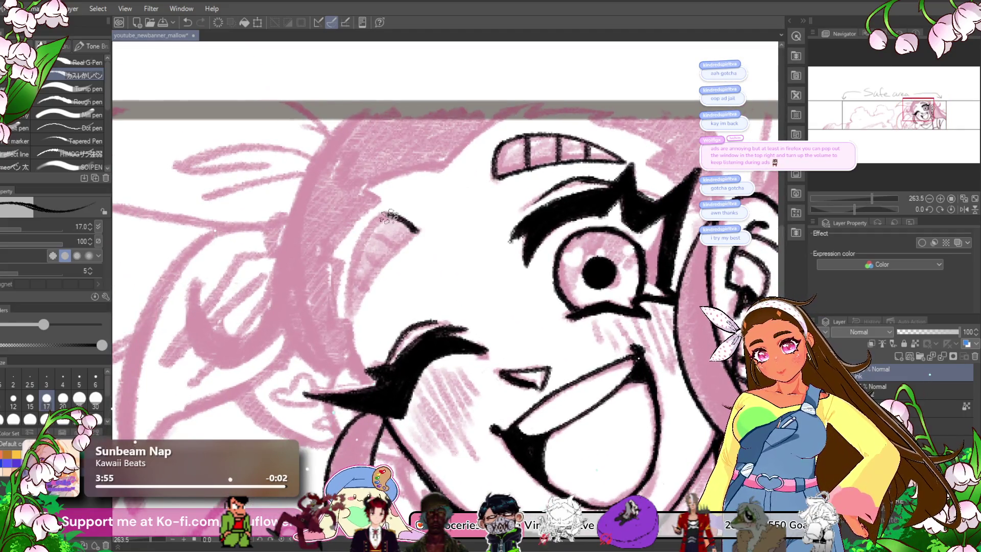
mouse_move(378, 219)
mouse_down()
mouse_move(351, 301)
mouse_move(415, 226)
mouse_up()
drag(357, 270, 385, 263)
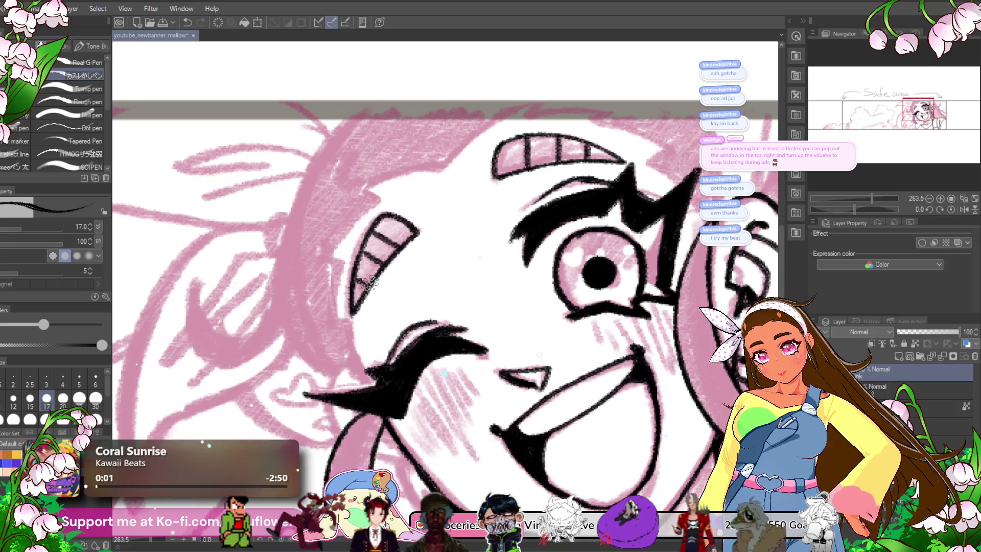
scroll(426, 256, down, 5)
scroll(427, 257, up, 6)
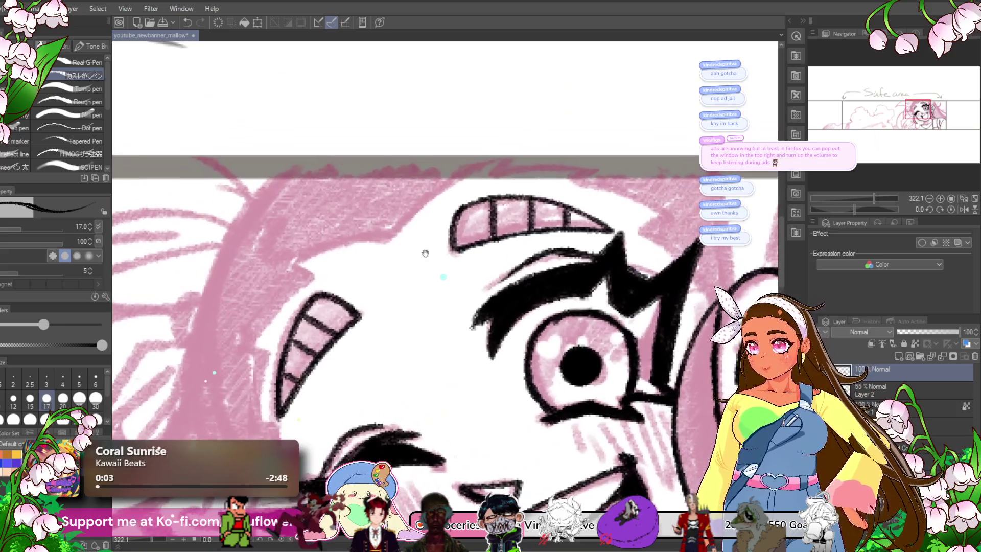
scroll(427, 257, up, 1)
mouse_move(429, 234)
mouse_down()
mouse_move(409, 244)
mouse_move(421, 248)
mouse_up()
- Continue the eyebrow as a zigzag that joins into the M-shaped lock
drag(473, 202, 424, 233)
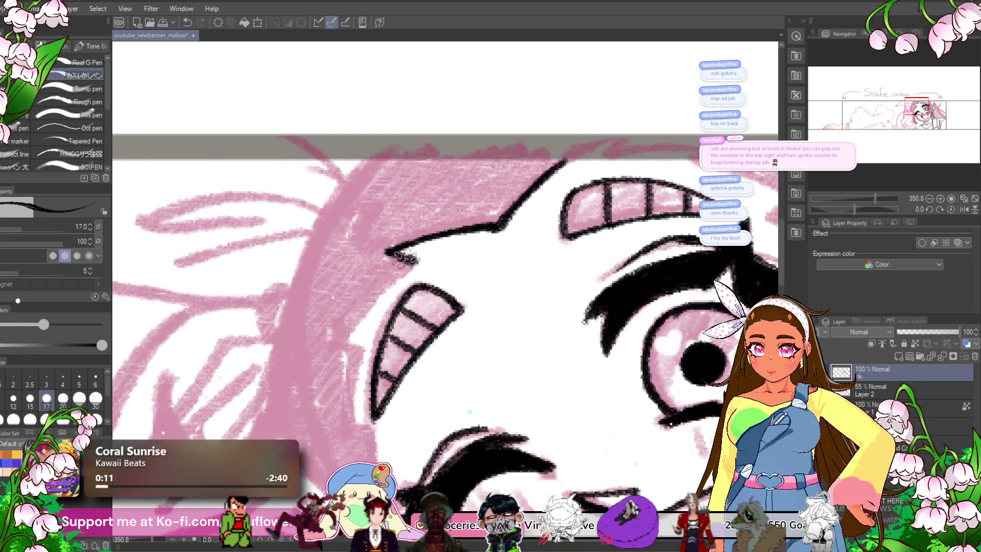
mouse_move(403, 258)
mouse_down()
mouse_move(352, 329)
mouse_move(361, 255)
mouse_up()
mouse_move(361, 254)
mouse_down()
mouse_move(378, 342)
mouse_move(424, 414)
mouse_up()
scroll(424, 414, down, 2)
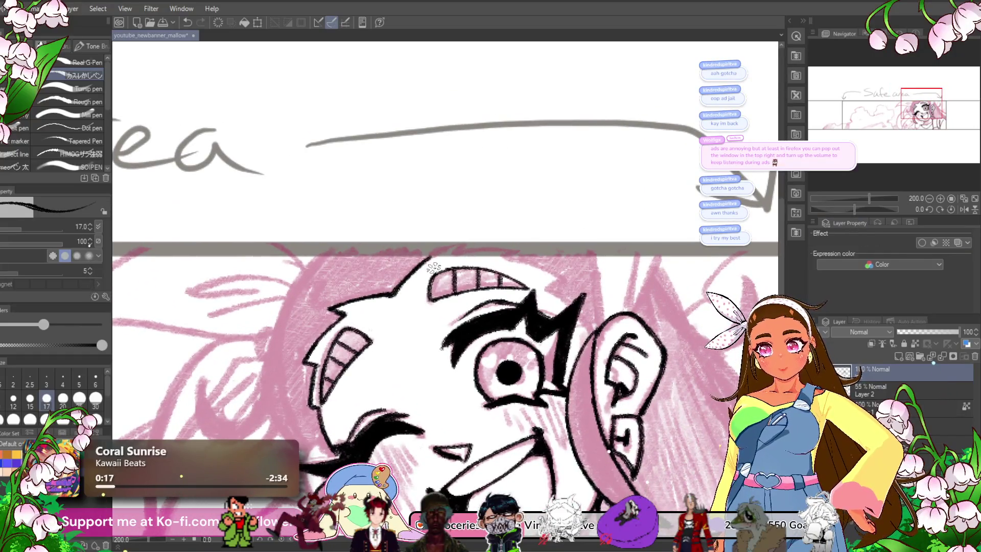
scroll(470, 250, up, 4)
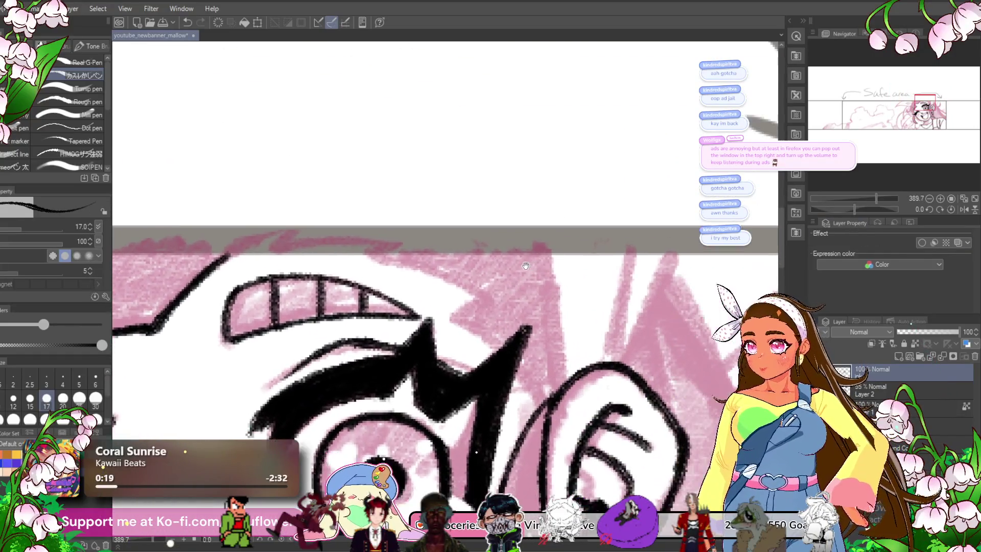
drag(854, 209, 844, 208)
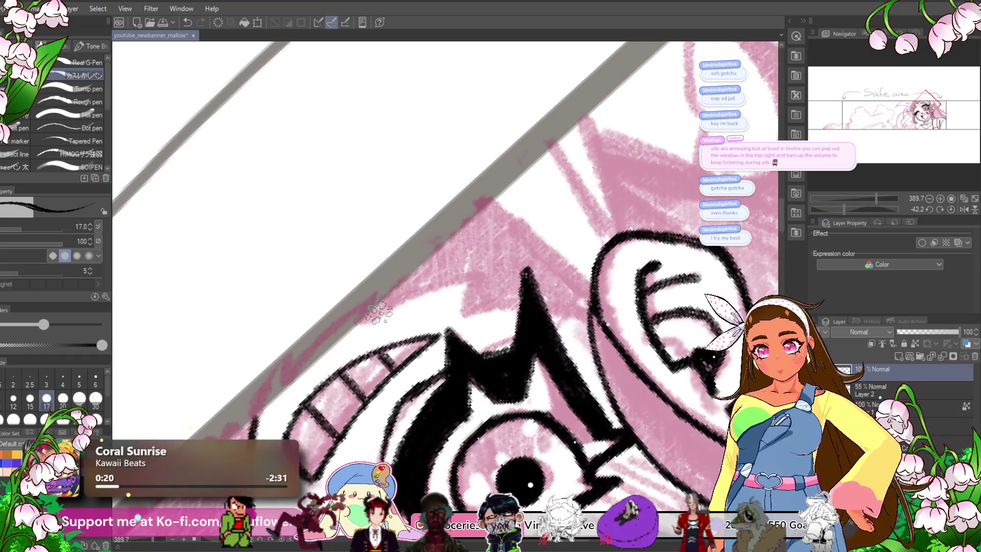
mouse_move(366, 320)
mouse_down()
mouse_move(452, 288)
mouse_move(462, 320)
mouse_move(545, 301)
mouse_up()
drag(691, 303, 650, 269)
click(951, 210)
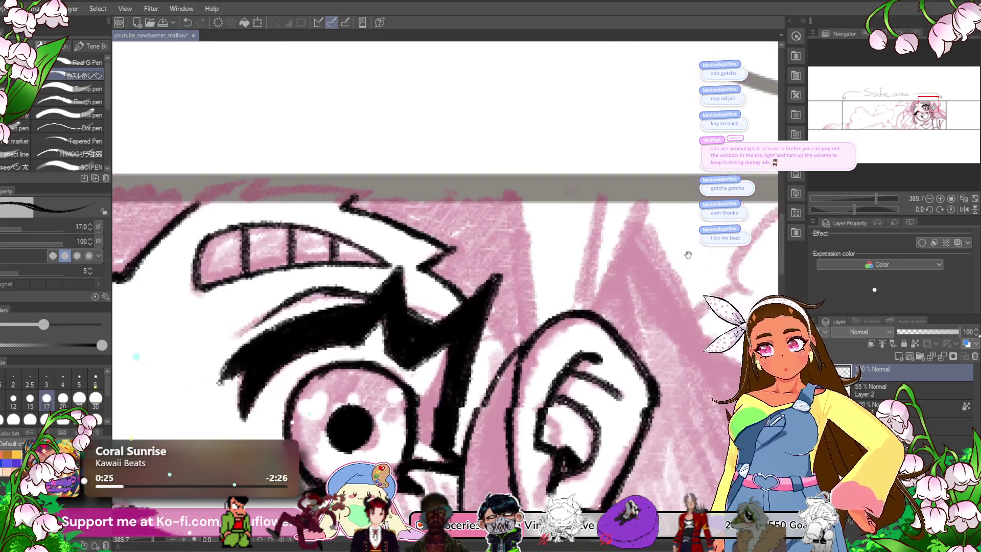
- Ink the vertical hair strand lines running down toward the ear
drag(495, 176, 511, 296)
scroll(582, 247, down, 2)
drag(581, 248, 551, 273)
drag(527, 240, 506, 332)
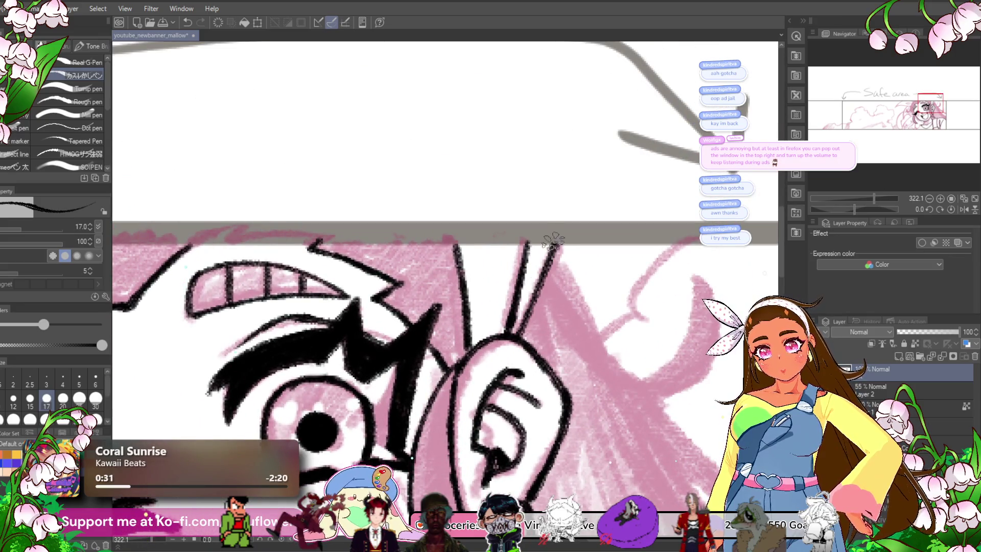
scroll(568, 229, down, 5)
scroll(599, 171, up, 3)
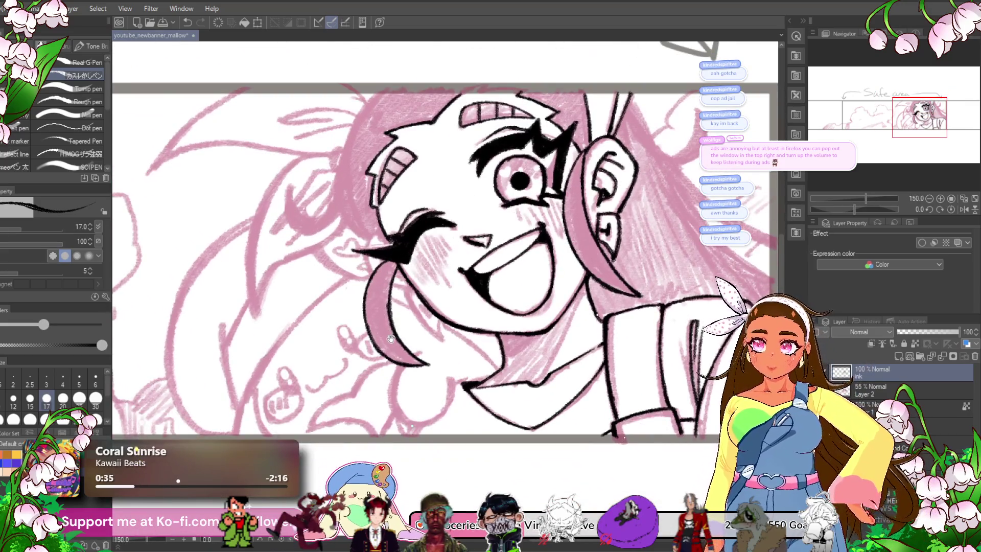
mouse_move(391, 339)
mouse_down()
mouse_move(416, 312)
mouse_move(401, 303)
mouse_up()
scroll(418, 308, up, 2)
mouse_move(424, 368)
mouse_down()
mouse_move(402, 310)
mouse_move(410, 330)
mouse_up()
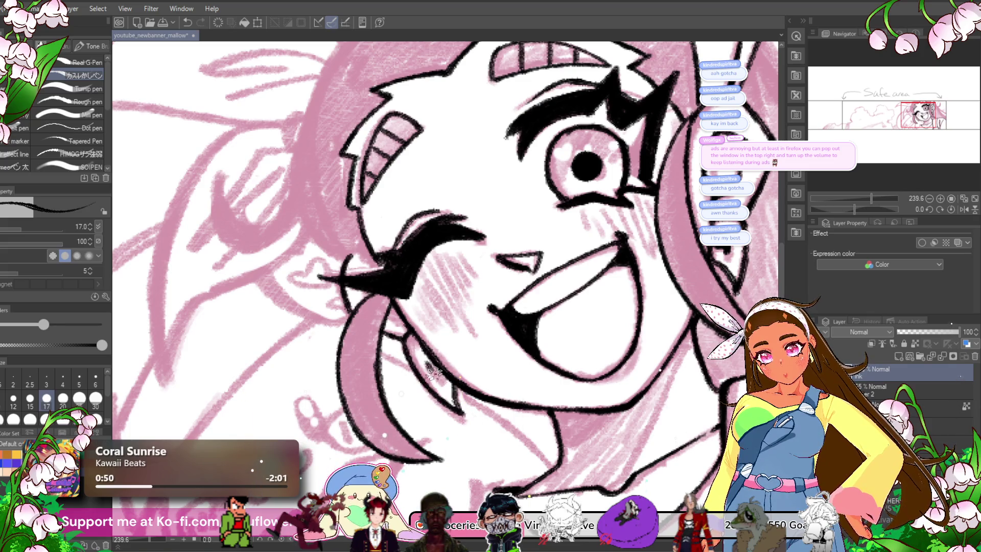
scroll(426, 363, down, 5)
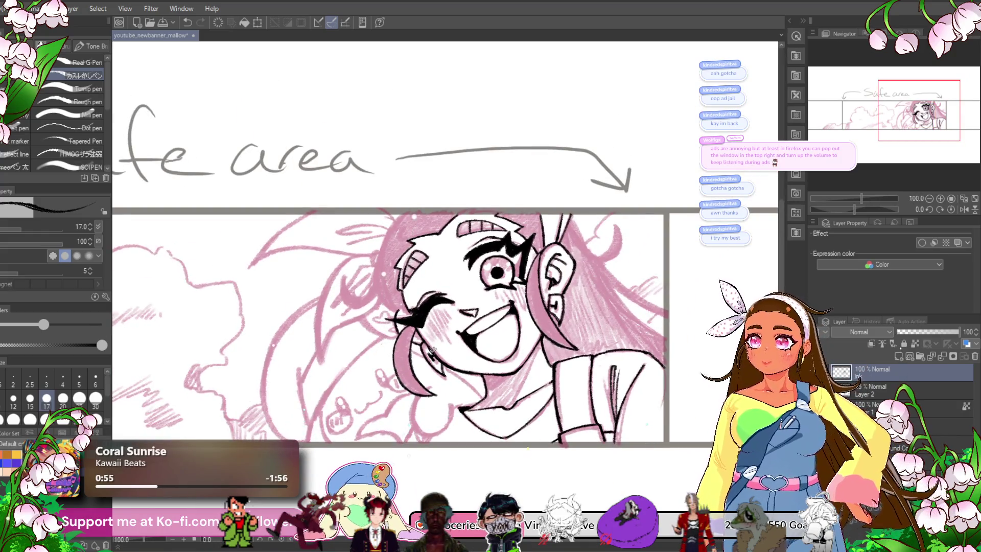
- Add dark hatching strokes on the blushed cheek below the eye
scroll(438, 238, up, 5)
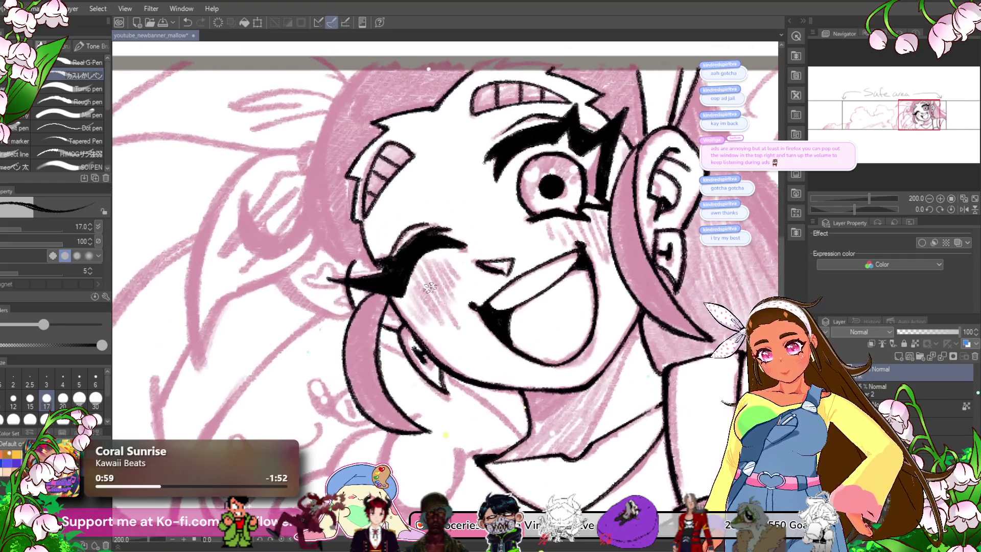
drag(427, 276, 446, 313)
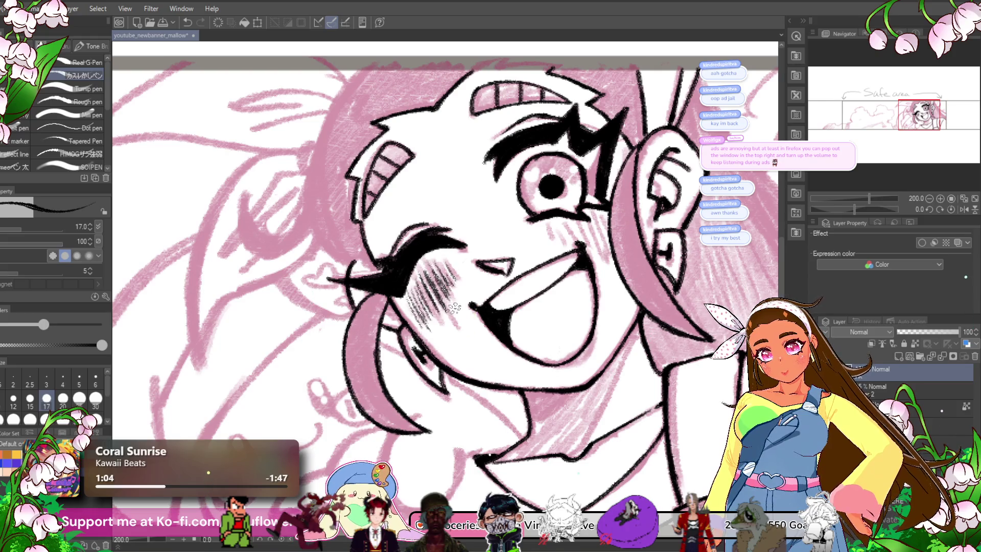
drag(660, 224, 642, 237)
drag(566, 232, 583, 271)
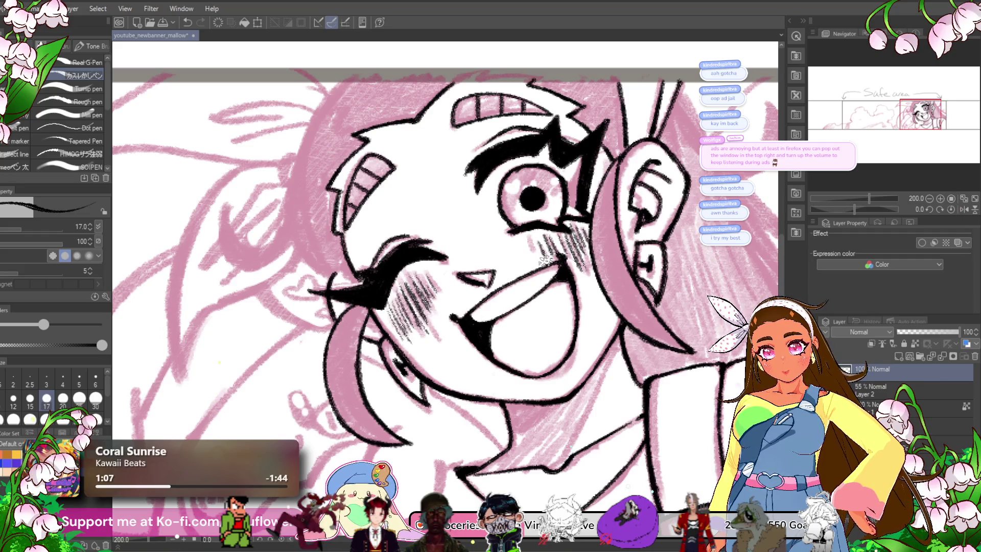
scroll(549, 261, down, 3)
scroll(548, 261, up, 2)
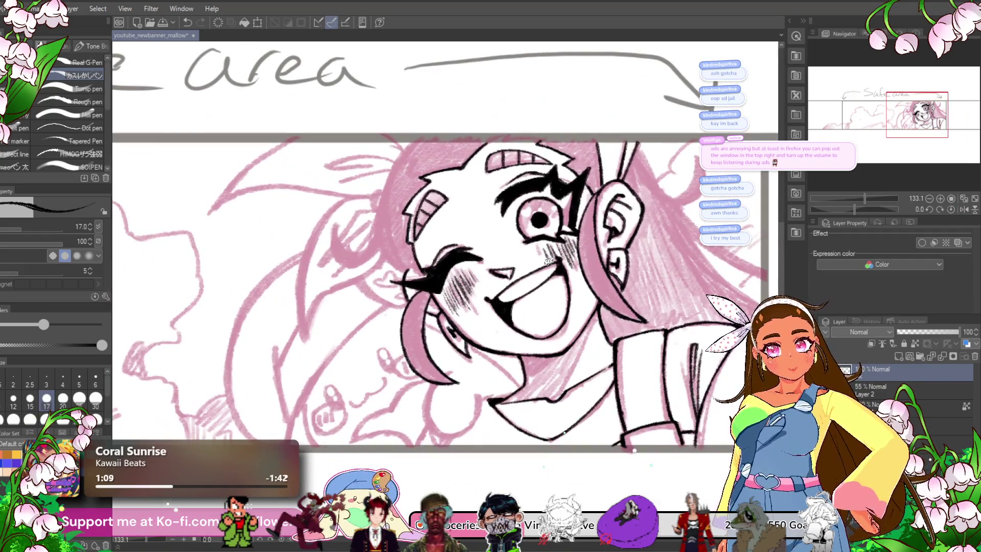
scroll(548, 261, up, 4)
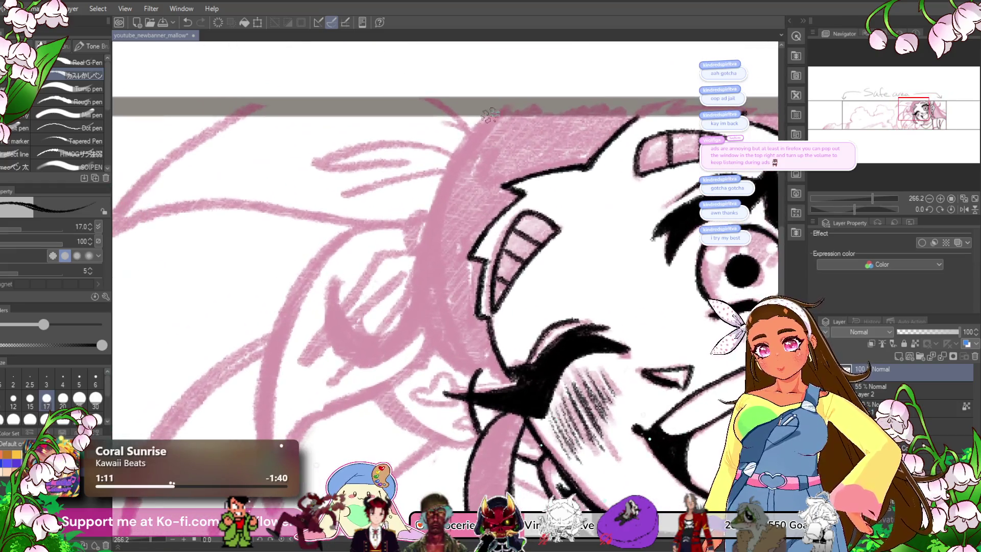
- Outline the left edge of the pink hair, undoing a stray curved stroke
drag(472, 128, 424, 235)
mouse_move(459, 151)
mouse_down()
mouse_move(411, 276)
mouse_move(496, 112)
mouse_up()
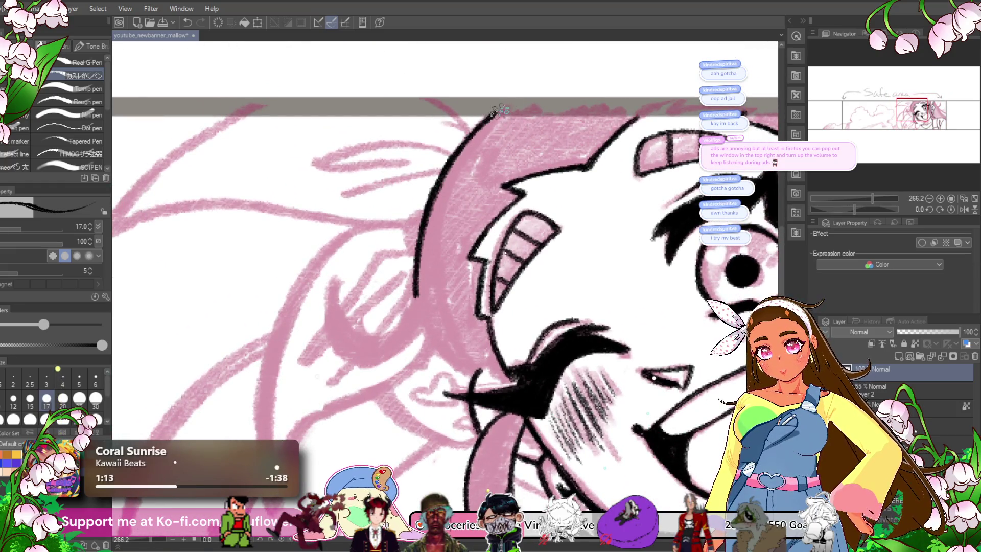
drag(460, 231, 563, 193)
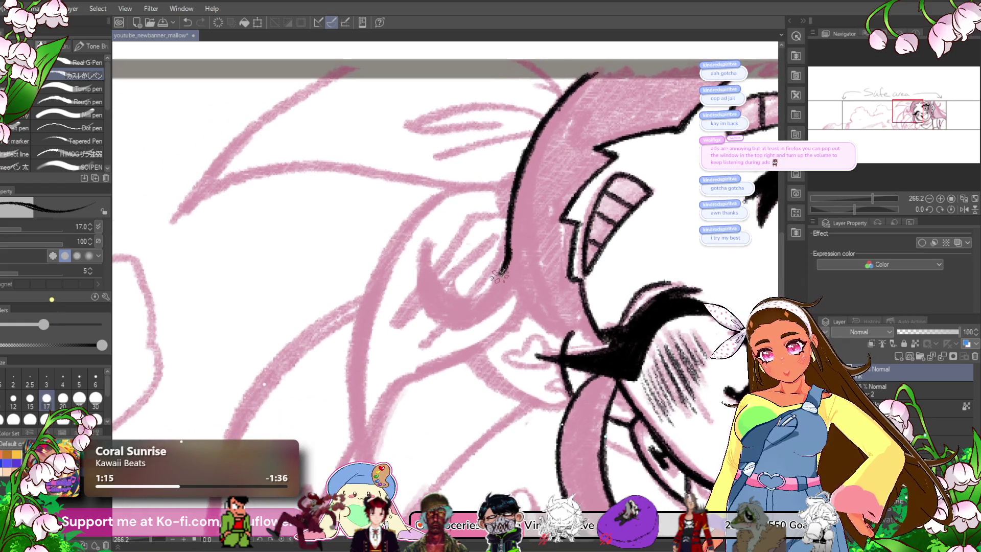
drag(449, 294, 438, 229)
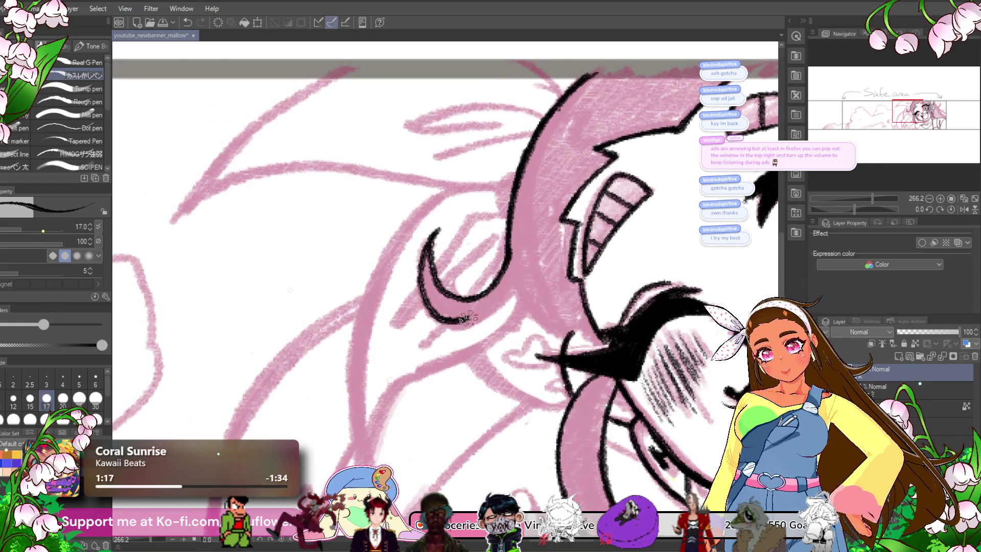
key(ctrl+z)
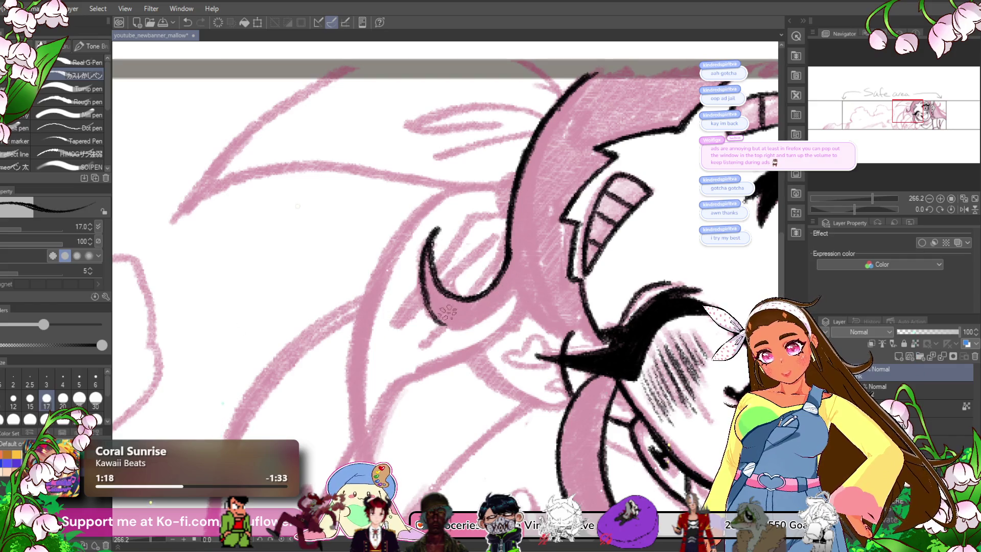
mouse_move(433, 315)
mouse_down()
mouse_move(475, 314)
mouse_move(492, 259)
mouse_up()
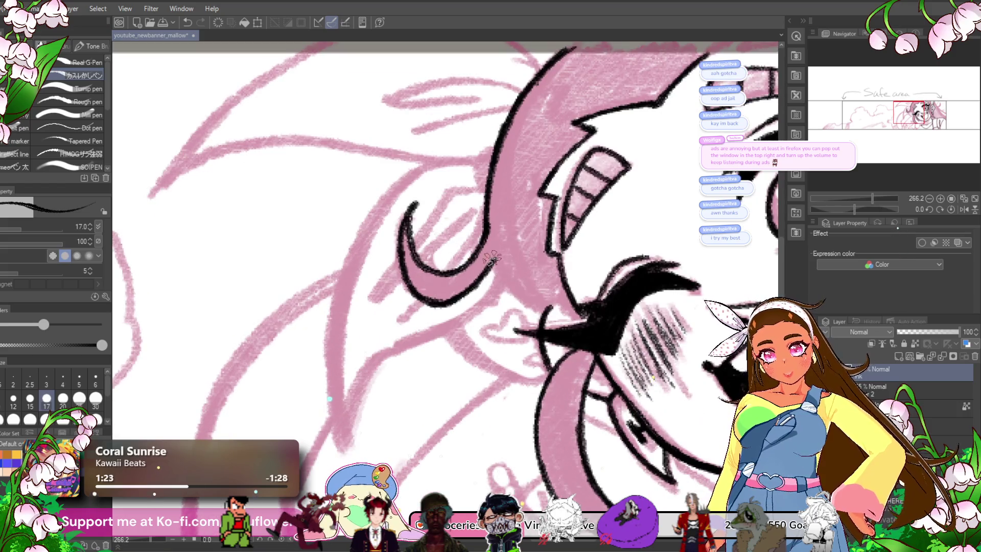
drag(540, 309, 525, 318)
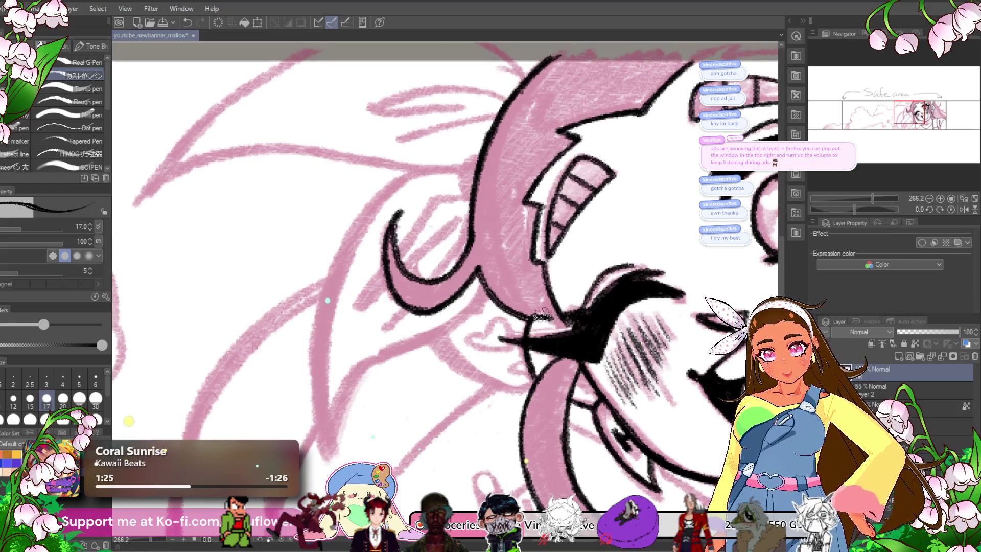
scroll(560, 316, down, 3)
scroll(565, 324, up, 3)
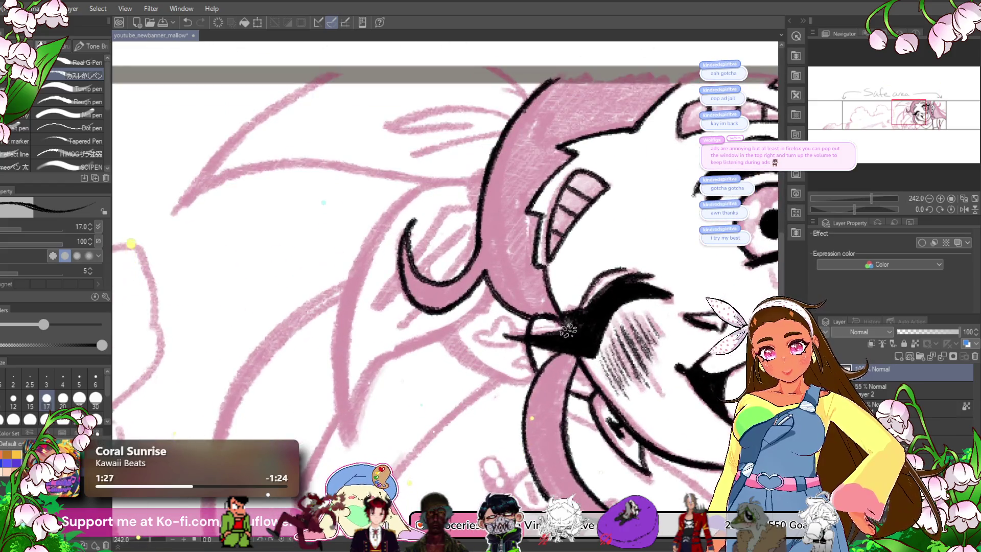
- Reframe the view around the face and rotate the canvas to suit the hair strand
scroll(545, 304, down, 3)
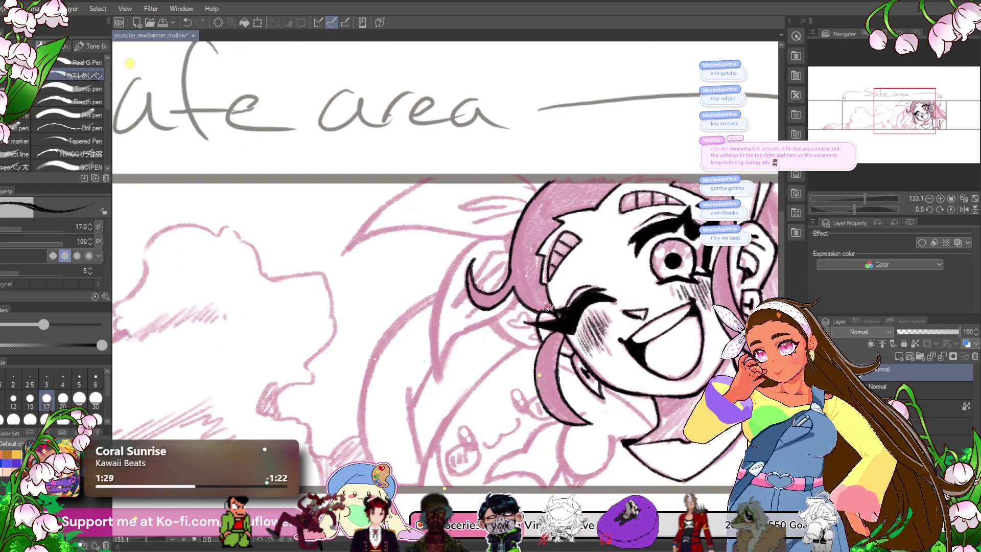
drag(517, 334, 478, 335)
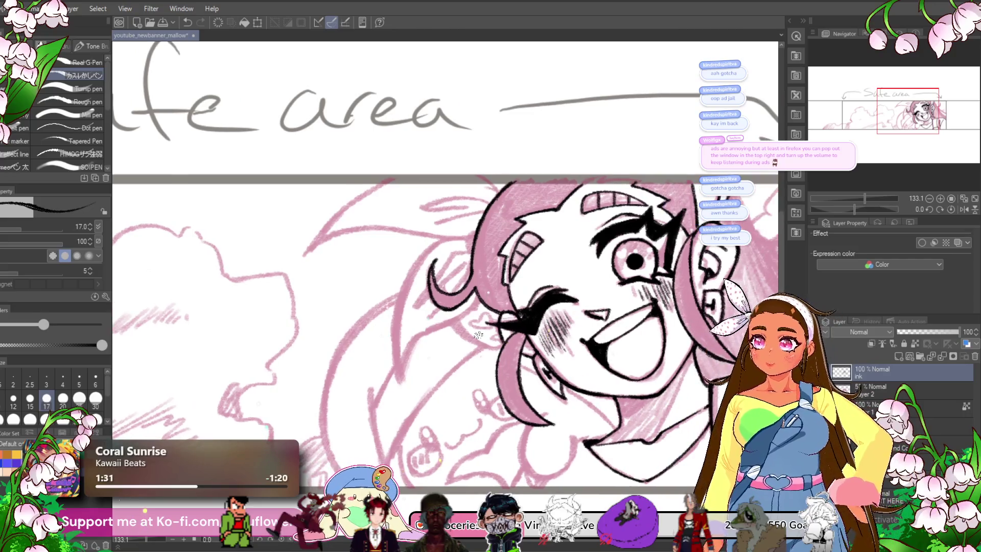
scroll(478, 334, down, 3)
scroll(478, 334, up, 4)
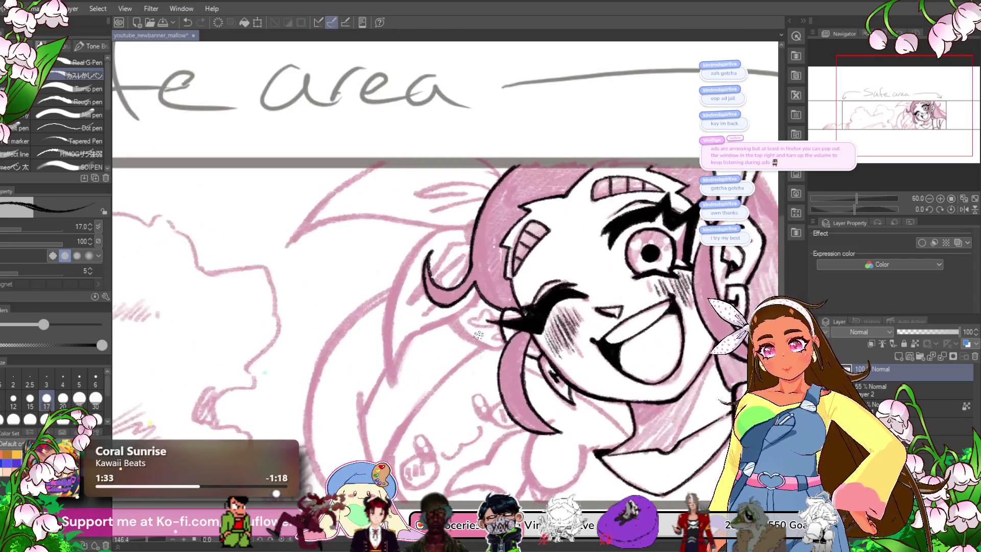
mouse_move(753, 327)
mouse_down()
mouse_move(584, 325)
mouse_move(512, 372)
mouse_up()
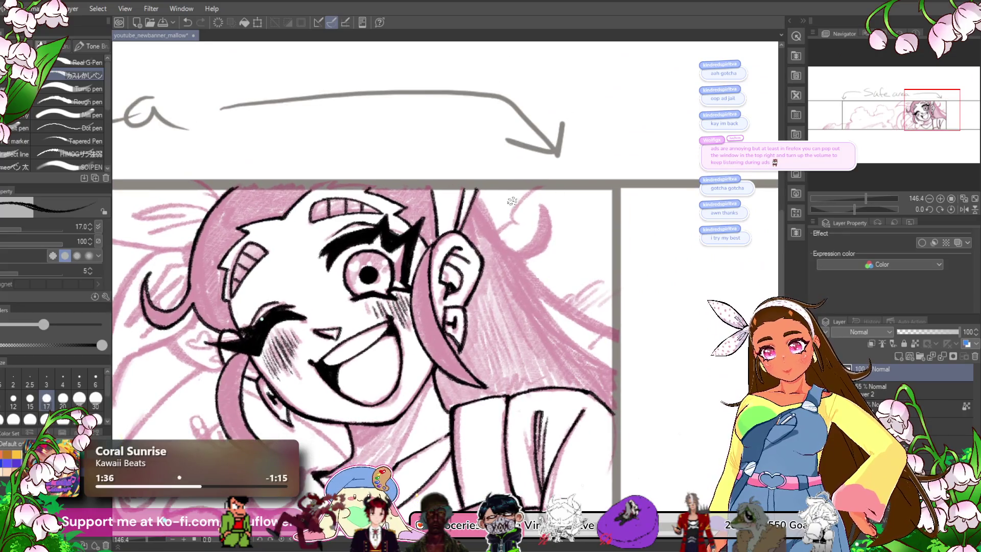
scroll(474, 195, up, 3)
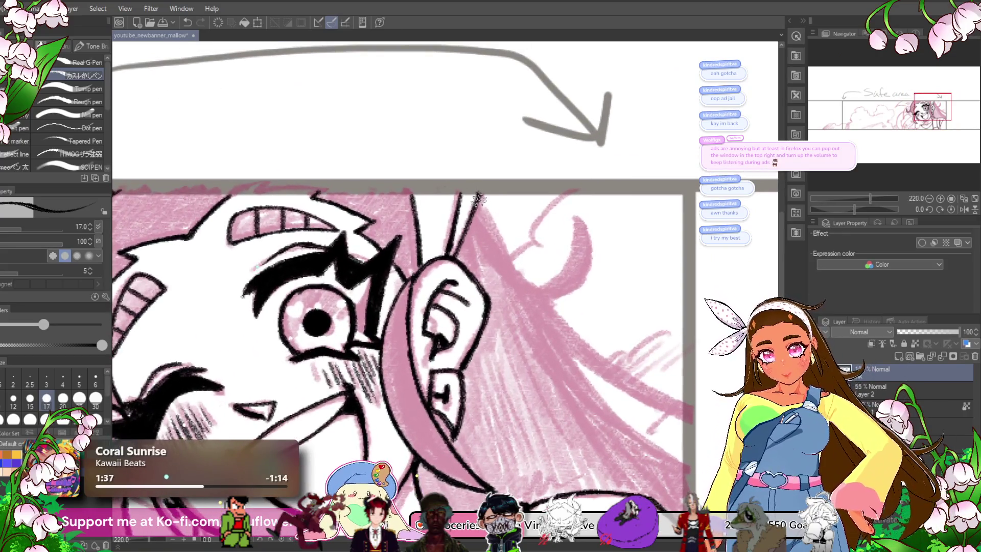
drag(854, 209, 878, 209)
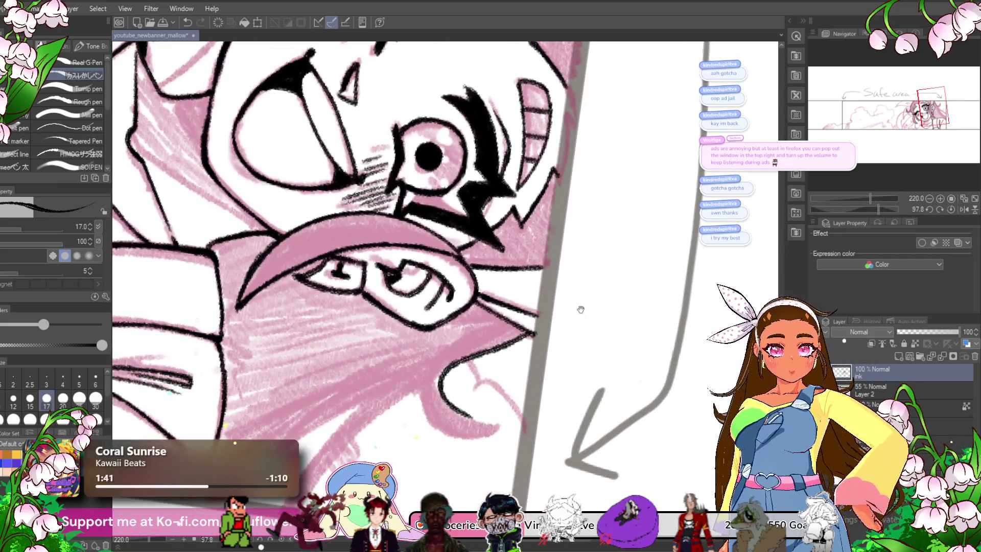
drag(582, 309, 536, 219)
drag(483, 286, 518, 277)
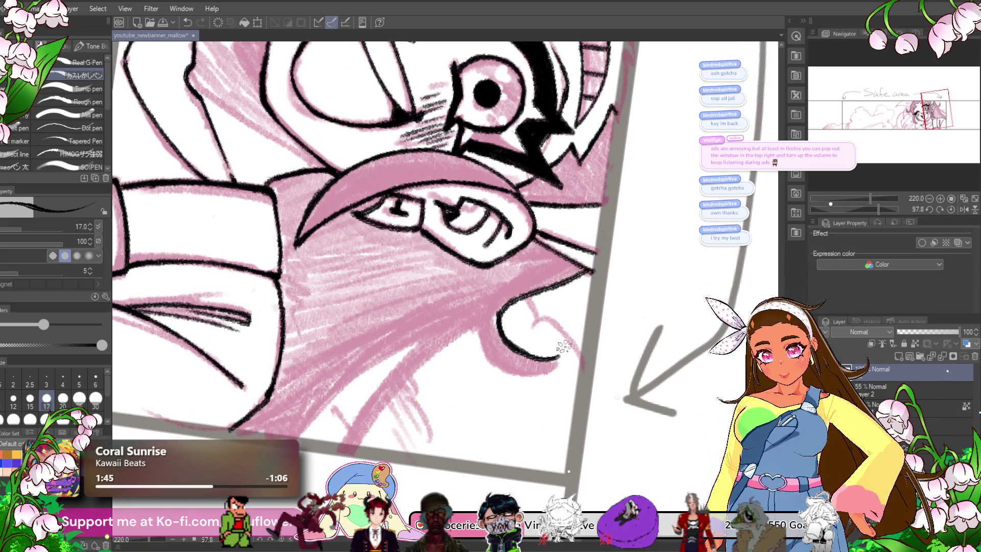
drag(870, 198, 852, 210)
scroll(542, 231, up, 3)
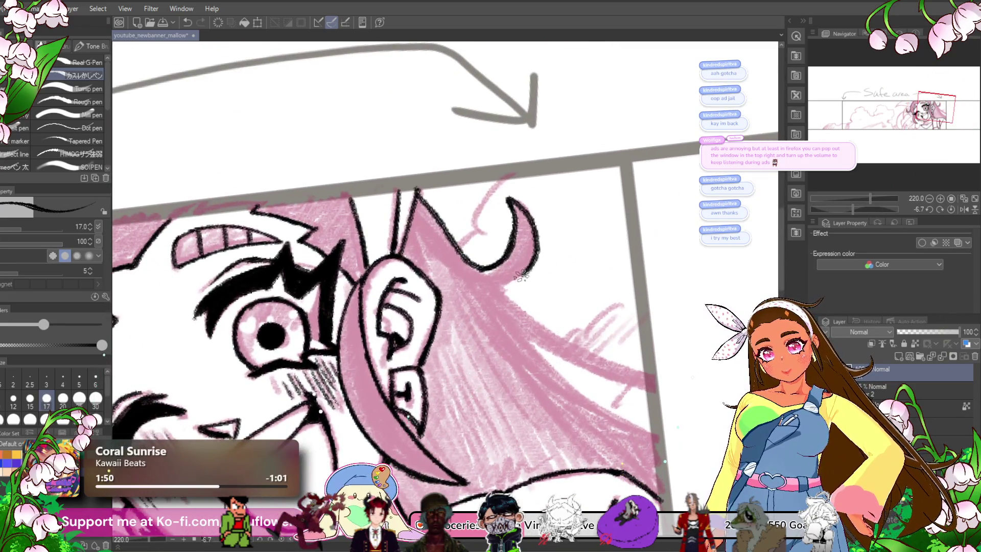
click(871, 209)
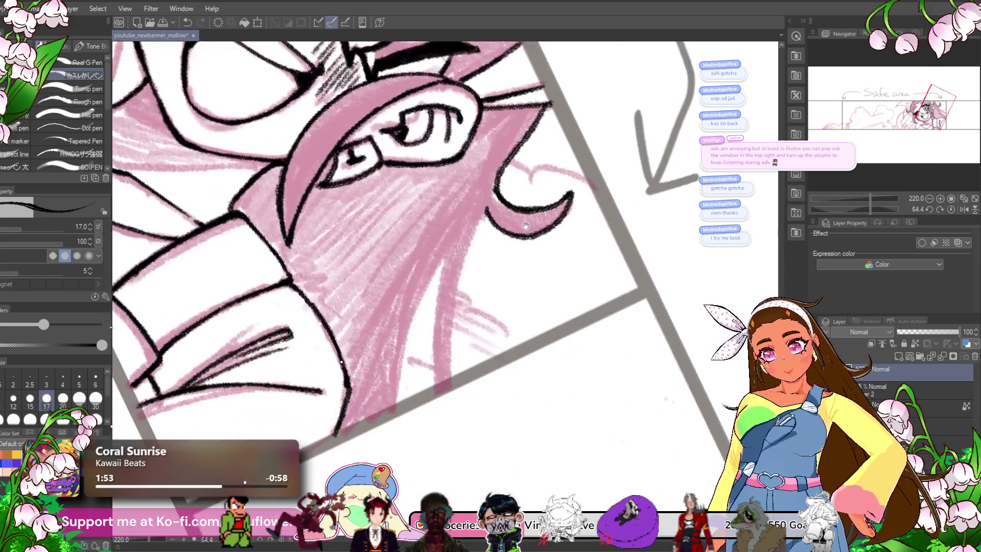
- Ink three long lines down the hair strand, including its left edge
drag(480, 212, 460, 376)
drag(454, 220, 442, 375)
drag(458, 218, 408, 404)
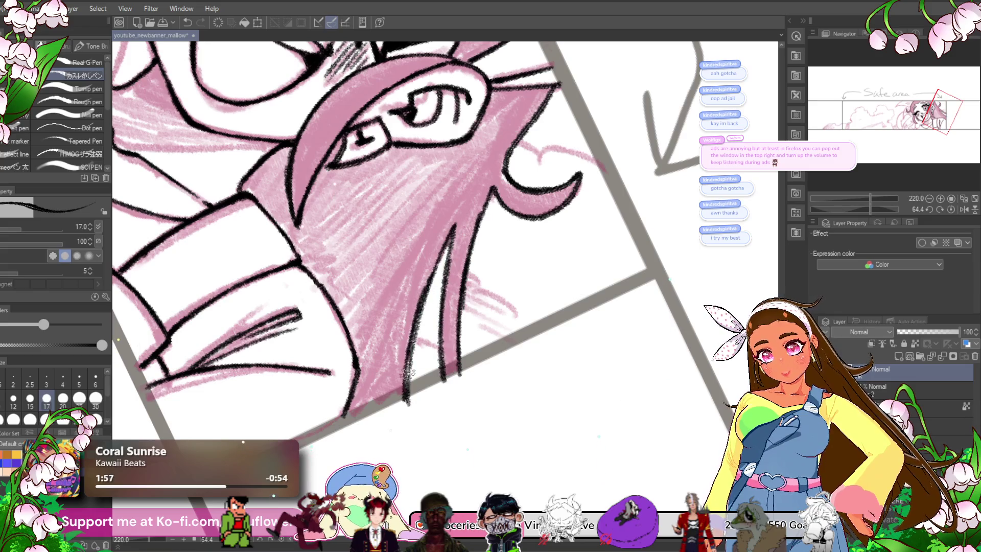
scroll(475, 187, down, 1)
scroll(497, 296, down, 1)
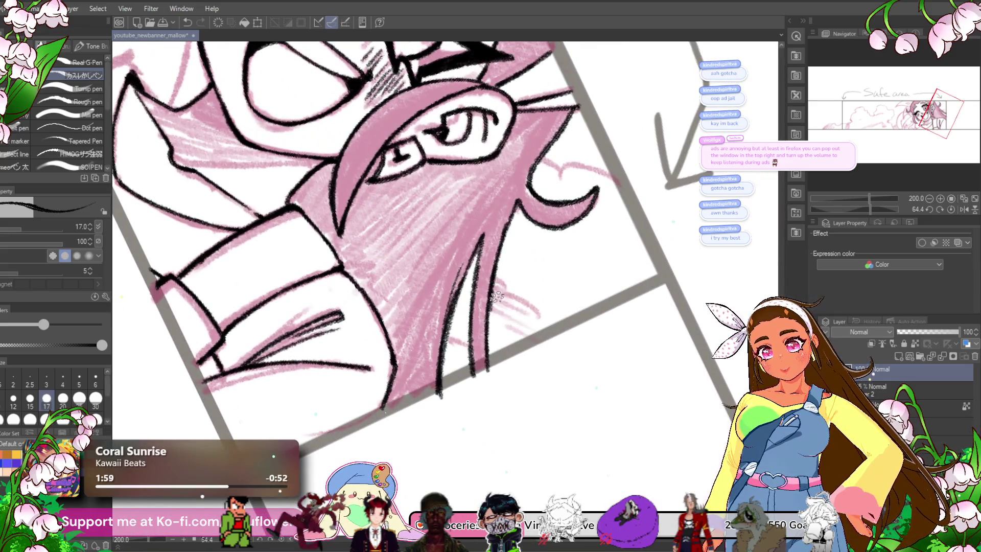
scroll(446, 291, down, 7)
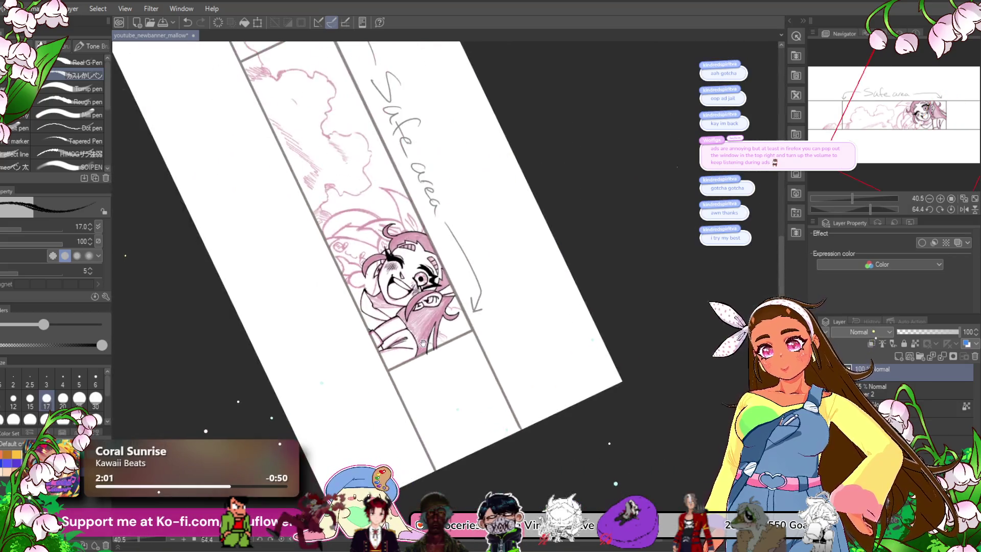
- Reset the canvas rotation, then zoom in and rotate the view to -37.8° over the left hair
click(951, 208)
scroll(572, 320, up, 5)
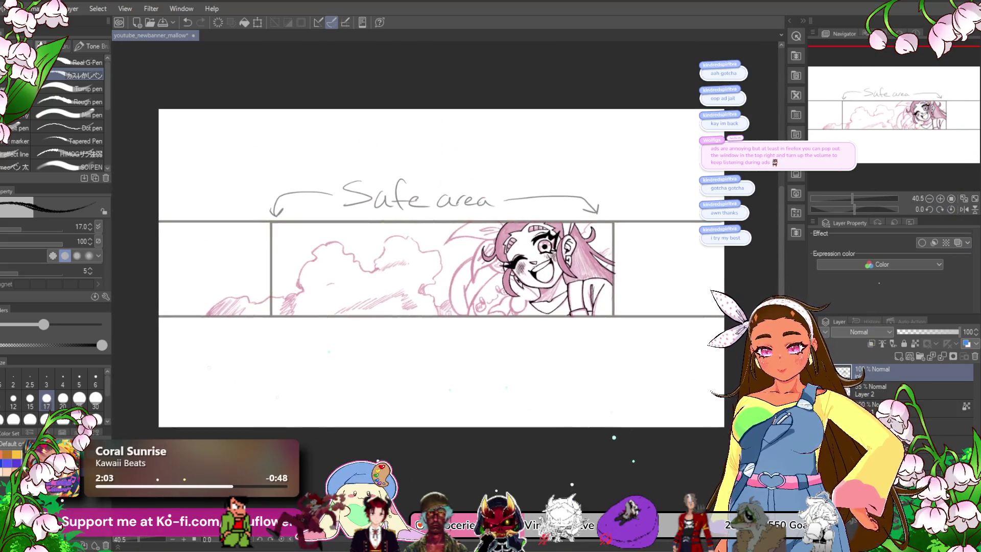
scroll(573, 321, up, 4)
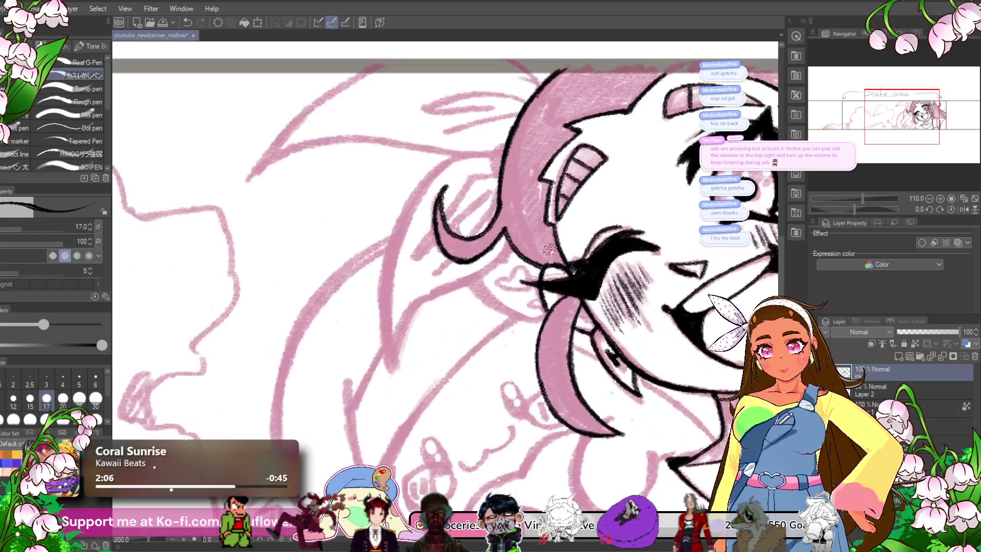
mouse_move(587, 180)
mouse_down()
mouse_move(600, 199)
mouse_move(690, 190)
mouse_up()
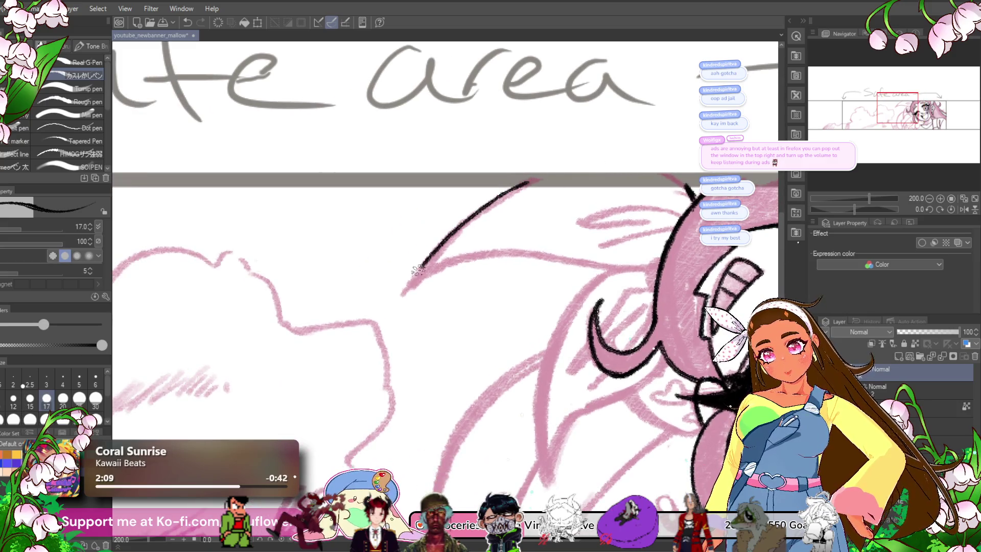
drag(856, 207, 844, 204)
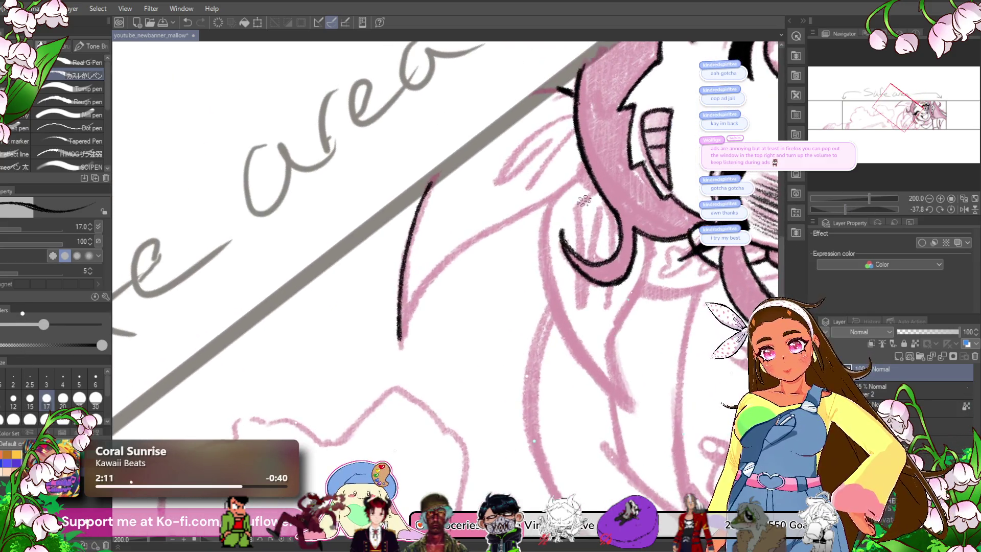
scroll(602, 222, up, 3)
mouse_move(602, 221)
mouse_down()
mouse_move(633, 215)
mouse_move(615, 224)
mouse_up()
- Ink a long hair line and the pointed tuft's outline with an inner line
mouse_move(632, 192)
mouse_down()
mouse_move(398, 340)
mouse_move(362, 396)
mouse_up()
drag(421, 335, 402, 426)
mouse_move(595, 171)
mouse_down()
mouse_move(478, 302)
mouse_move(564, 217)
mouse_up()
drag(621, 192, 529, 304)
mouse_move(590, 342)
mouse_down()
mouse_move(487, 243)
mouse_move(463, 307)
mouse_move(478, 393)
mouse_move(519, 452)
mouse_up()
- Ink the hair lock's downward strand lines, undoing and redrawing one stroke
mouse_move(483, 389)
mouse_down()
mouse_move(447, 281)
mouse_move(532, 404)
mouse_up()
drag(455, 301, 570, 439)
mouse_move(608, 171)
mouse_down()
mouse_move(515, 380)
mouse_move(531, 452)
mouse_move(586, 540)
mouse_up()
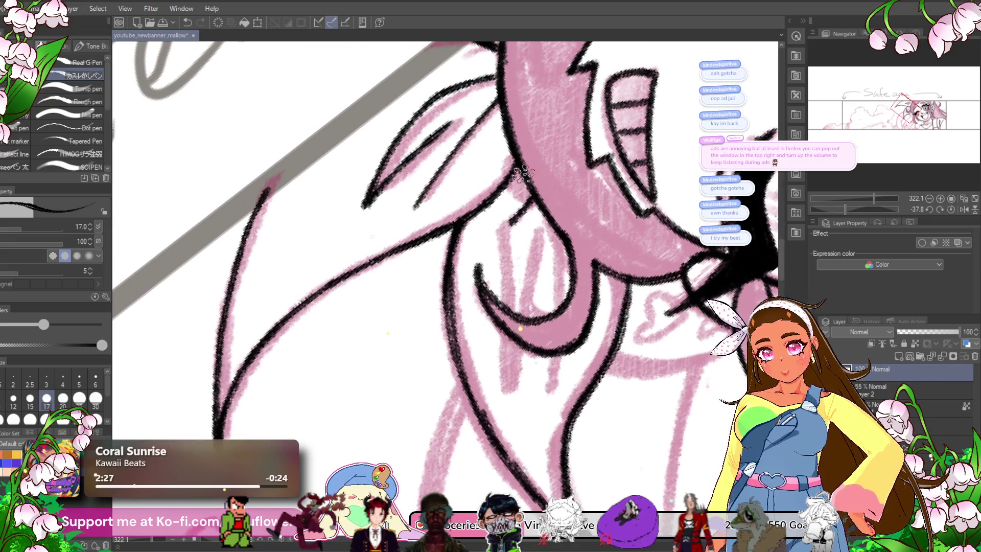
key(ctrl+z)
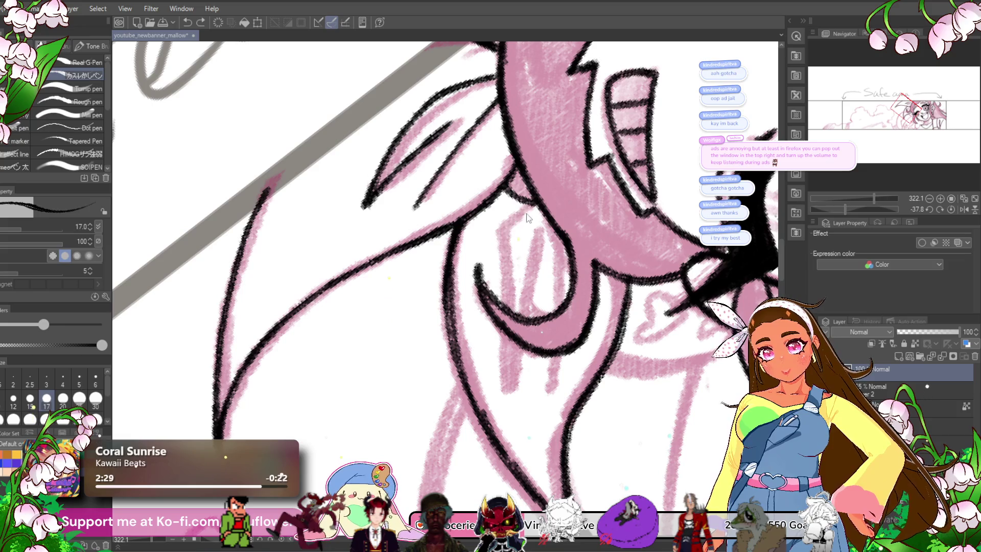
mouse_move(528, 204)
mouse_down()
mouse_move(490, 278)
mouse_move(518, 399)
mouse_up()
- Ink the right side of the round bun, then zoom out and reset the rotation to upright
drag(526, 306, 533, 240)
mouse_move(562, 210)
mouse_down()
mouse_move(547, 249)
mouse_move(552, 299)
mouse_up()
key(ctrl+z)
key(ctrl+z)
drag(553, 230, 560, 312)
key(ctrl+minus)
key(ctrl+minus)
key(ctrl+minus)
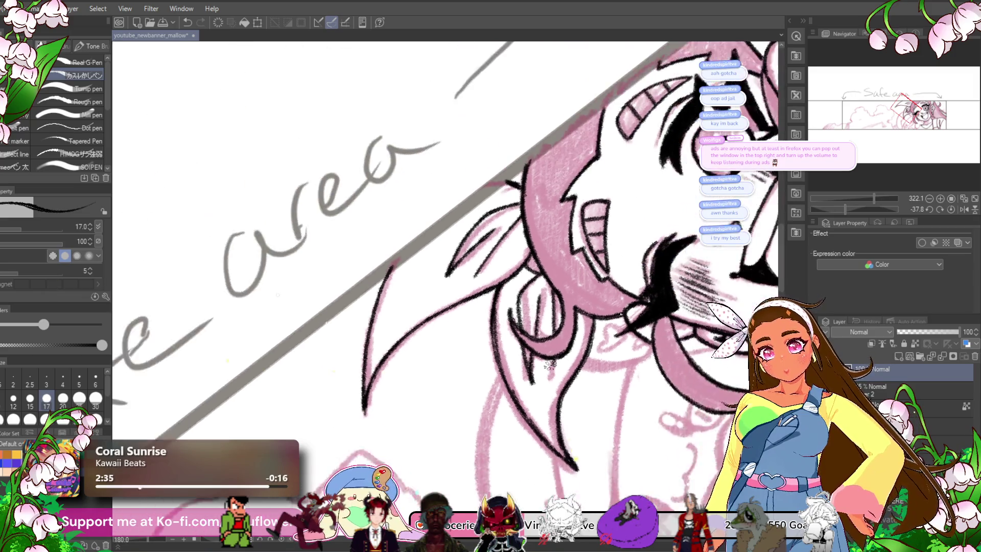
click(951, 209)
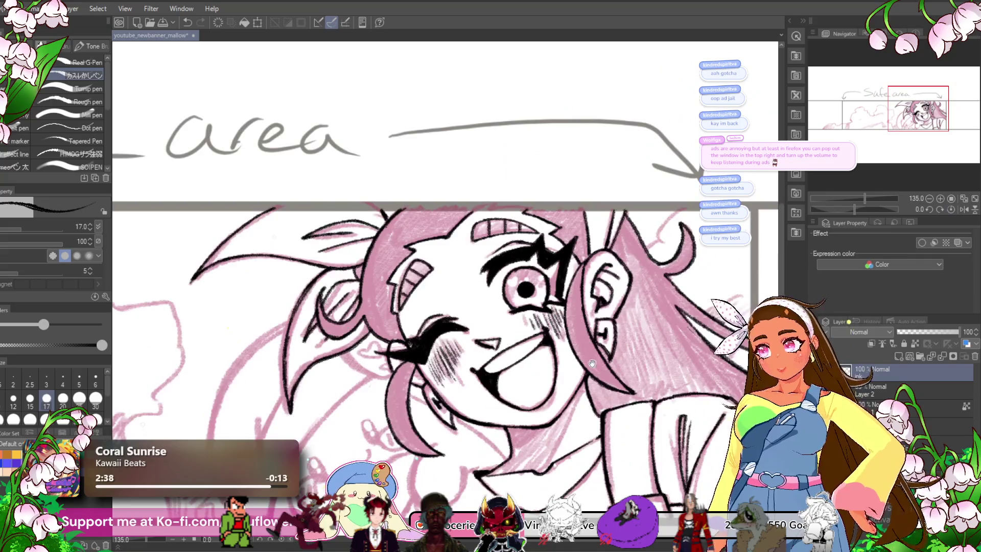
mouse_move(503, 352)
mouse_down()
mouse_move(558, 435)
mouse_move(479, 294)
mouse_up()
scroll(538, 400, up, 2)
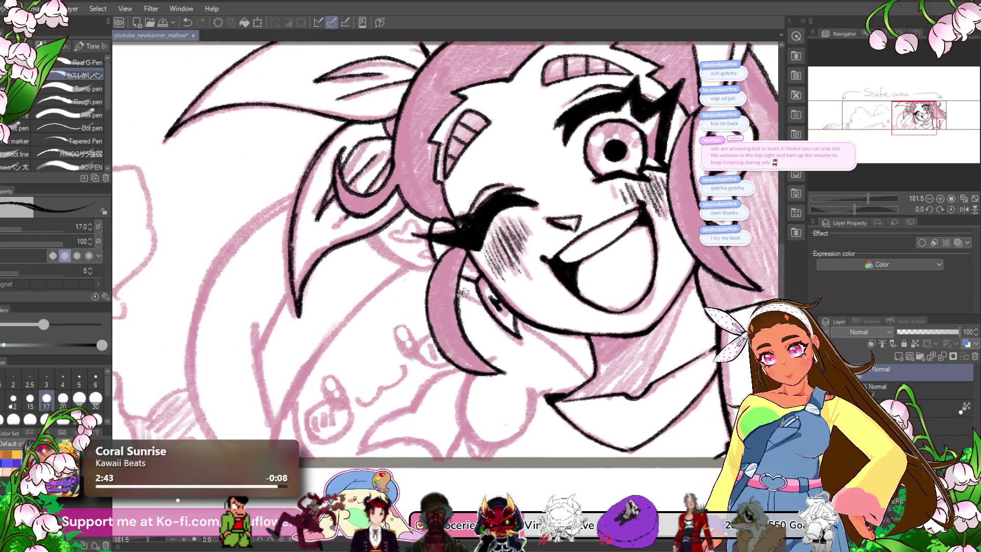
drag(515, 324, 492, 309)
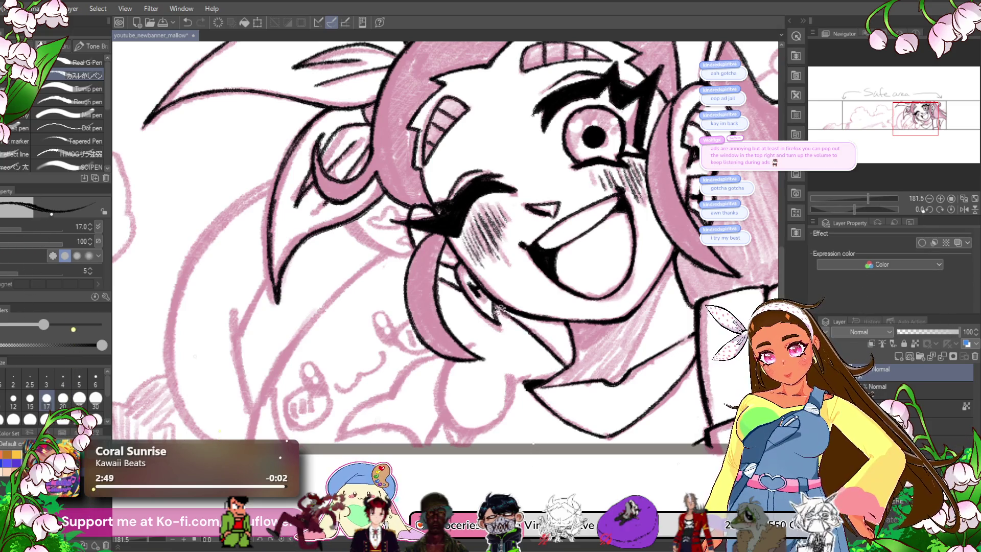
scroll(503, 311, down, 3)
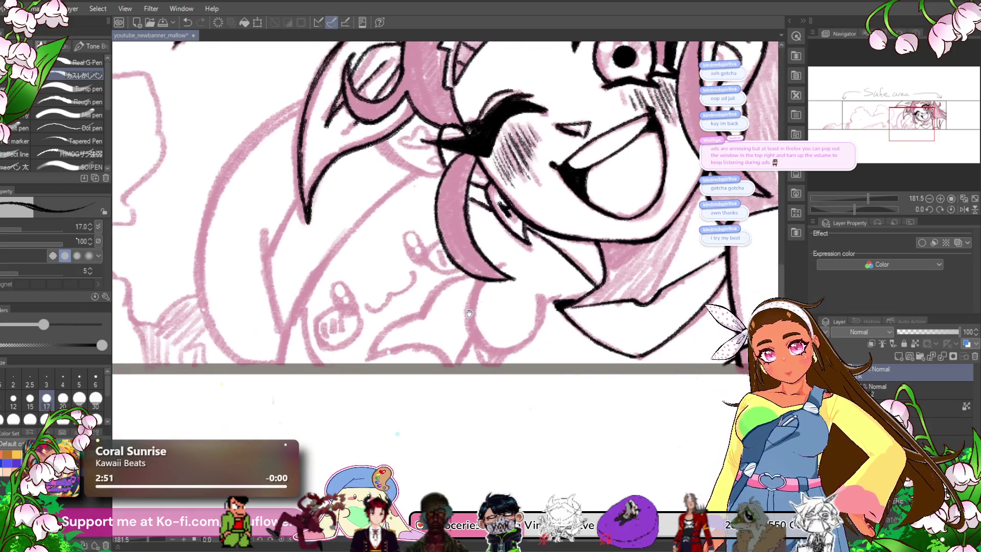
scroll(468, 313, up, 5)
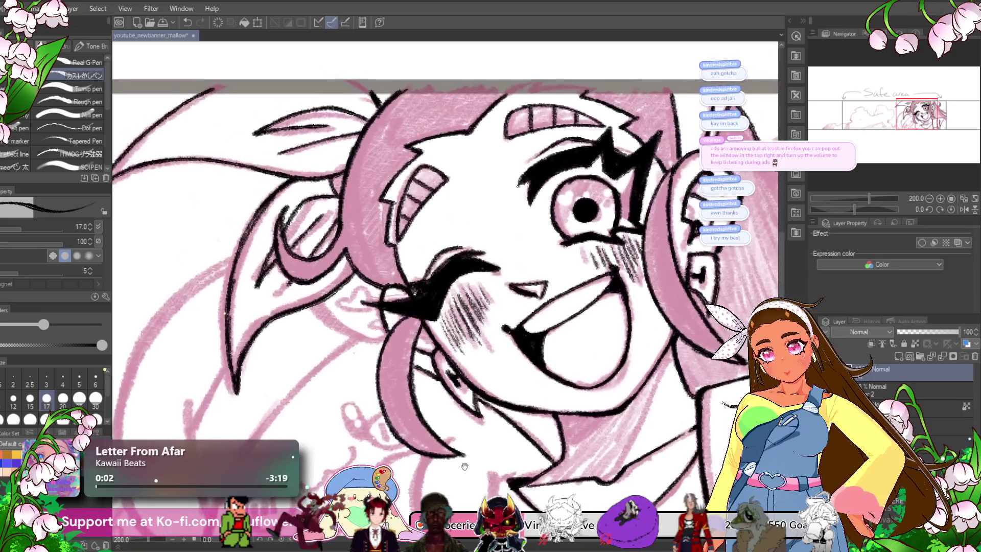
mouse_move(464, 466)
mouse_down()
mouse_move(409, 351)
mouse_move(470, 444)
mouse_up()
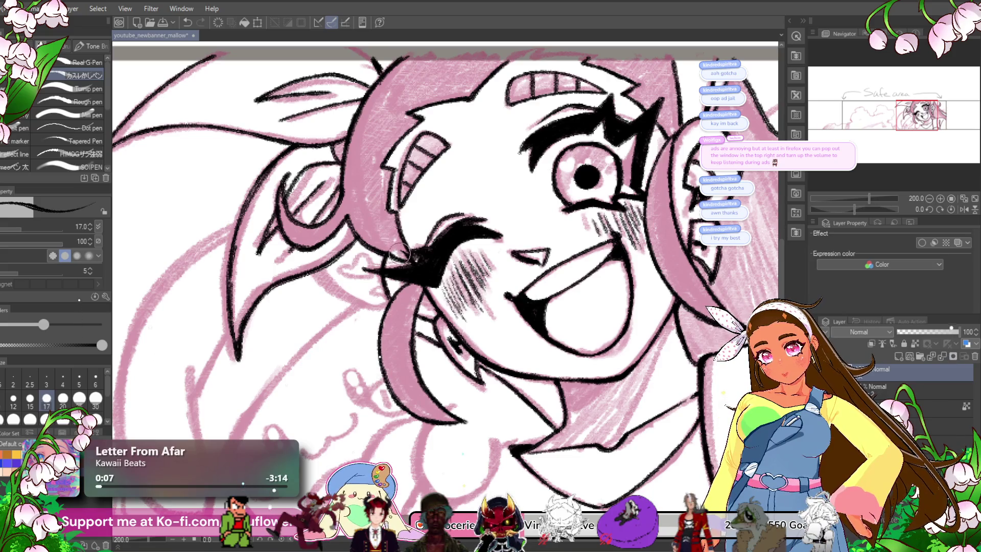
scroll(361, 199, down, 5)
scroll(388, 240, up, 4)
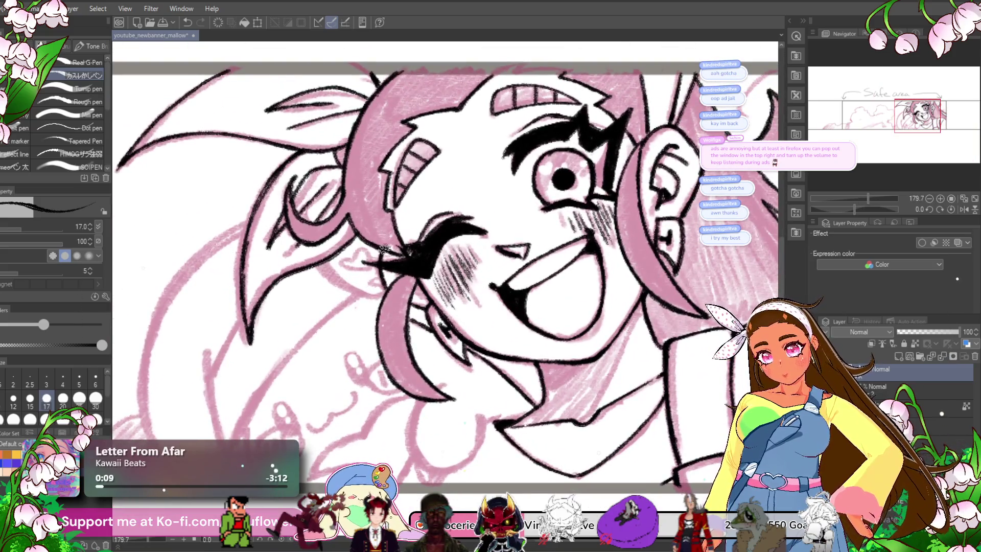
scroll(389, 249, down, 4)
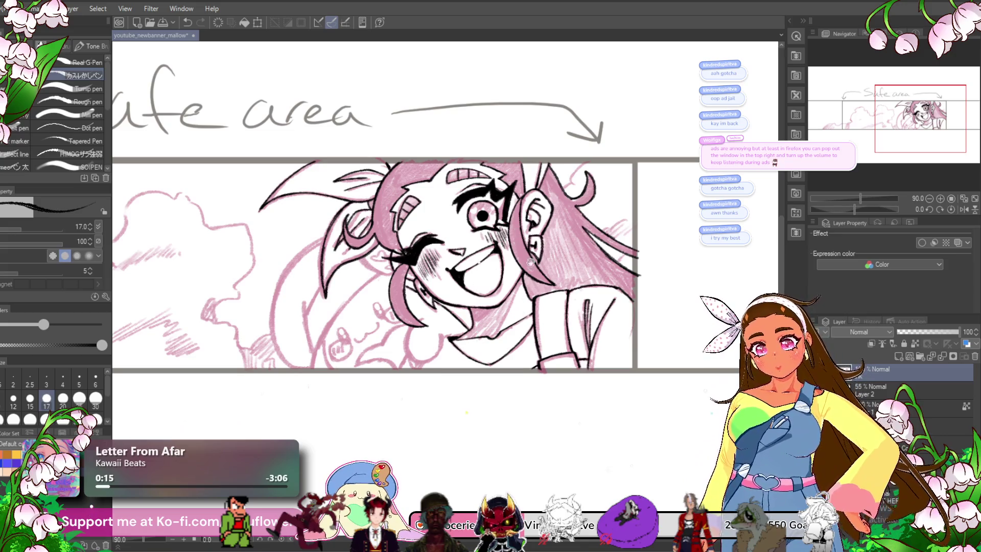
scroll(531, 258, up, 5)
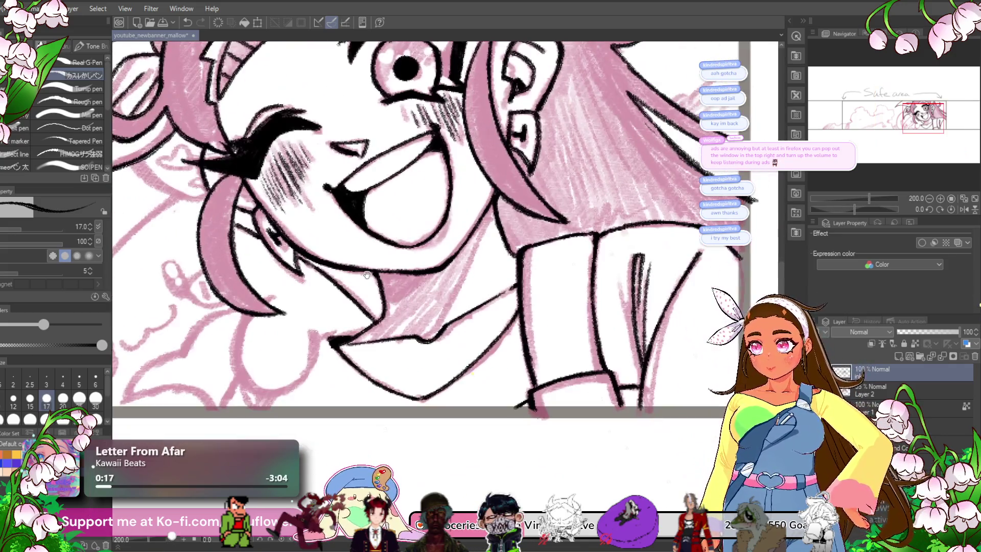
scroll(372, 278, up, 3)
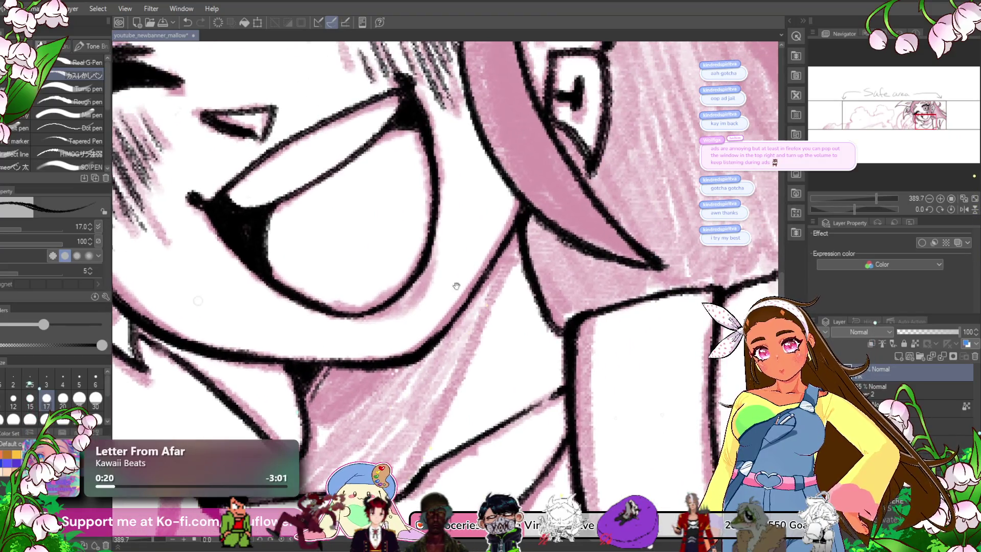
drag(515, 211, 418, 308)
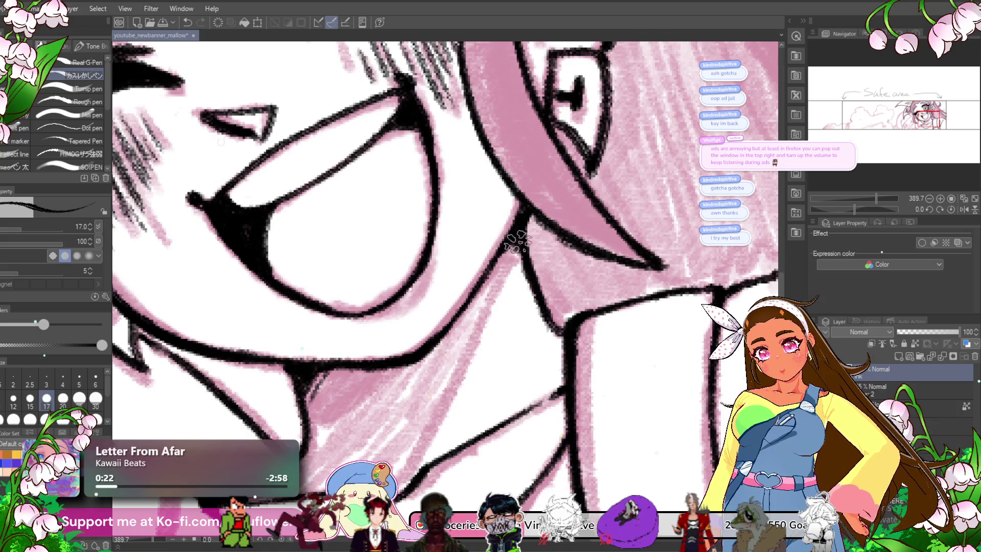
scroll(519, 241, down, 5)
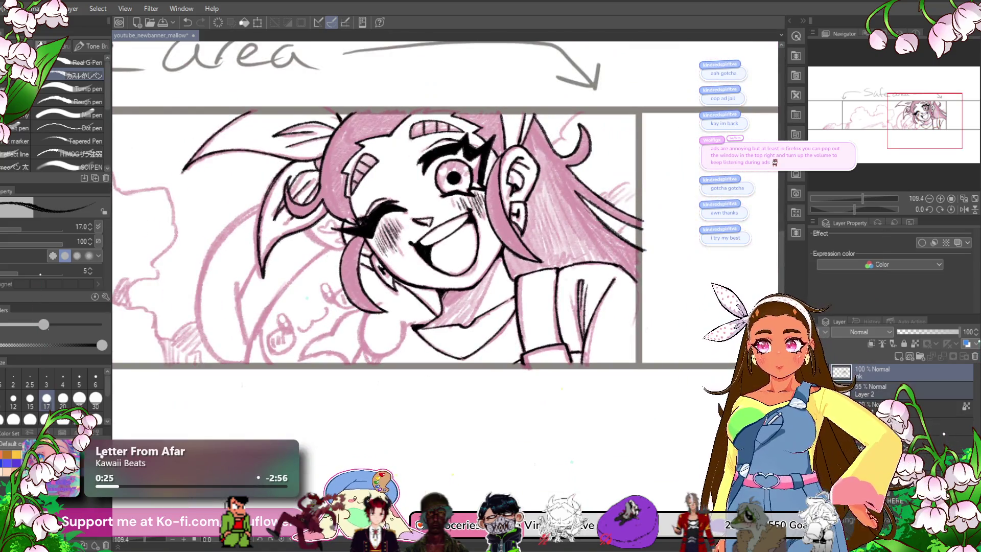
click(816, 390)
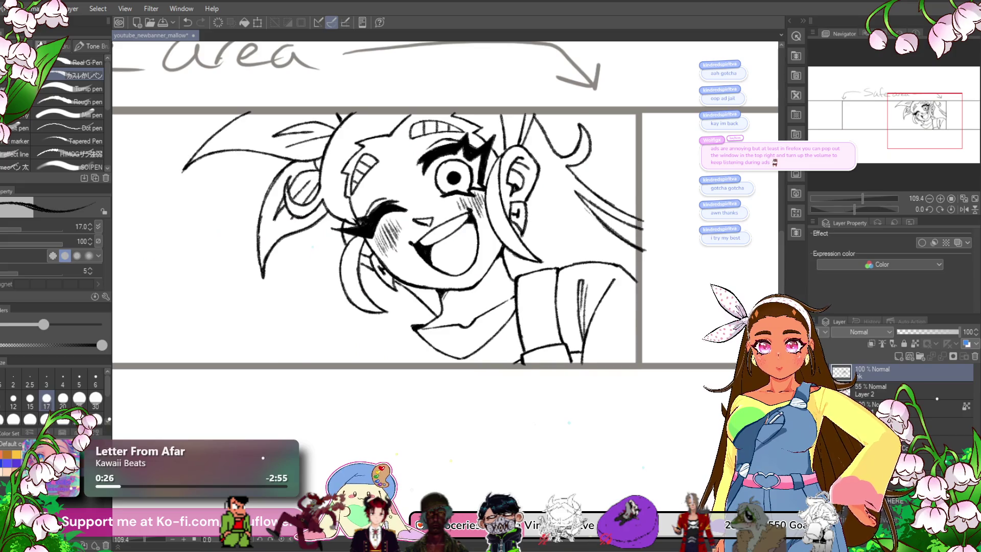
click(816, 389)
scroll(411, 297, down, 3)
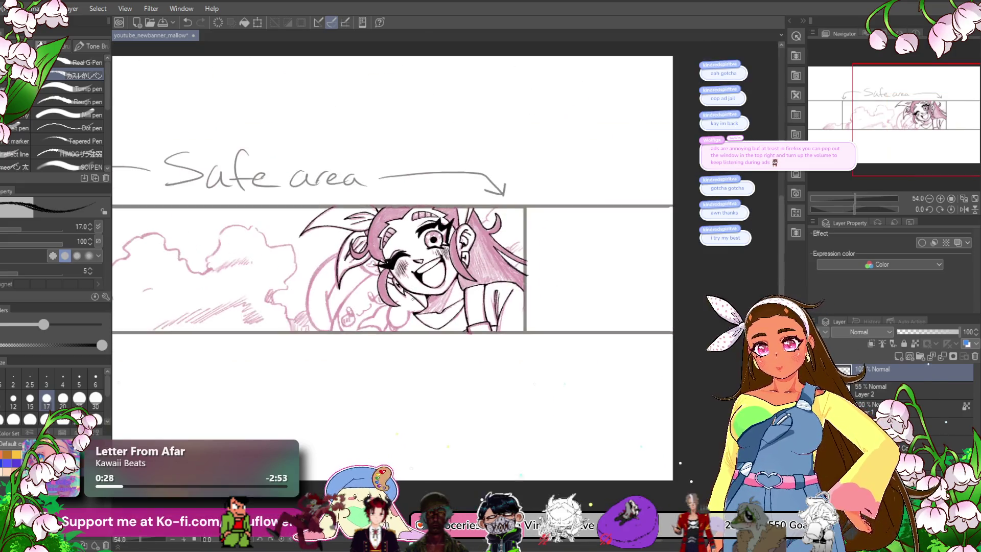
- Ink the curved lines around the mouth, lower cheek and lower lip
scroll(412, 297, up, 3)
scroll(431, 296, up, 3)
scroll(431, 296, up, 2)
mouse_move(396, 337)
mouse_down()
mouse_move(450, 382)
mouse_move(521, 337)
mouse_move(531, 256)
mouse_up()
drag(462, 255, 575, 182)
mouse_move(366, 333)
mouse_down()
mouse_move(483, 313)
mouse_move(500, 337)
mouse_move(452, 386)
mouse_move(427, 345)
mouse_move(414, 365)
mouse_move(434, 329)
mouse_up()
scroll(434, 330, up, 1)
mouse_move(590, 261)
mouse_down()
mouse_move(725, 240)
mouse_move(736, 225)
mouse_up()
scroll(299, 289, up, 2)
mouse_move(299, 290)
mouse_down()
mouse_move(388, 240)
mouse_move(398, 211)
mouse_up()
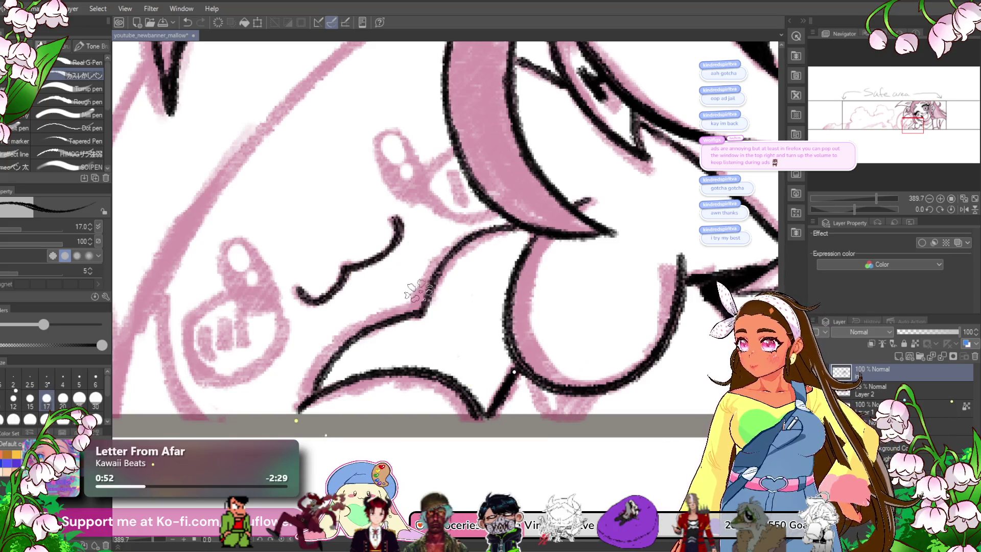
- Ink the plush's face: solid black eyes and a snout outline with stripes
mouse_move(439, 154)
mouse_down()
mouse_move(383, 183)
mouse_move(333, 173)
mouse_move(349, 204)
mouse_up()
drag(289, 177, 339, 120)
mouse_move(225, 220)
mouse_down()
mouse_move(240, 286)
mouse_move(233, 230)
mouse_move(245, 281)
mouse_move(253, 248)
mouse_up()
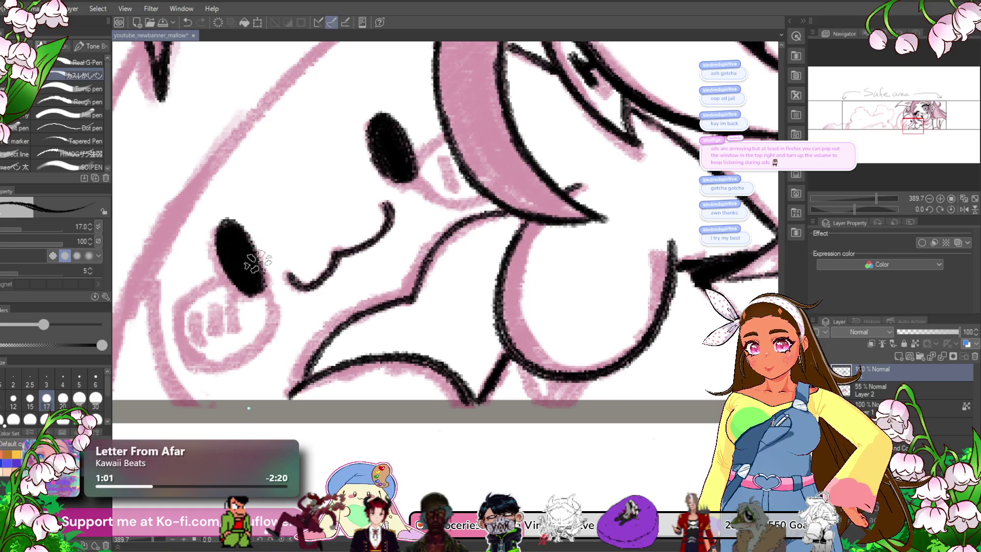
mouse_move(442, 152)
mouse_down()
mouse_move(391, 174)
mouse_move(421, 150)
mouse_up()
drag(420, 185, 454, 196)
key(ctrl+z)
key(ctrl+z)
key(ctrl+z)
mouse_move(450, 133)
mouse_down()
mouse_move(411, 171)
mouse_move(467, 190)
mouse_up()
drag(368, 214, 475, 127)
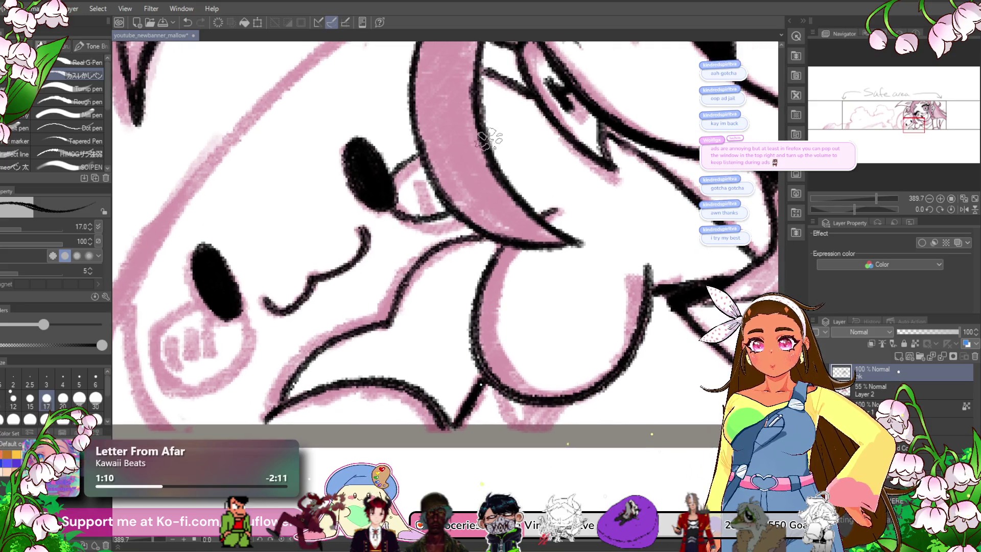
mouse_move(511, 200)
mouse_down()
mouse_move(449, 234)
mouse_move(474, 215)
mouse_up()
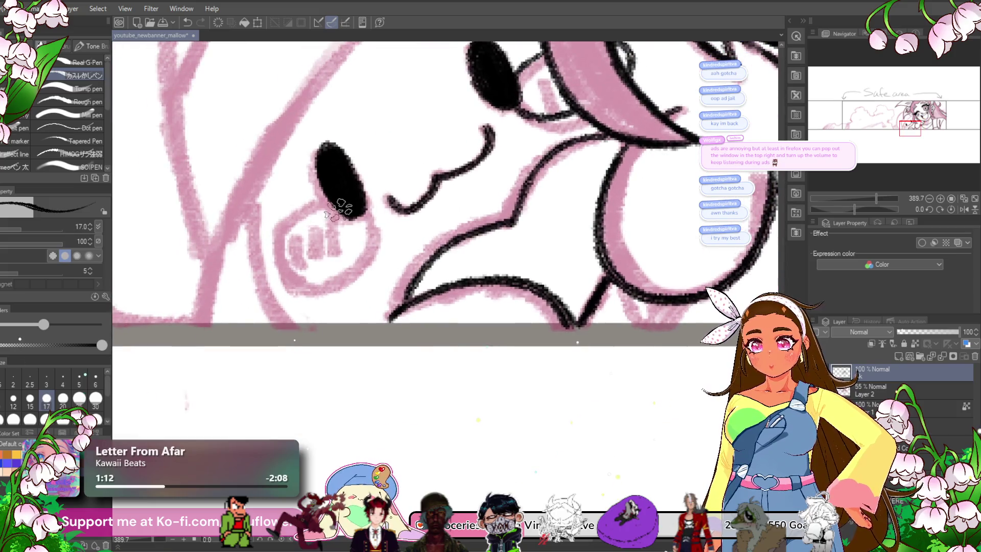
mouse_move(364, 213)
mouse_down()
mouse_move(302, 290)
mouse_move(273, 230)
mouse_move(357, 193)
mouse_move(332, 248)
mouse_up()
mouse_move(314, 225)
mouse_down()
mouse_move(312, 255)
mouse_move(293, 269)
mouse_up()
mouse_move(536, 92)
mouse_down()
mouse_move(434, 204)
mouse_move(438, 212)
mouse_up()
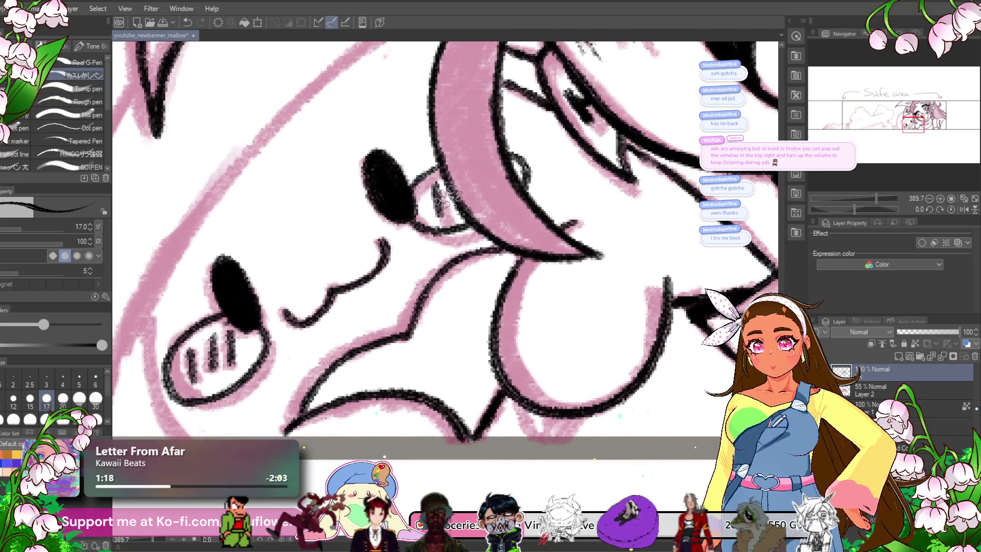
- Ink short black strokes along the plush's pink sketch outline
scroll(562, 196, left, 5)
scroll(561, 197, down, 3)
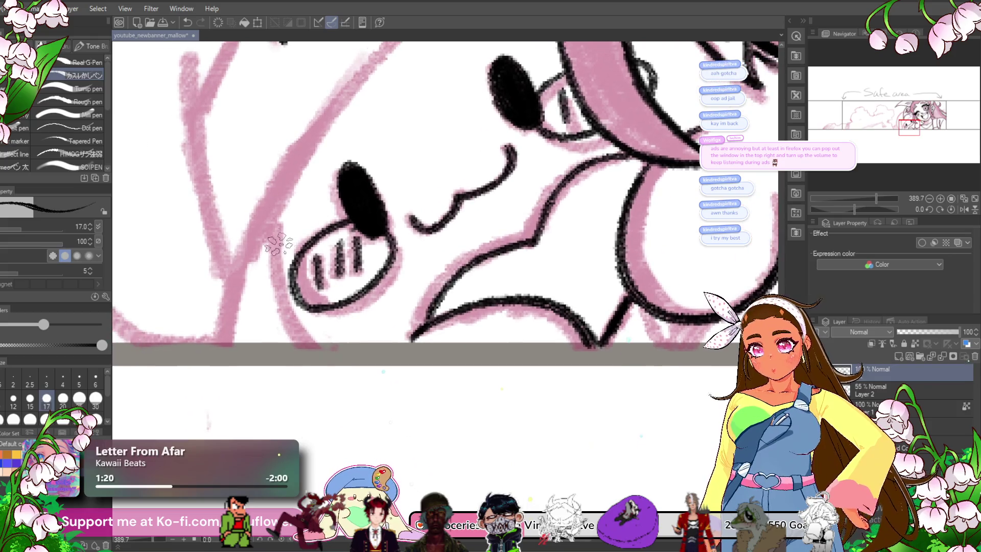
drag(277, 237, 313, 347)
key(ctrl+z)
mouse_move(276, 271)
mouse_down()
mouse_move(274, 249)
mouse_move(294, 335)
mouse_up()
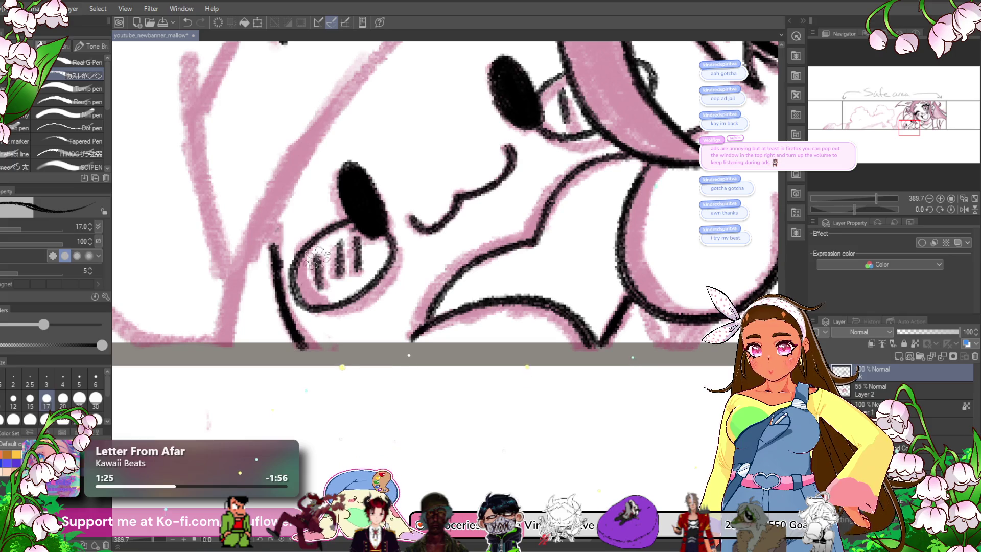
scroll(327, 337, left, 2)
scroll(327, 337, down, 1)
drag(276, 252, 260, 329)
scroll(264, 295, down, 3)
- Start inking the character's left outline down from the face
drag(264, 295, 342, 182)
drag(244, 269, 193, 354)
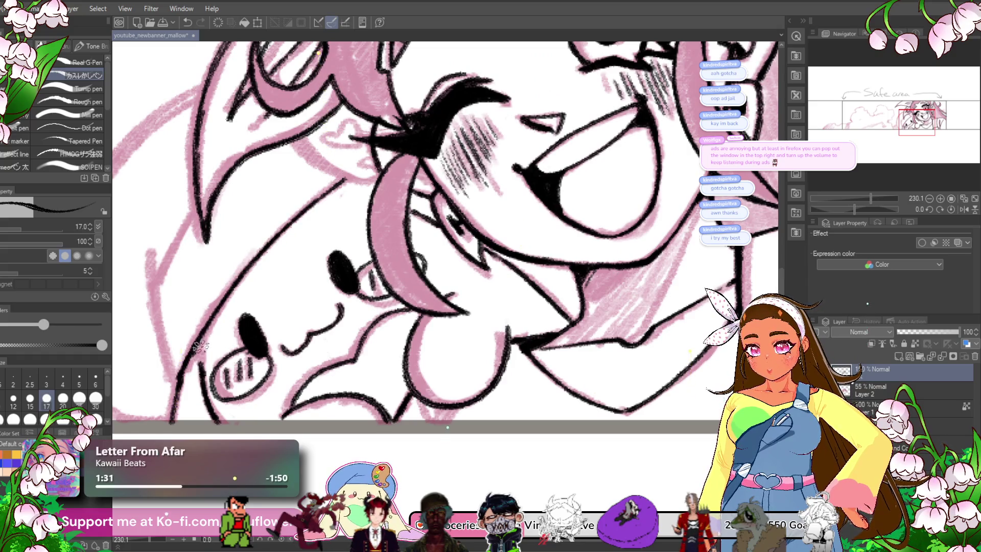
mouse_move(294, 286)
mouse_down()
mouse_move(301, 217)
mouse_move(404, 294)
mouse_move(391, 302)
mouse_up()
mouse_move(251, 315)
mouse_down()
mouse_move(268, 408)
mouse_move(278, 267)
mouse_up()
key(ctrl+z)
drag(255, 317, 289, 258)
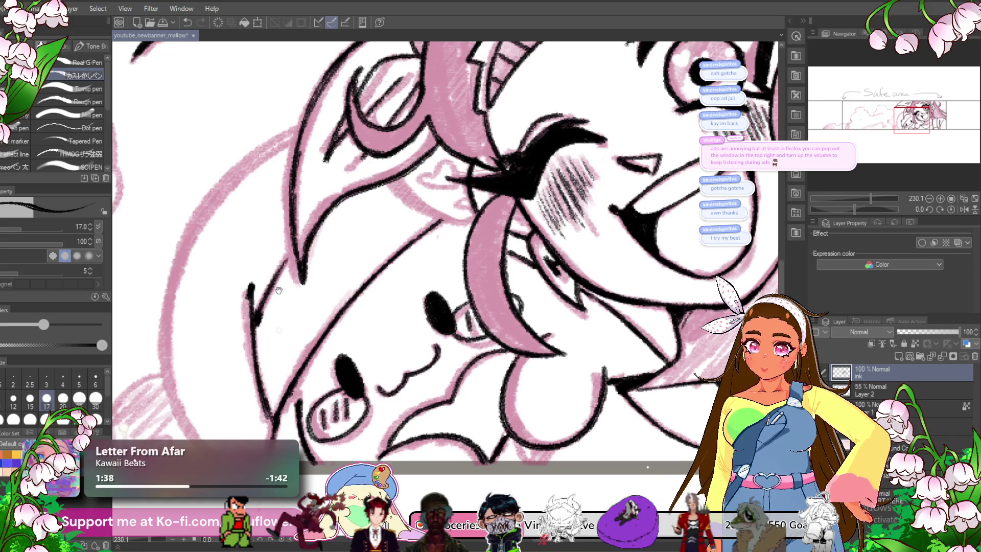
drag(276, 291, 322, 296)
- Redo the left outline as one long stroke, extended further down after several undos
drag(337, 137, 240, 230)
drag(271, 194, 214, 286)
key(ctrl+z)
key(ctrl+z)
mouse_move(337, 137)
mouse_down()
mouse_move(276, 189)
mouse_move(217, 289)
mouse_up()
key(ctrl+z)
mouse_move(271, 194)
mouse_down()
mouse_move(231, 253)
mouse_move(212, 358)
mouse_up()
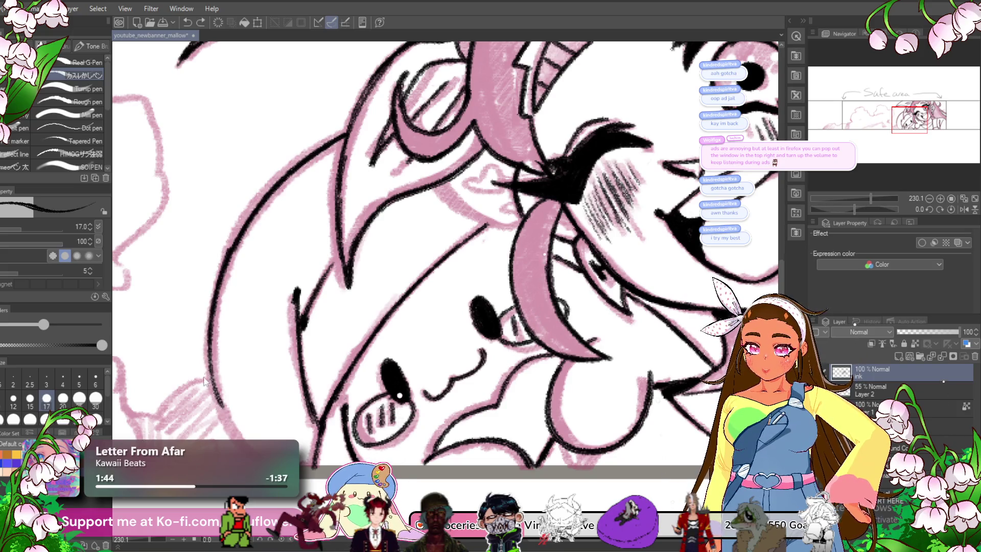
key(ctrl+z)
mouse_move(235, 433)
mouse_down()
mouse_move(207, 332)
mouse_move(235, 267)
mouse_up()
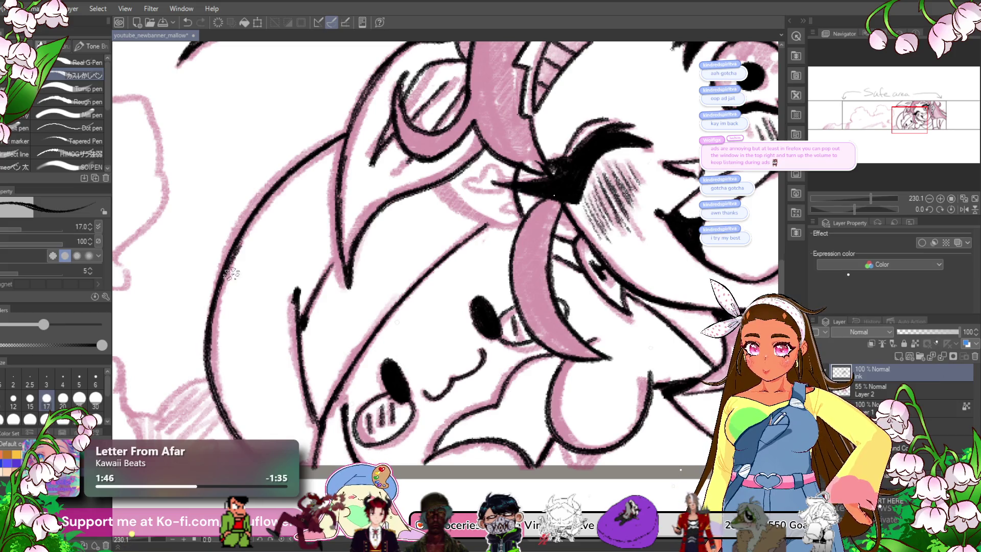
key(ctrl+z)
key(ctrl+z)
key(ctrl+z)
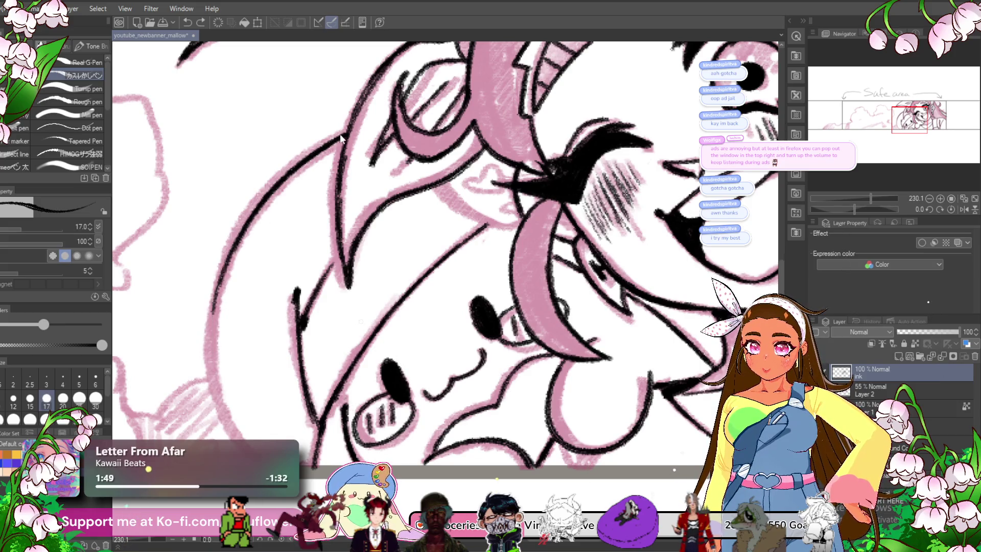
key(ctrl+z)
key(ctrl+z)
mouse_move(342, 135)
mouse_down()
mouse_move(271, 188)
mouse_move(215, 336)
mouse_up()
mouse_move(233, 246)
mouse_down()
mouse_move(207, 340)
mouse_move(222, 406)
mouse_up()
drag(210, 345, 219, 406)
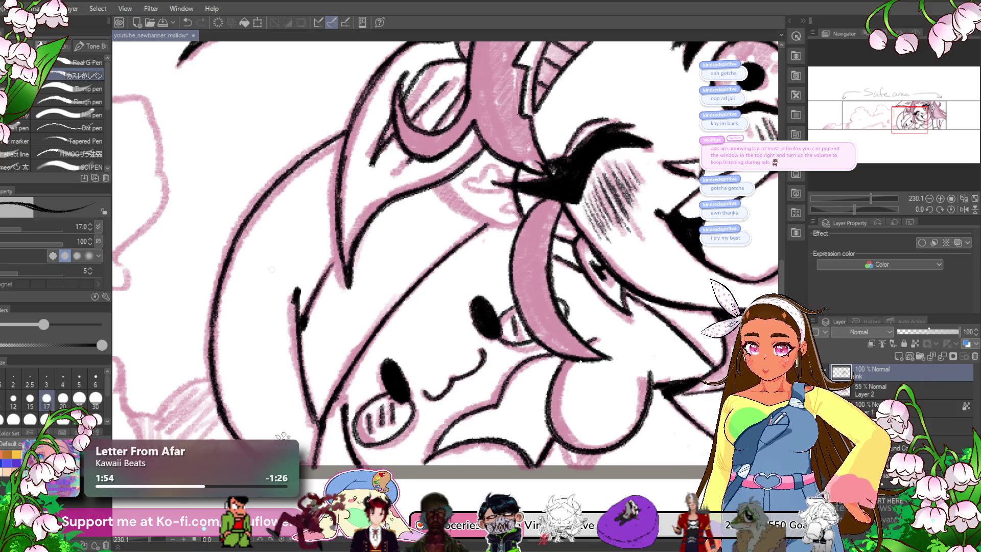
- Ink the lash line beside the winking eye and the small heart next to it
scroll(459, 255, down, 3)
scroll(460, 255, up, 2)
drag(510, 329, 419, 285)
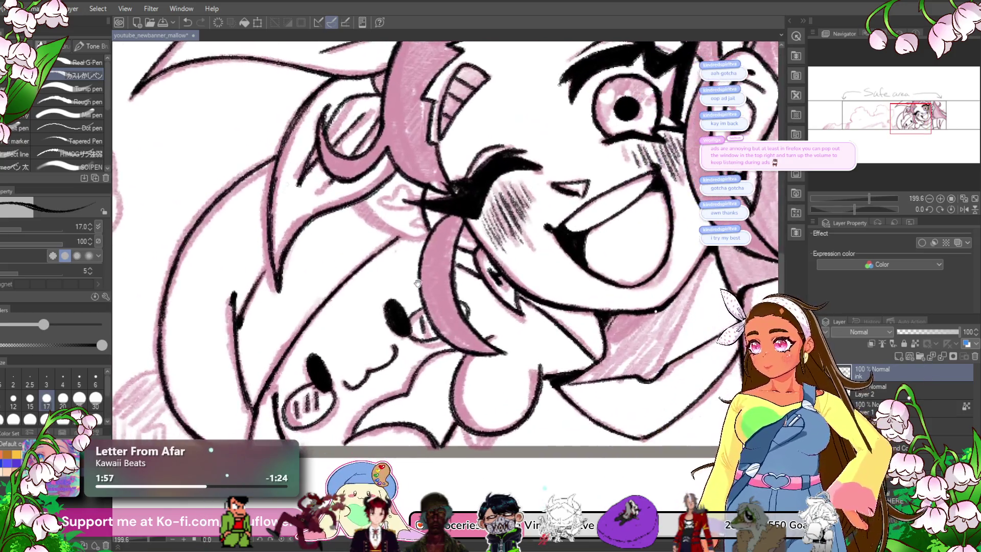
scroll(419, 285, up, 5)
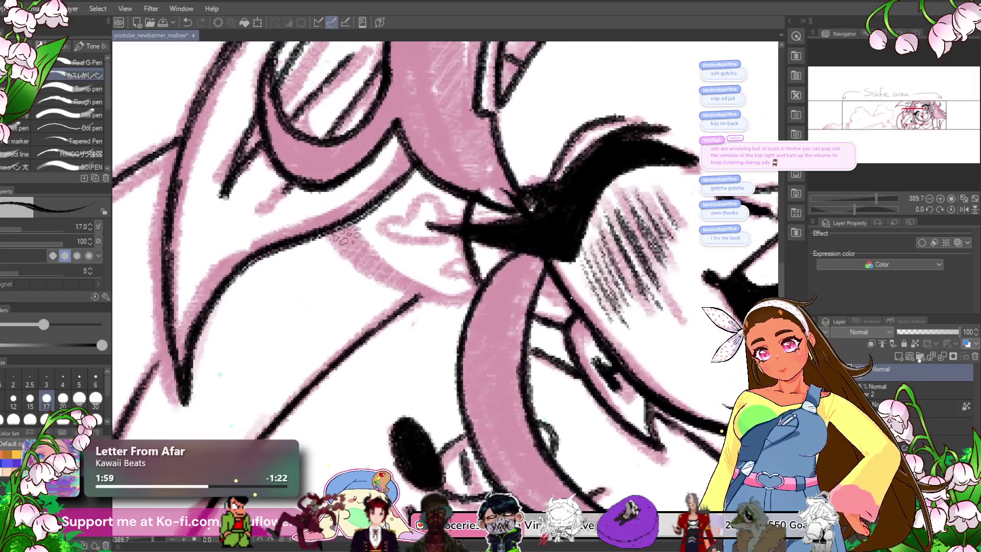
mouse_move(347, 234)
mouse_down()
mouse_move(384, 272)
mouse_move(451, 294)
mouse_up()
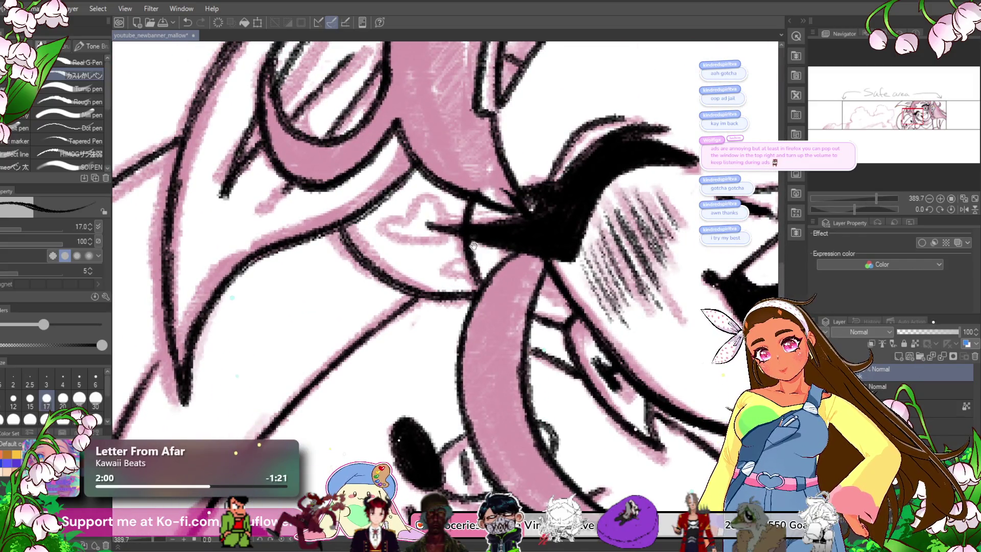
drag(480, 260, 494, 285)
mouse_move(419, 230)
mouse_down()
mouse_move(424, 266)
mouse_move(450, 263)
mouse_up()
key(ctrl+z)
drag(465, 227, 458, 239)
- Zoom out to centre the safe area and character, then add a new layer above the ink
scroll(458, 239, down, 5)
scroll(458, 239, up, 5)
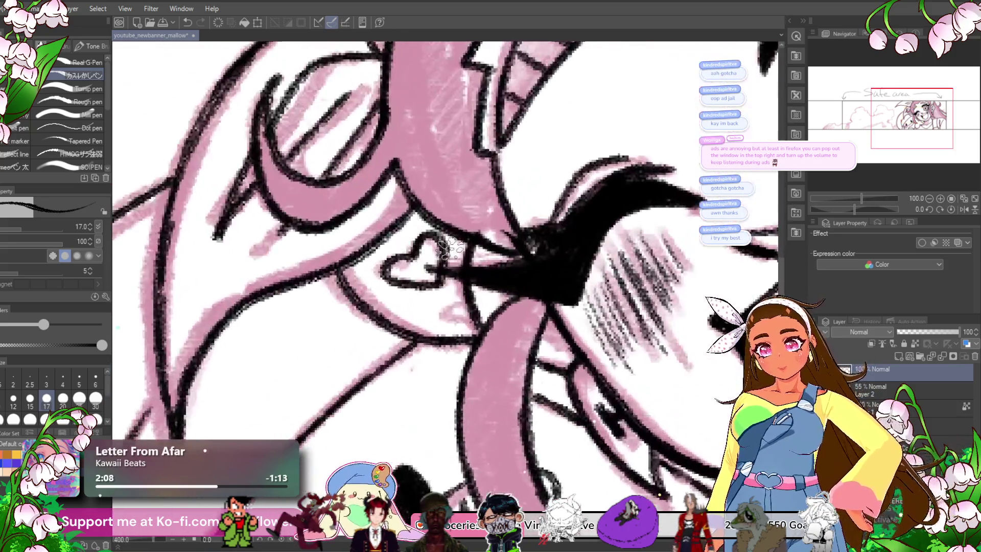
scroll(460, 304, down, 4)
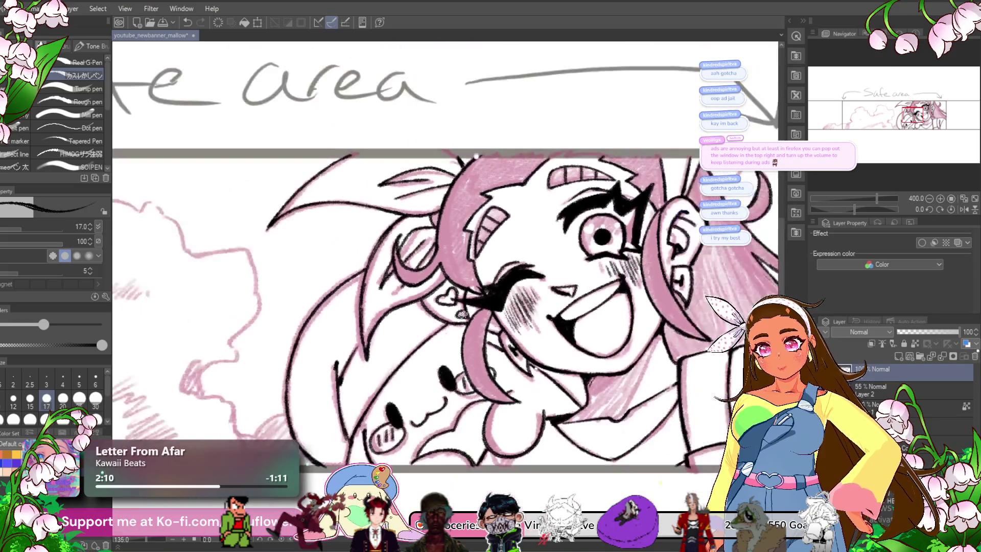
scroll(463, 314, down, 5)
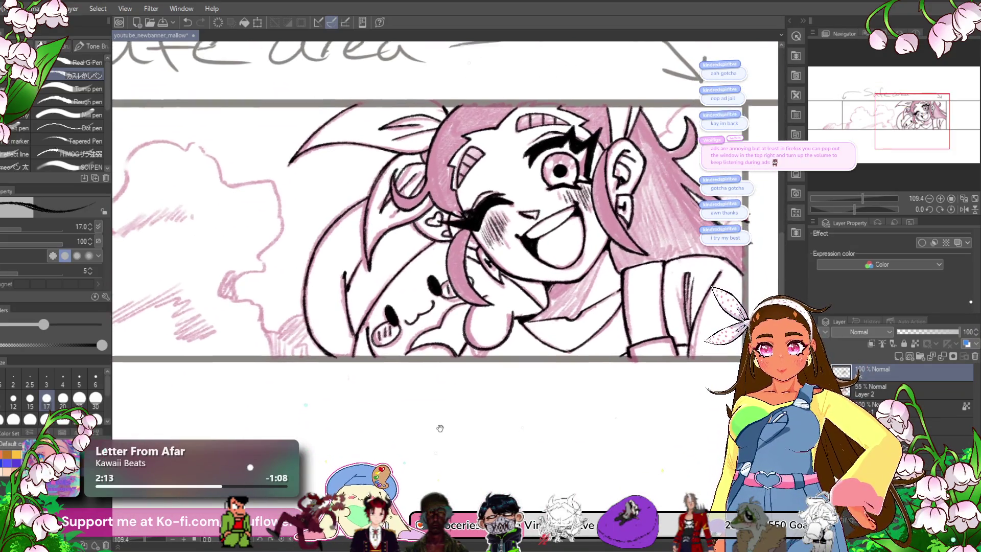
scroll(479, 327, up, 3)
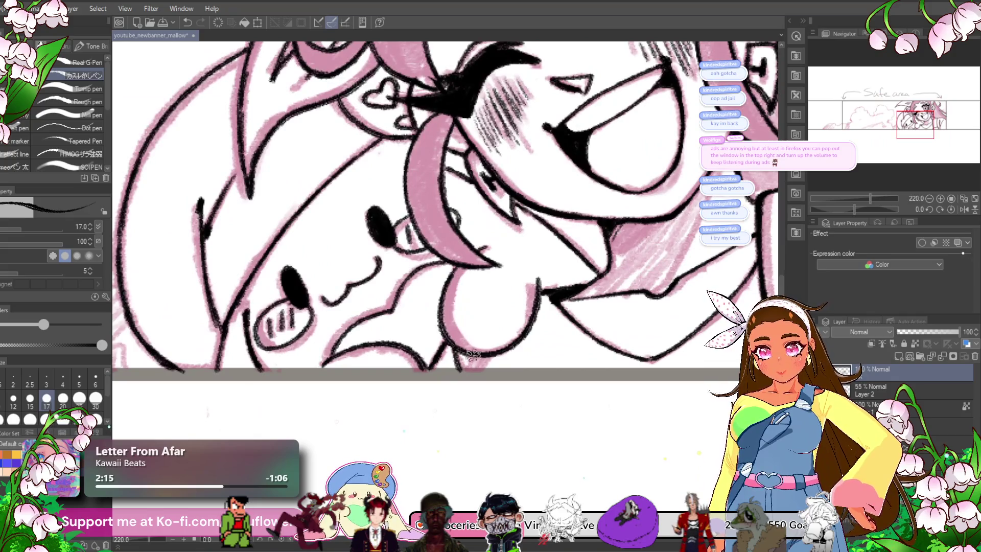
scroll(458, 363, down, 5)
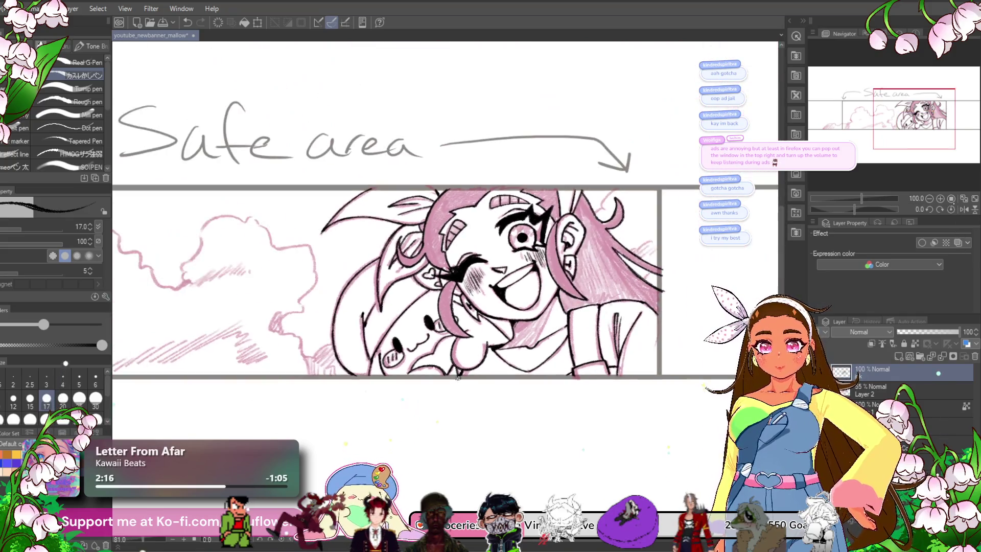
scroll(463, 378, down, 2)
mouse_move(463, 379)
mouse_down()
mouse_move(523, 352)
mouse_move(496, 391)
mouse_move(380, 399)
mouse_move(343, 414)
mouse_up()
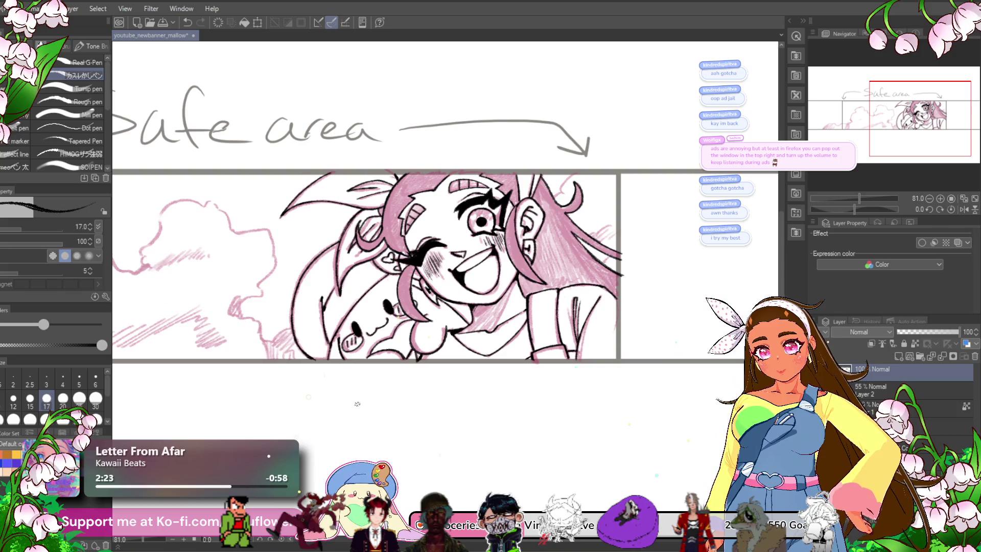
scroll(357, 403, up, 3)
drag(357, 403, 436, 308)
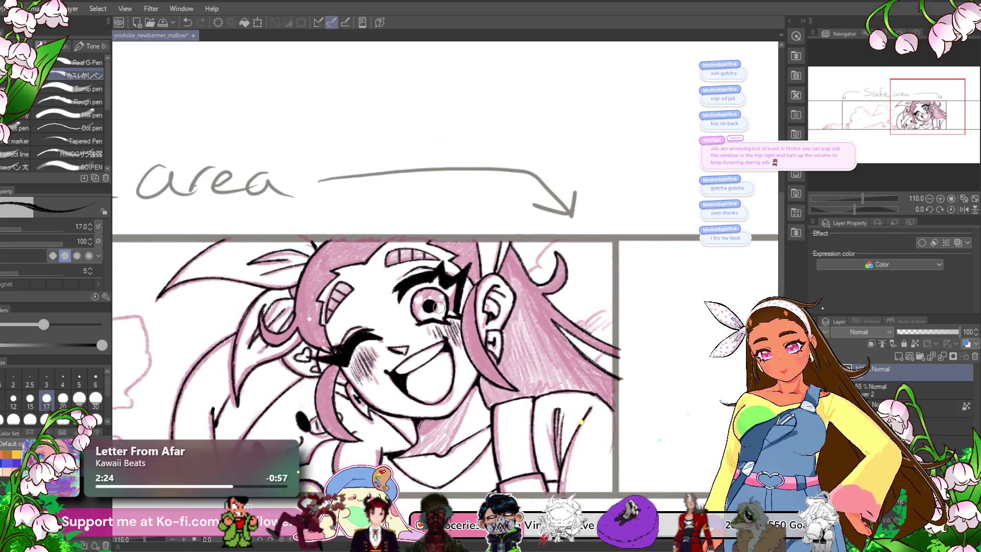
scroll(437, 307, up, 3)
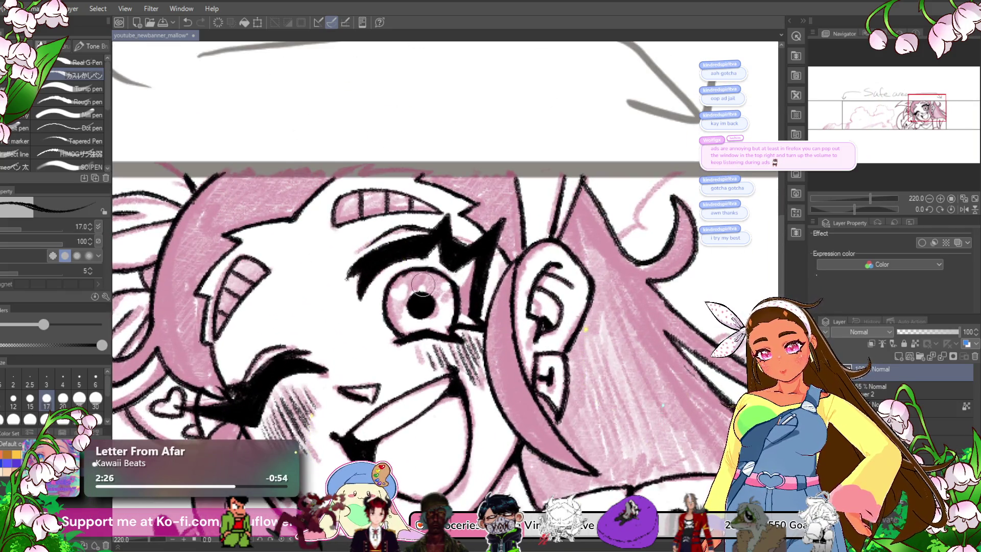
scroll(422, 285, down, 3)
scroll(398, 276, up, 4)
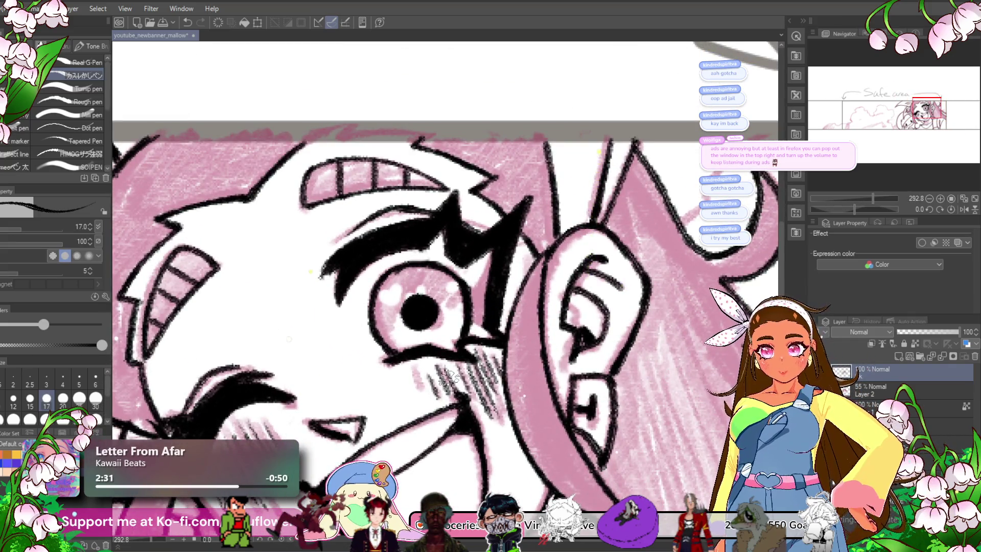
scroll(448, 377, down, 3)
scroll(448, 377, up, 3)
click(897, 357)
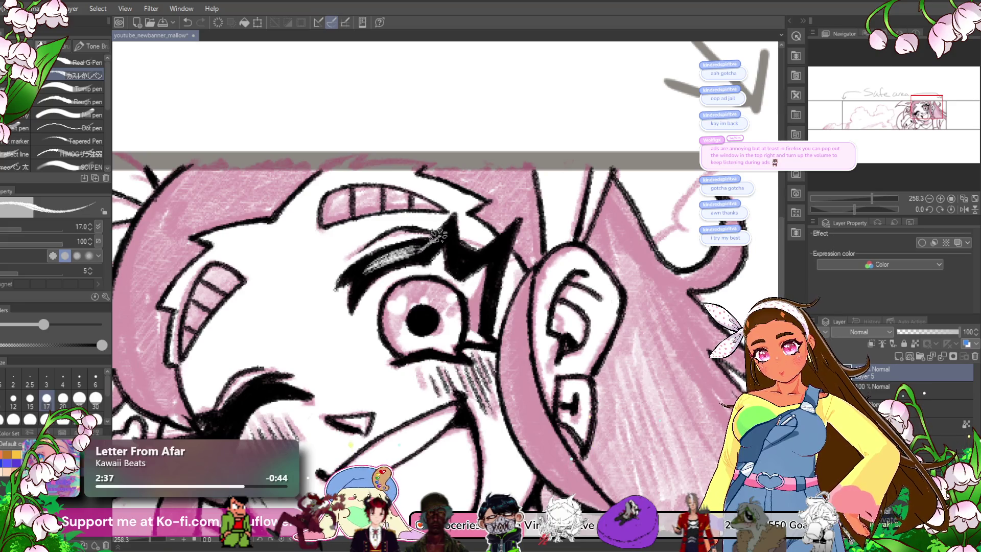
- Brush white scratchy highlights on Layer 5 over the eyebrow and the winking eye's lash
drag(505, 223, 512, 222)
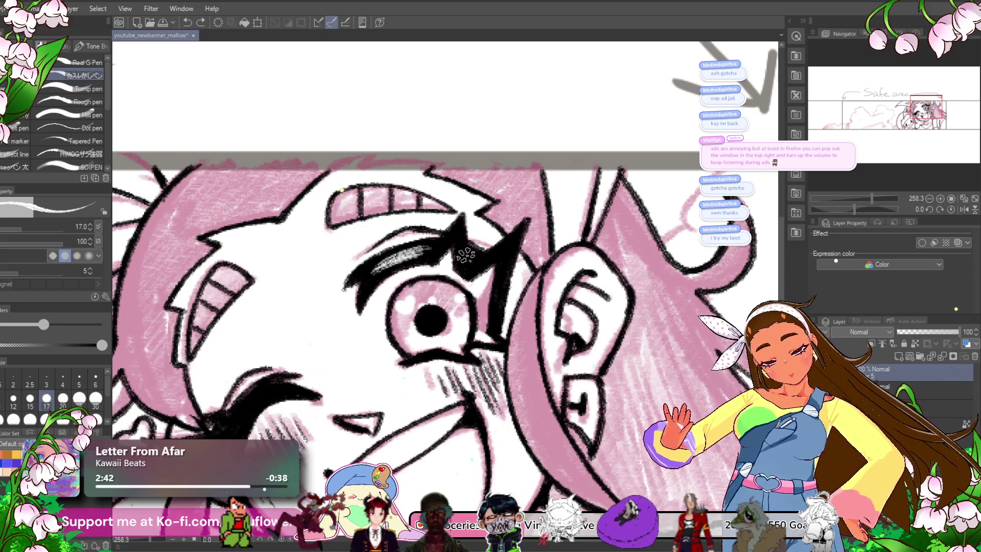
drag(367, 280, 426, 250)
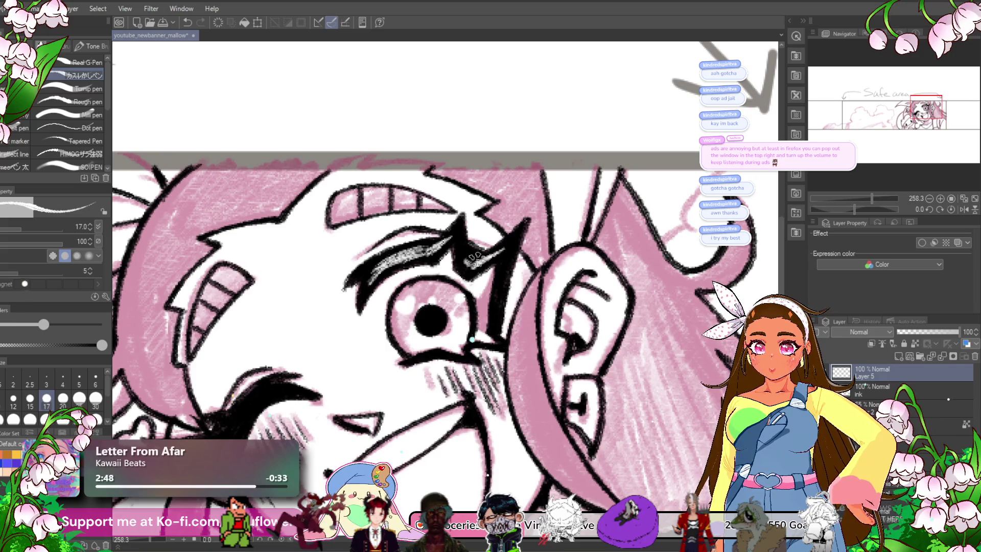
drag(387, 347, 529, 243)
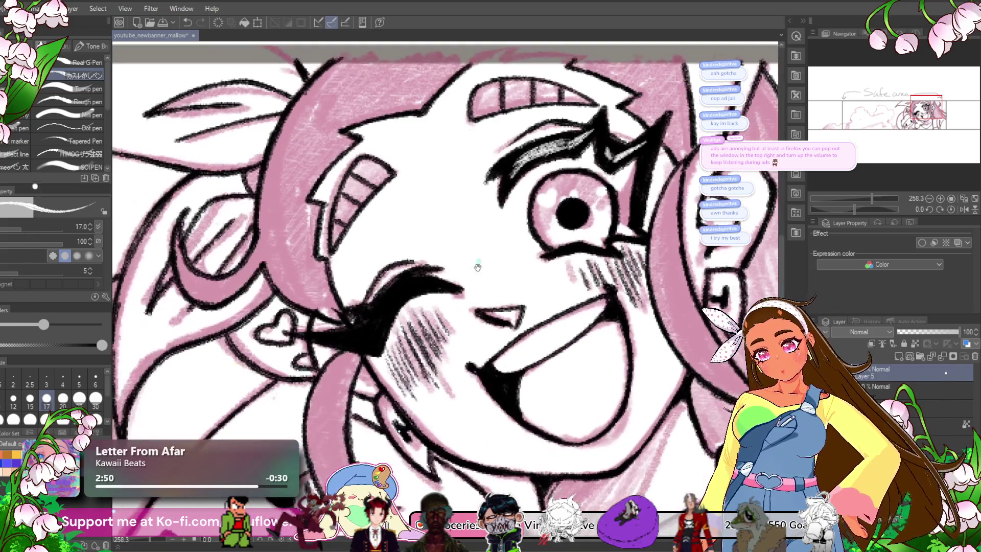
mouse_move(384, 321)
mouse_down()
mouse_move(396, 299)
mouse_move(376, 330)
mouse_move(354, 335)
mouse_up()
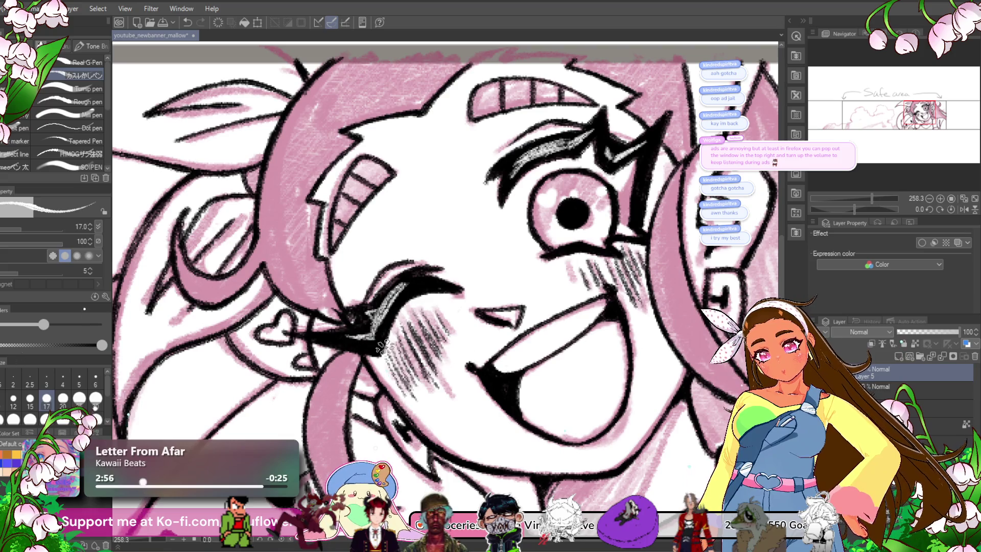
scroll(358, 332, down, 3)
scroll(426, 279, up, 5)
scroll(426, 278, down, 3)
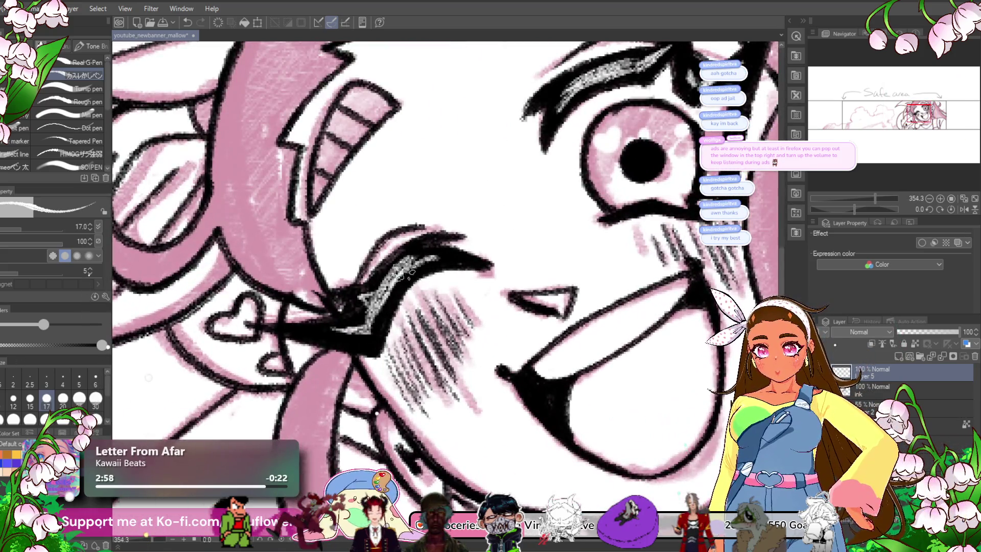
scroll(434, 240, down, 2)
scroll(434, 239, down, 2)
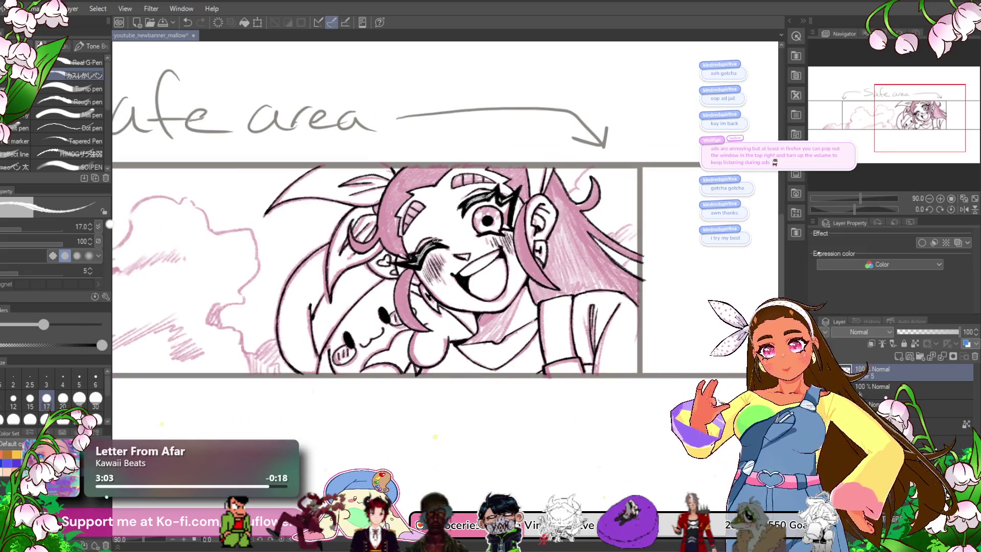
click(823, 404)
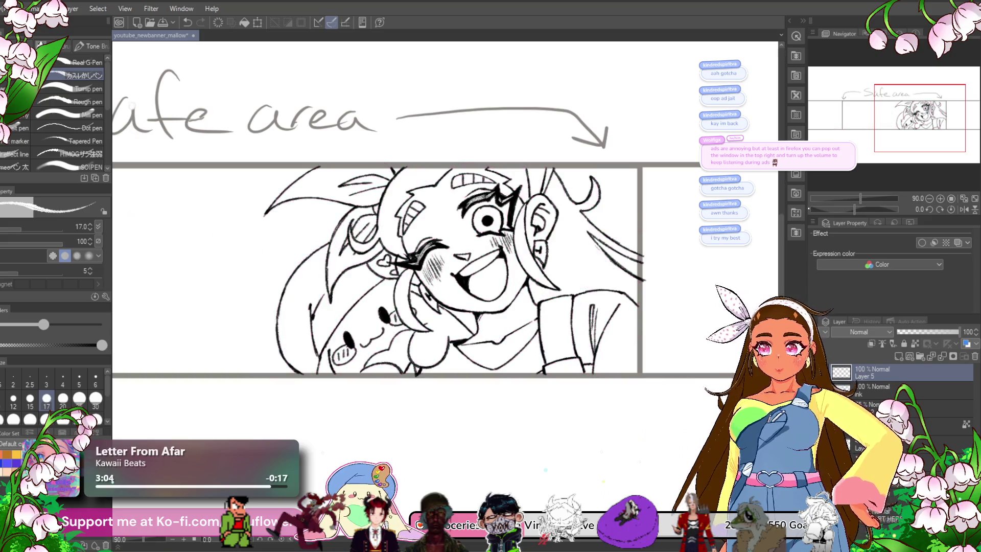
scroll(485, 368, down, 2)
scroll(460, 399, up, 3)
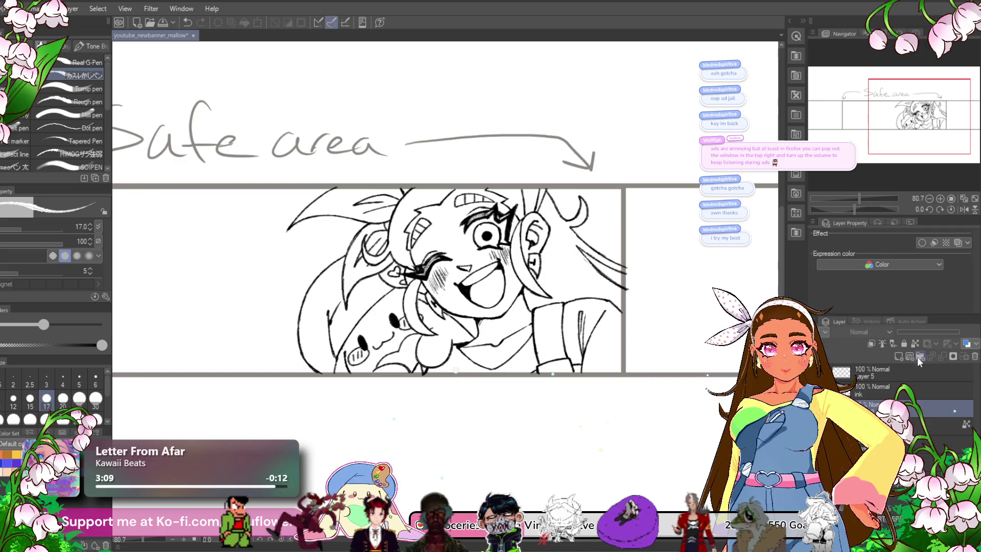
click(917, 407)
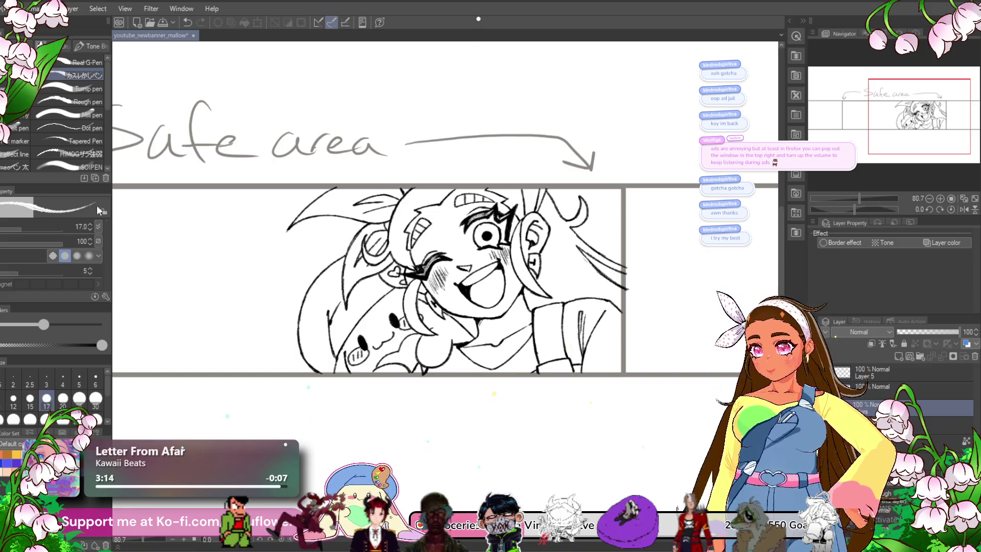
key(e)
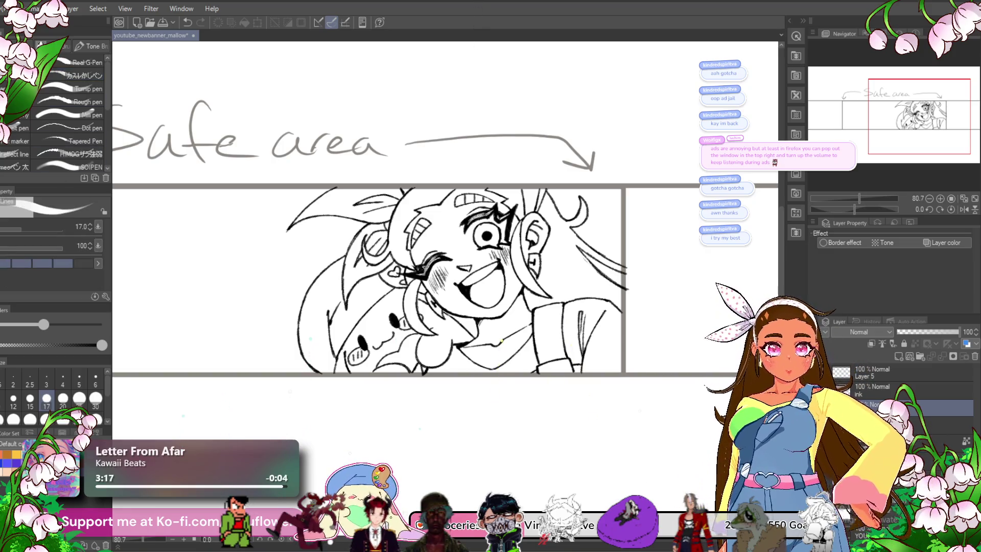
click(897, 356)
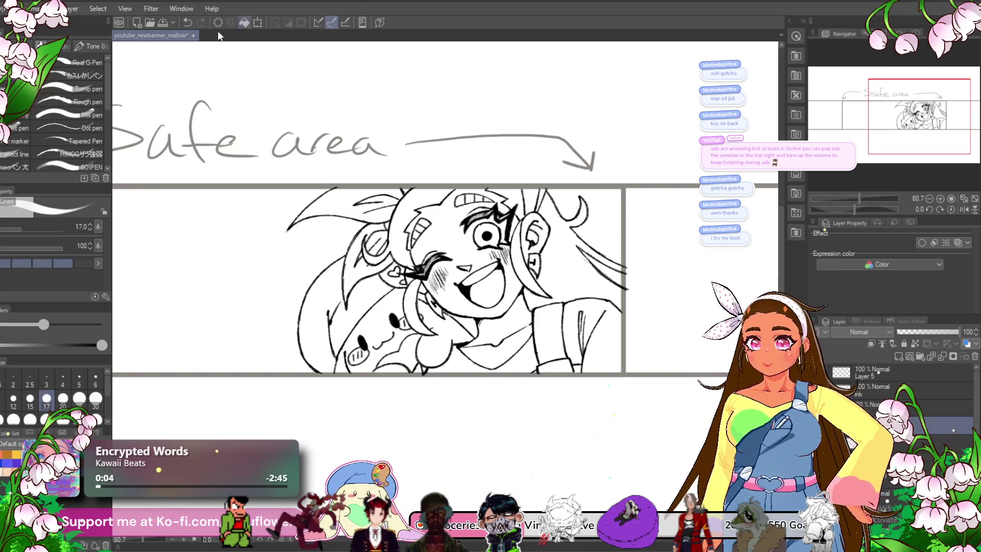
key(alt+f)
key(Escape)
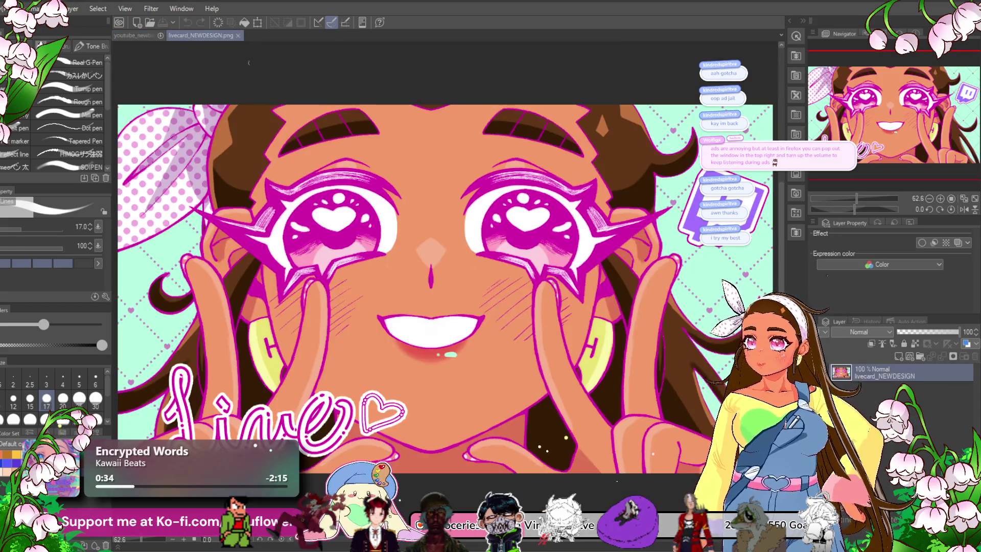
scroll(296, 145, down, 2)
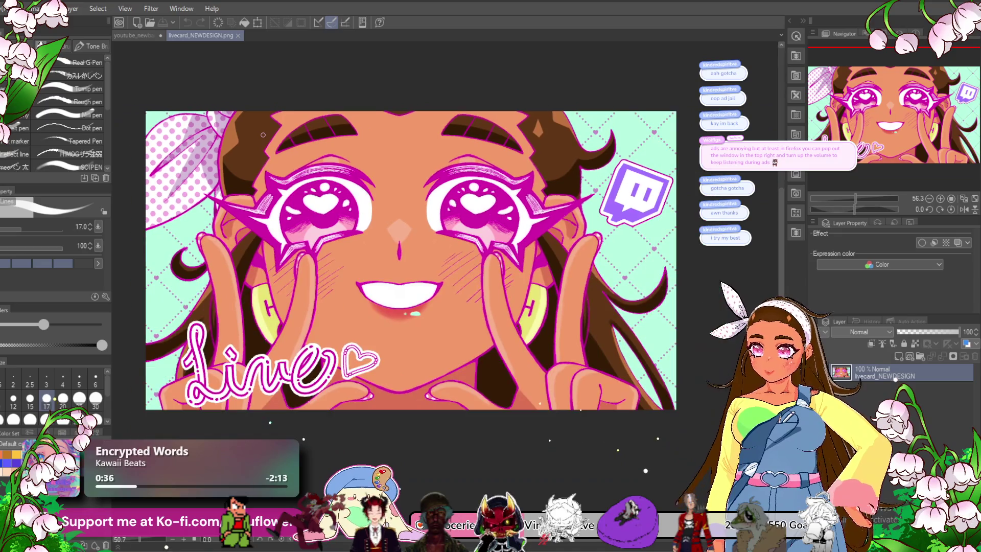
scroll(352, 148, up, 2)
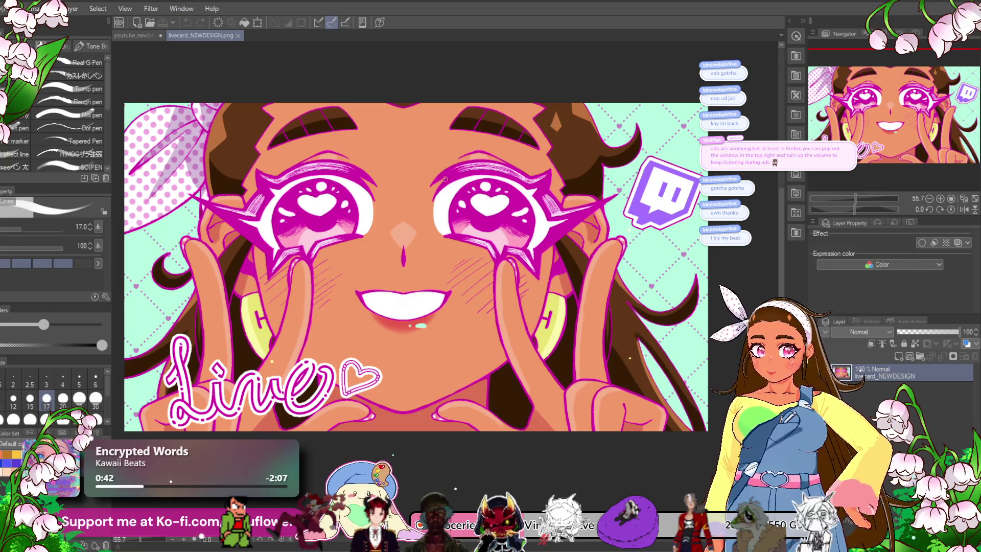
scroll(447, 182, down, 1)
scroll(446, 182, up, 2)
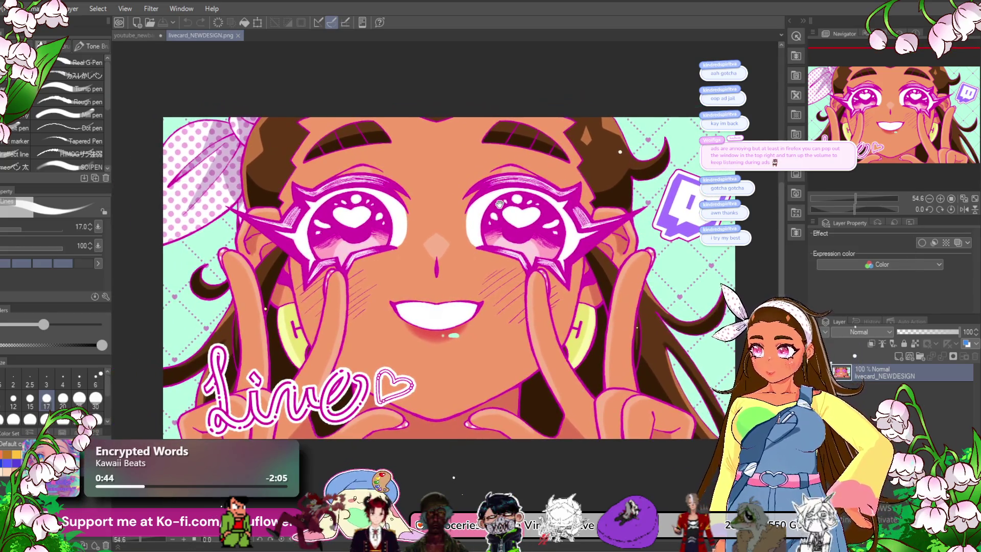
scroll(504, 204, down, 1)
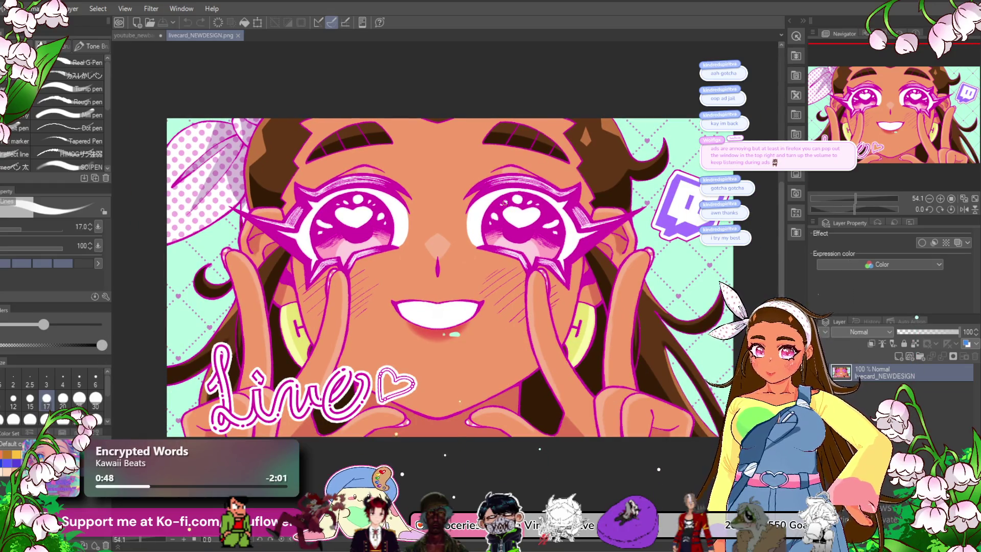
scroll(503, 198, right, 1)
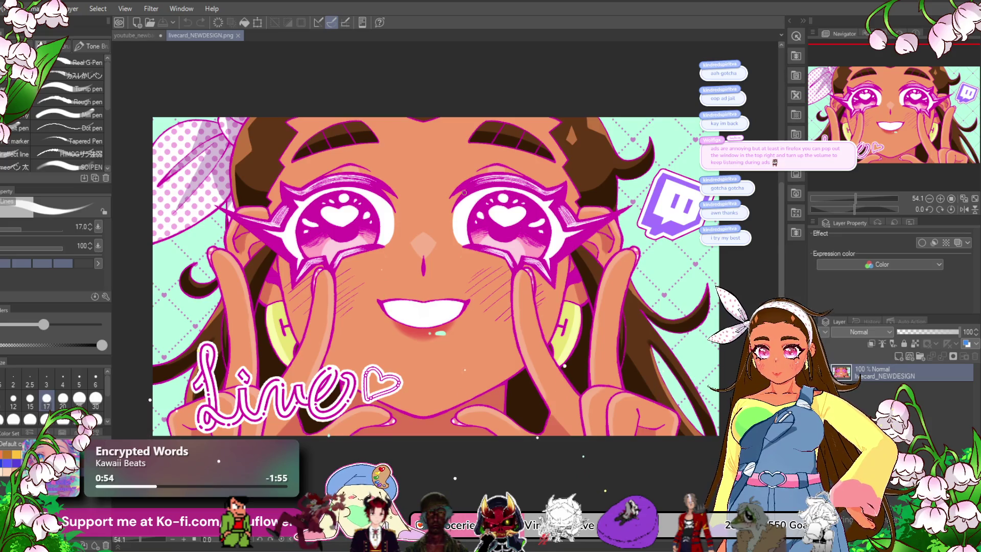
scroll(539, 181, up, 2)
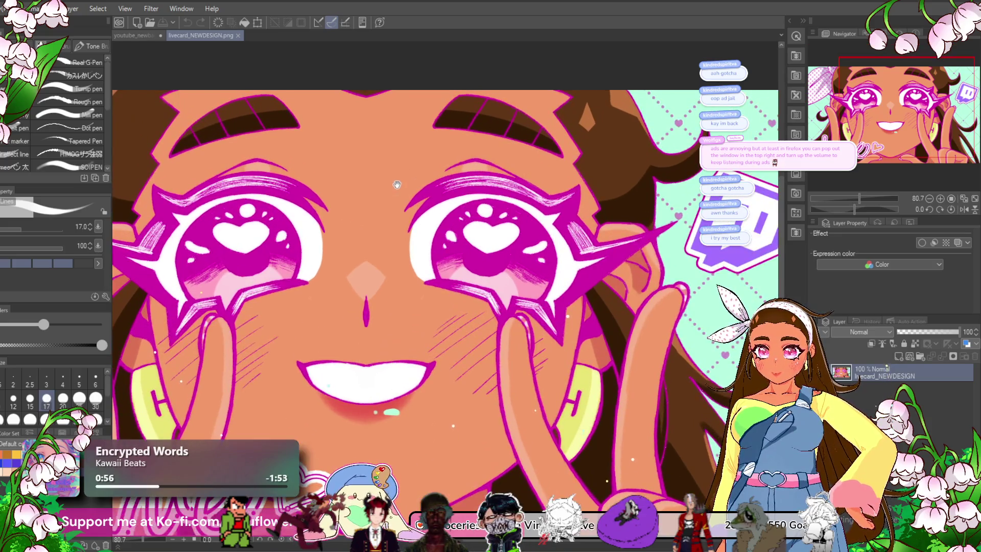
drag(397, 184, 482, 156)
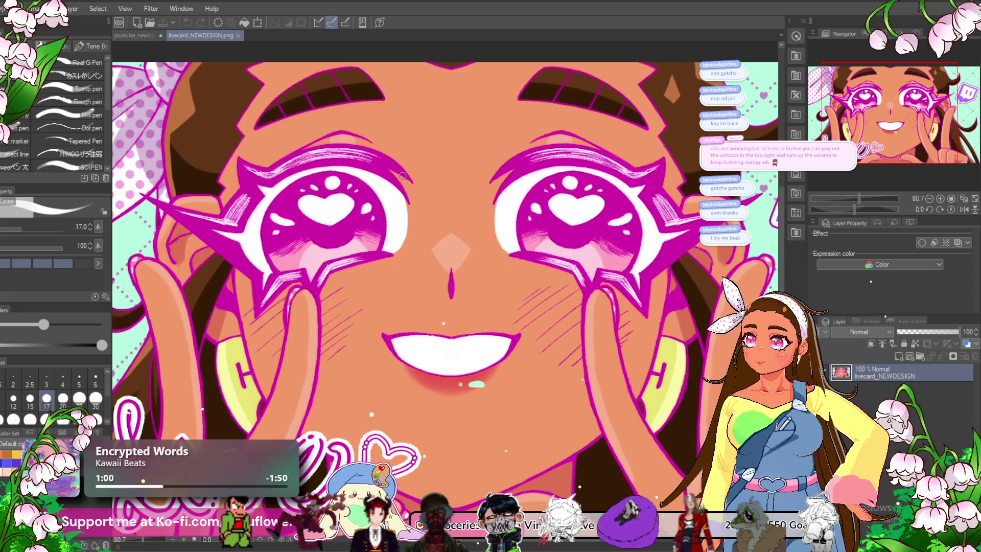
scroll(363, 218, down, 2)
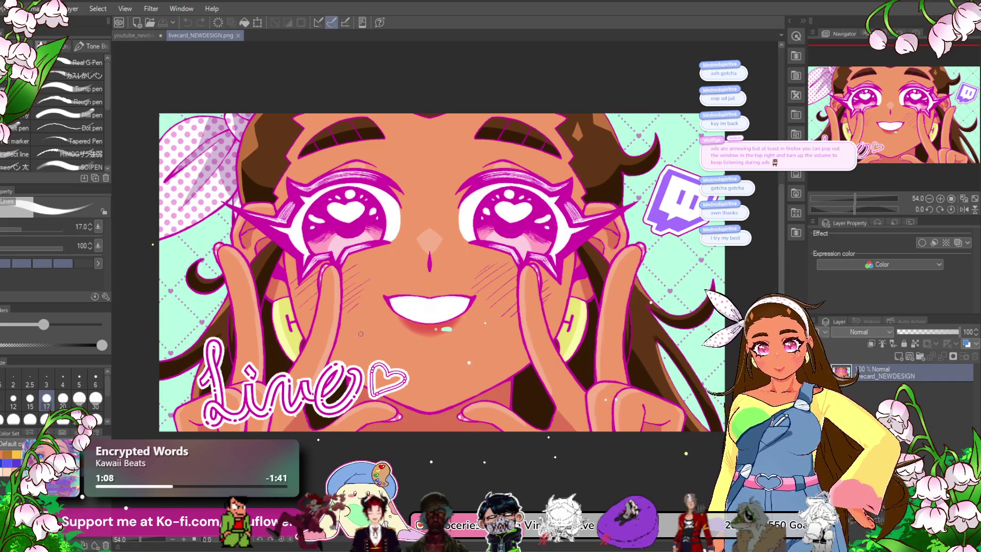
scroll(367, 239, down, 1)
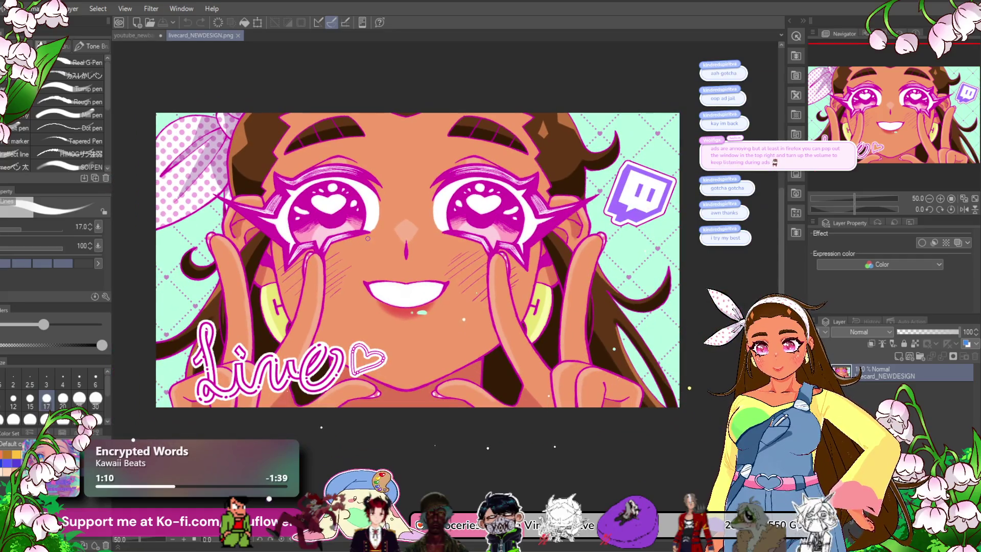
scroll(367, 238, up, 1)
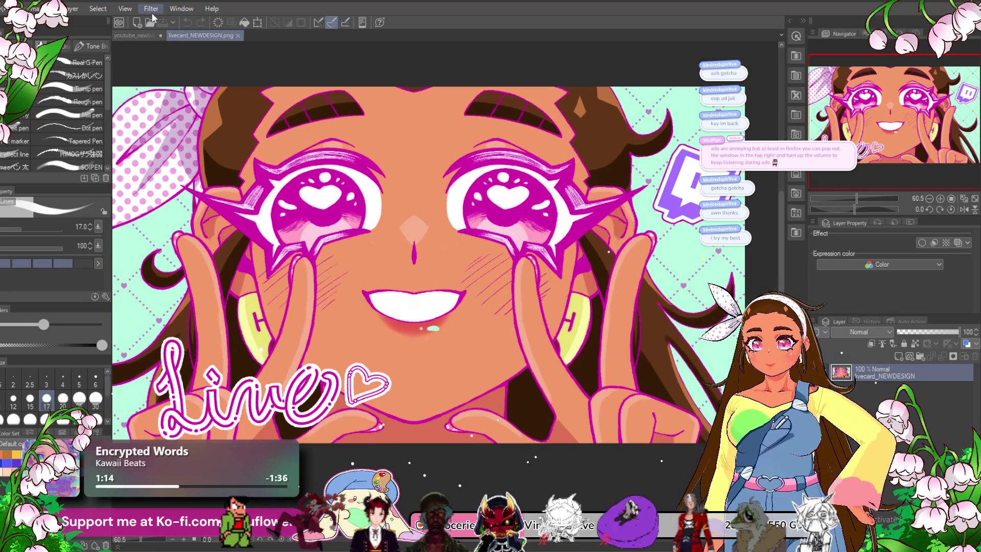
scroll(460, 256, down, 1)
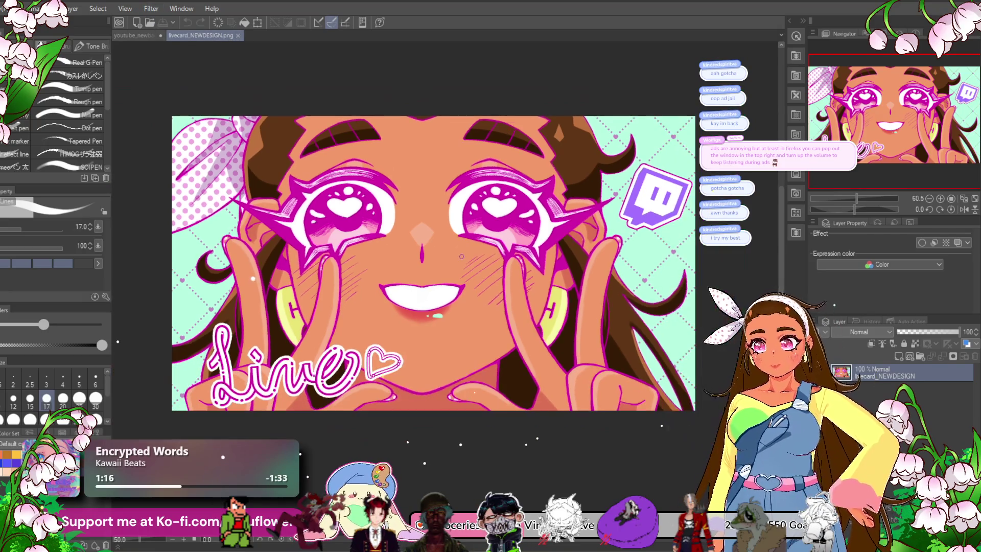
scroll(519, 277, up, 1)
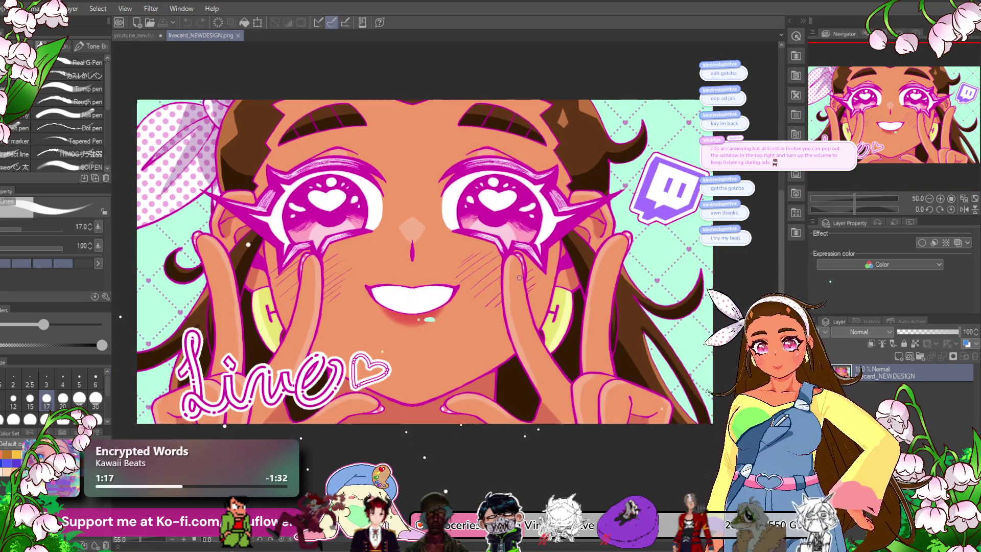
click(237, 34)
scroll(444, 252, up, 2)
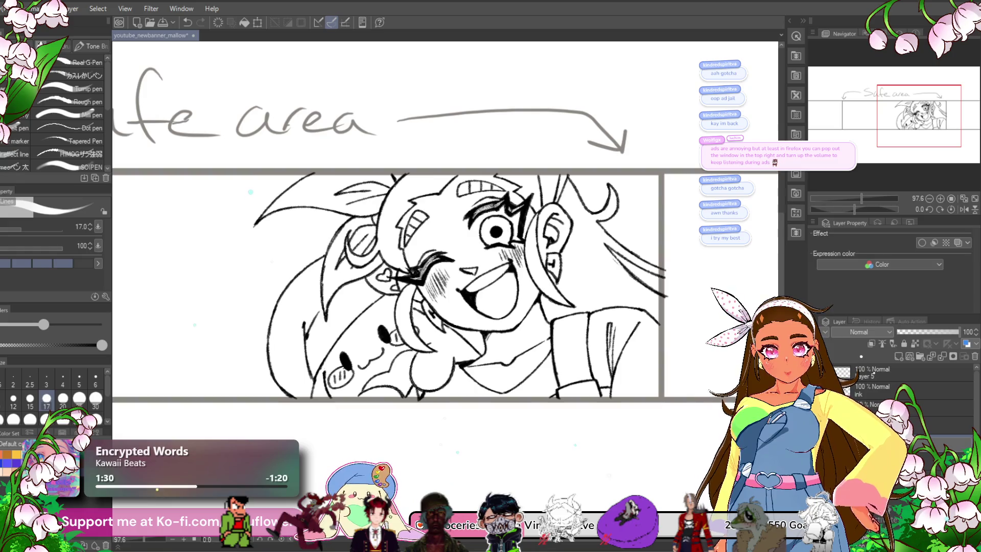
key(alt+bracketleft)
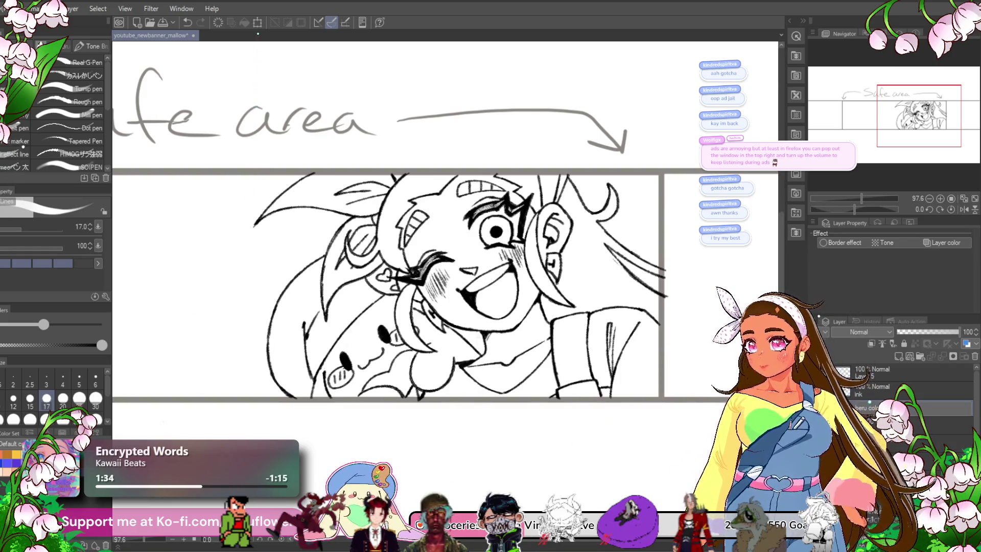
key(alt+bracketright)
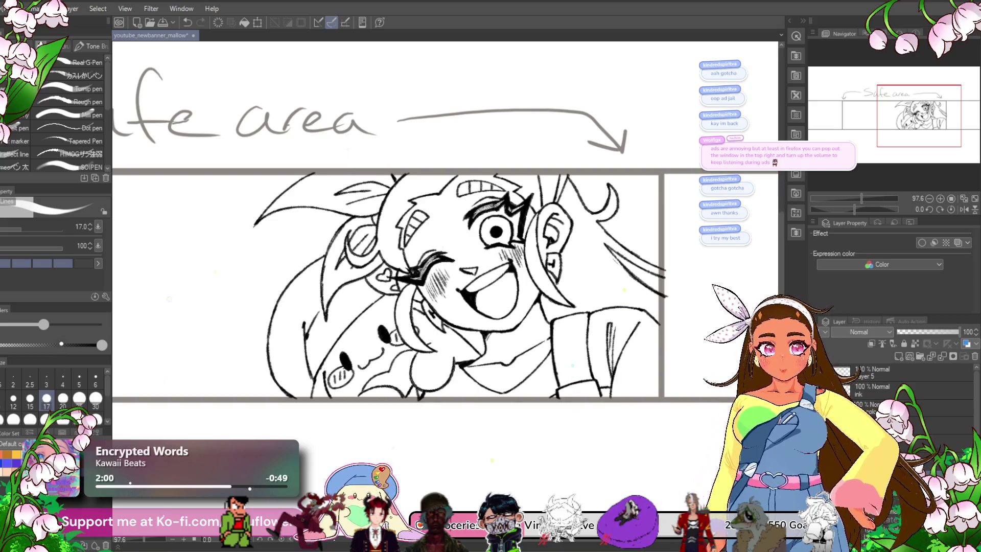
scroll(899, 399, down, 3)
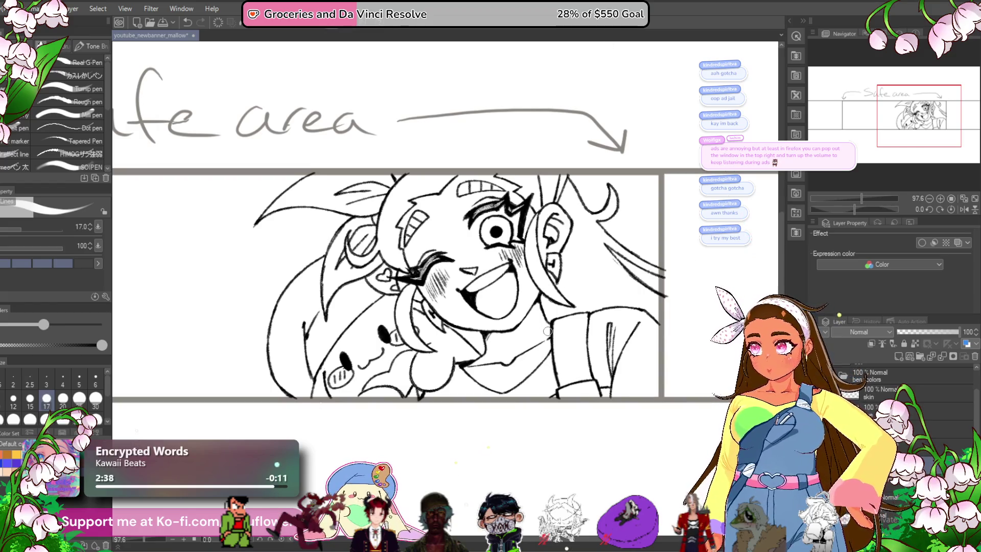
- Save youtube_newbanner_mallow, then select the skin layer and pan down to the plush
scroll(547, 331, down, 3)
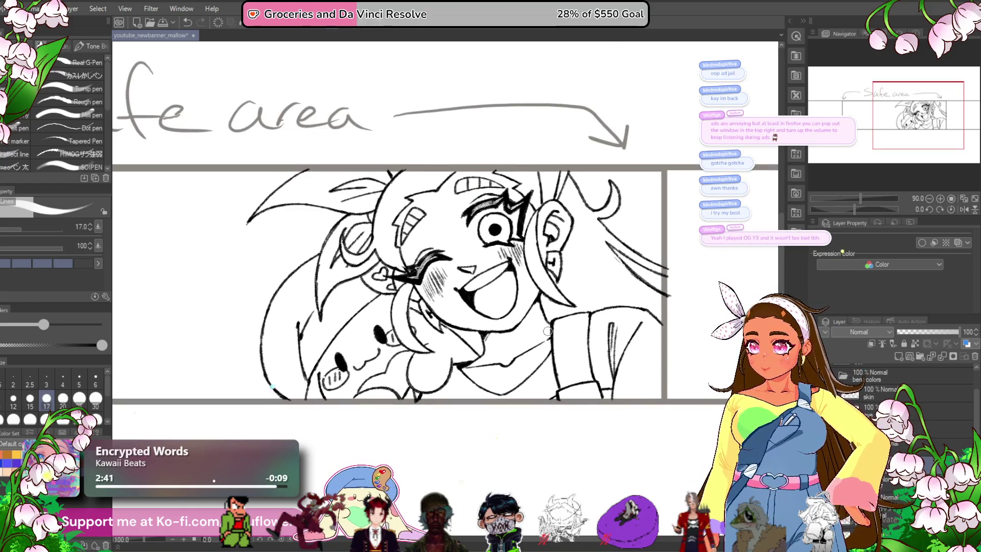
scroll(547, 331, up, 4)
scroll(547, 331, down, 2)
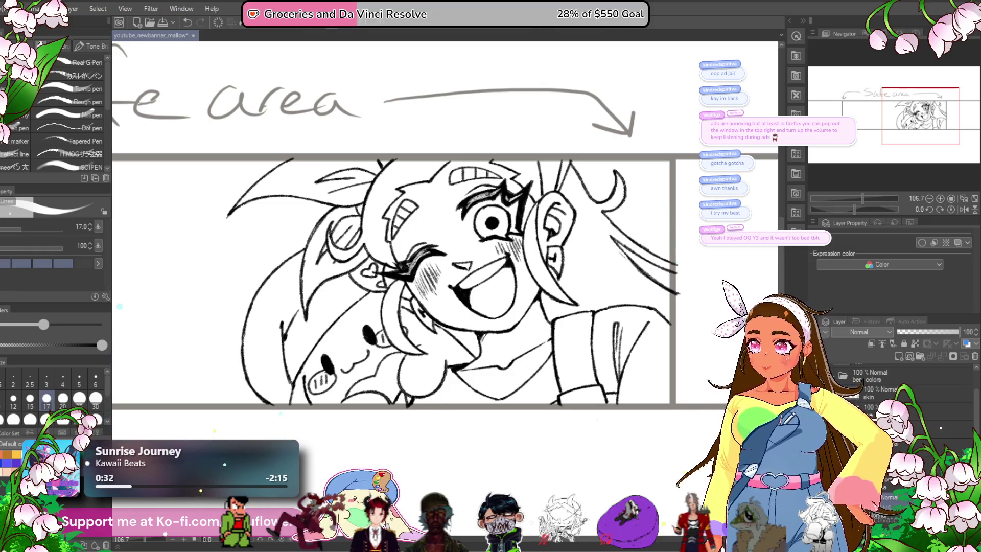
key(ctrl+s)
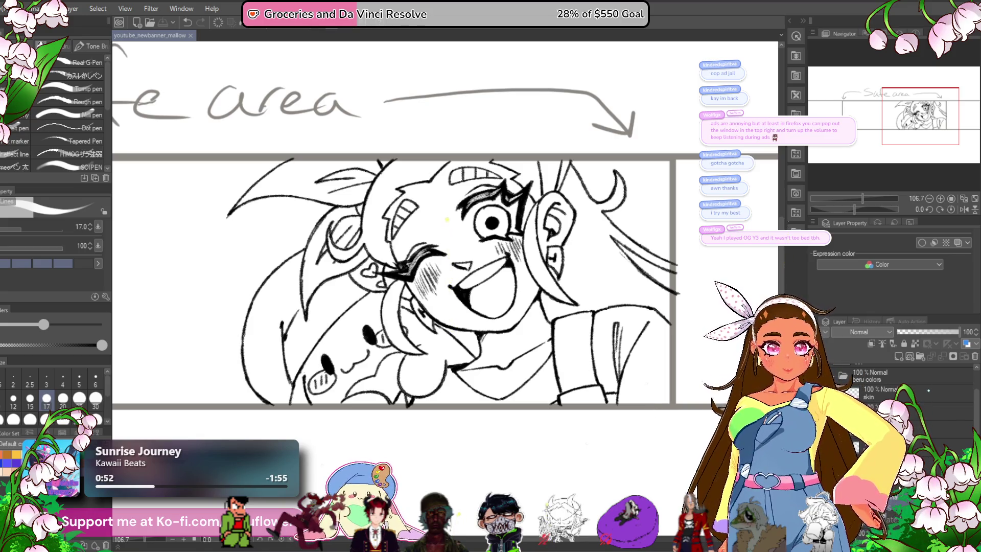
click(909, 391)
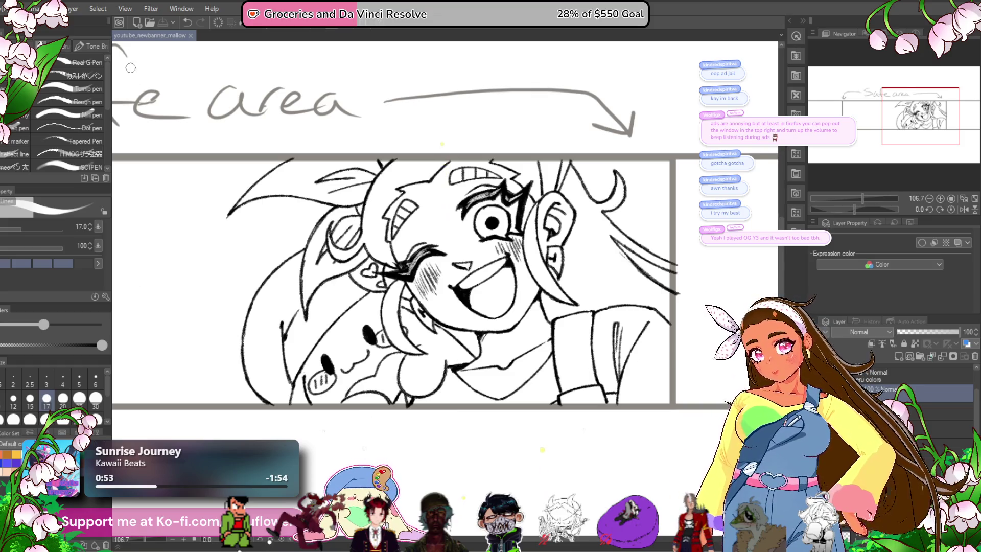
drag(266, 454, 304, 418)
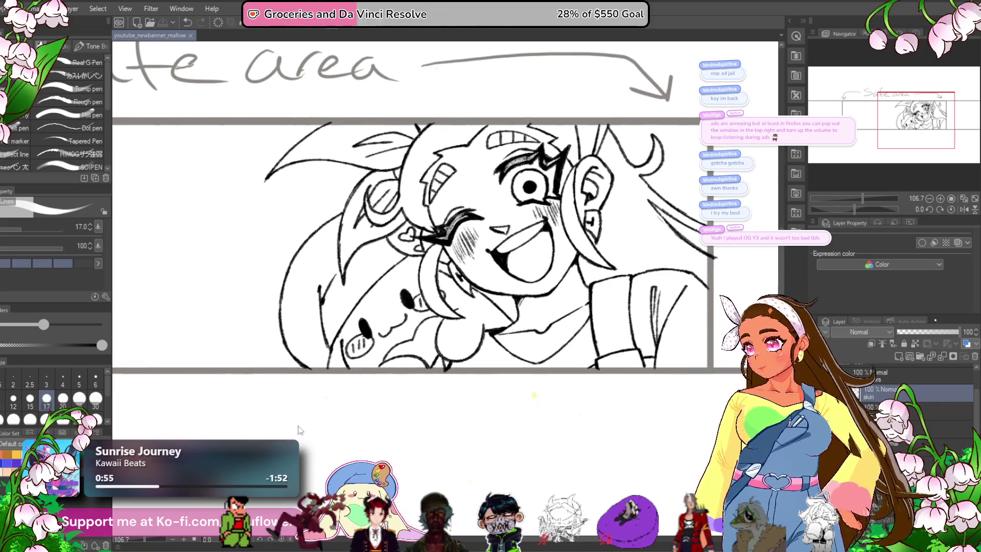
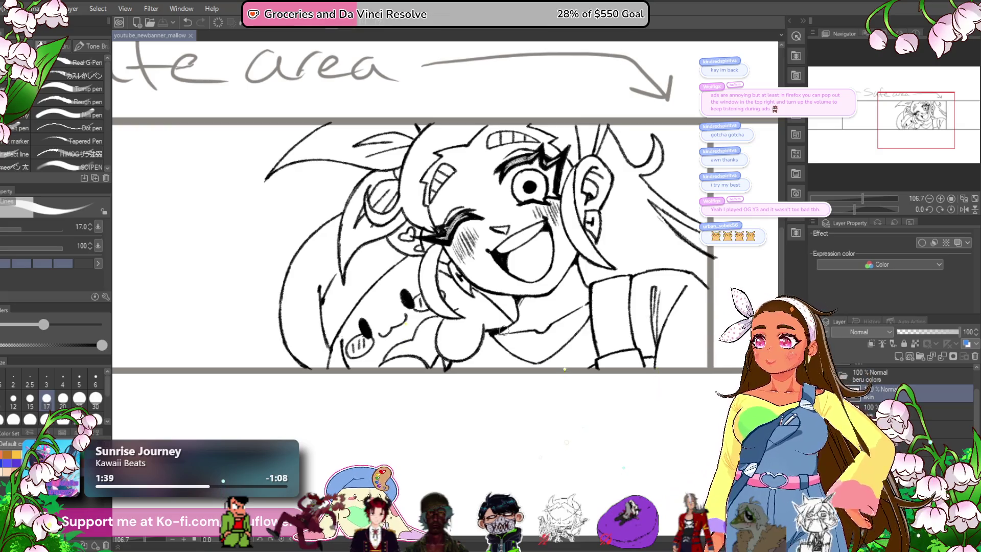
- Show the beru_redesign.png character sheet as a second document for colour reference
scroll(467, 382, down, 2)
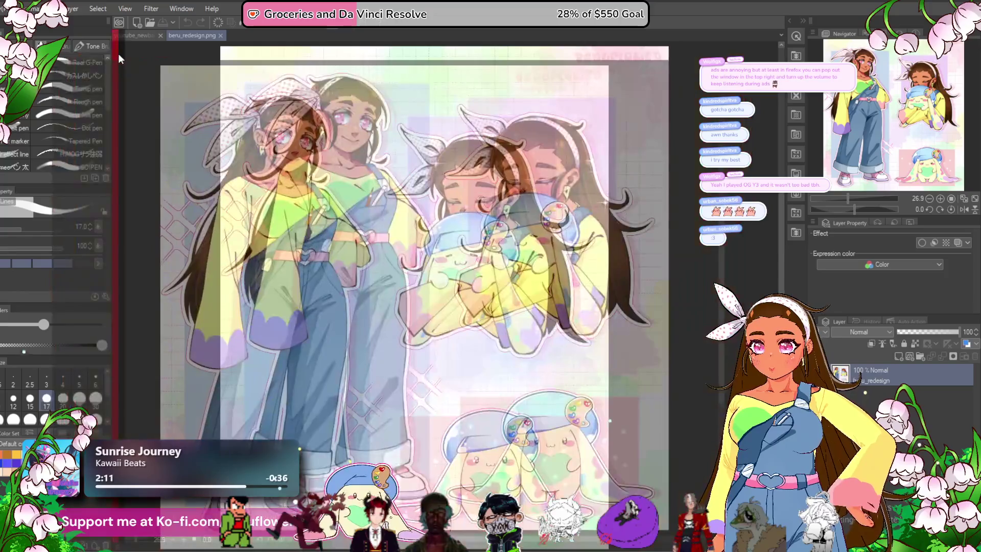
- Dock the beru_redesign.png reference as a narrow left pane beside the banner
drag(118, 54, 118, 53)
scroll(414, 147, up, 3)
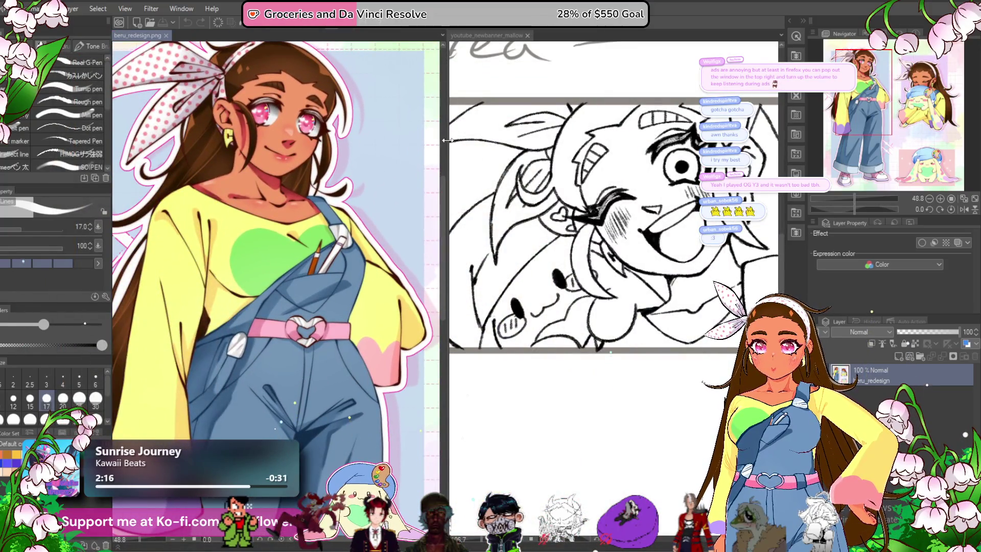
drag(446, 145, 313, 118)
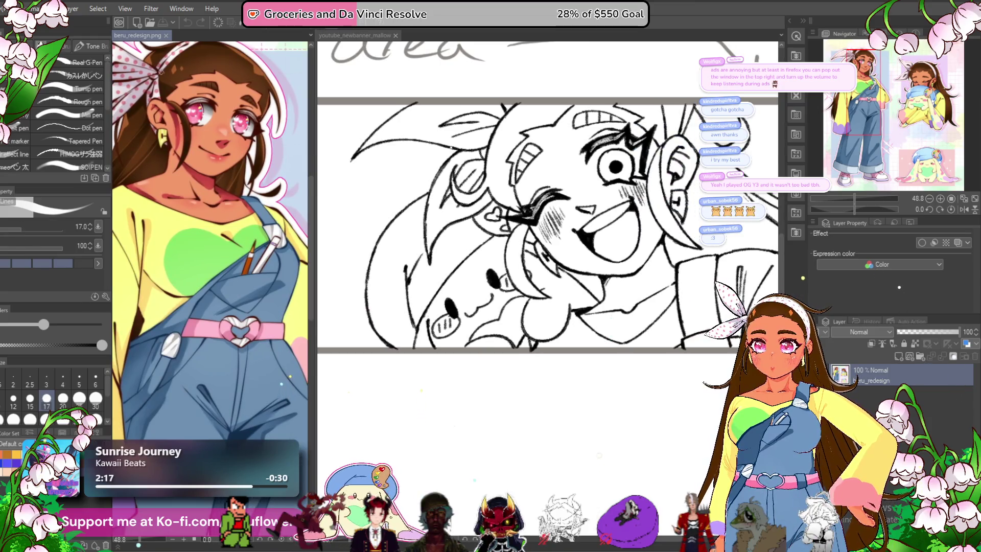
scroll(174, 89, down, 2)
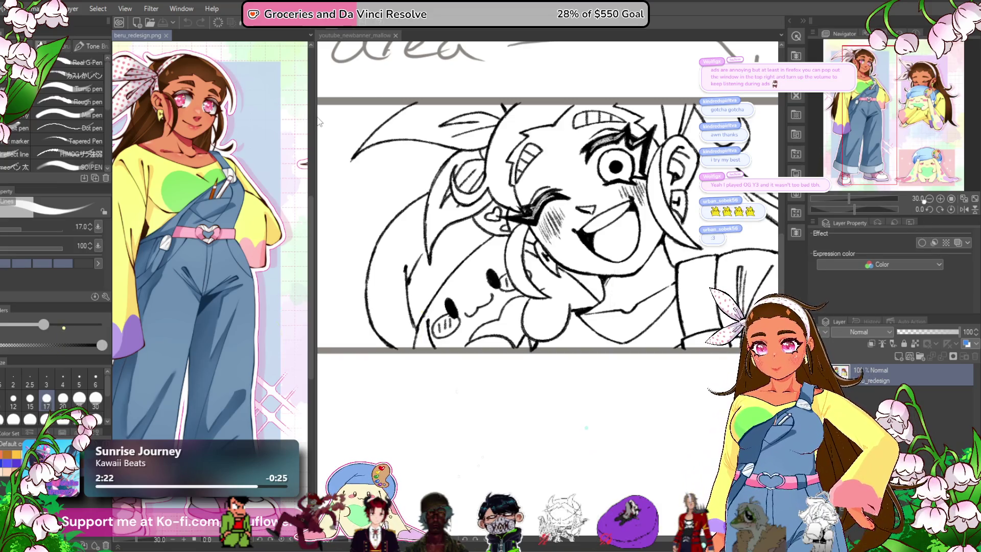
drag(314, 114, 224, 120)
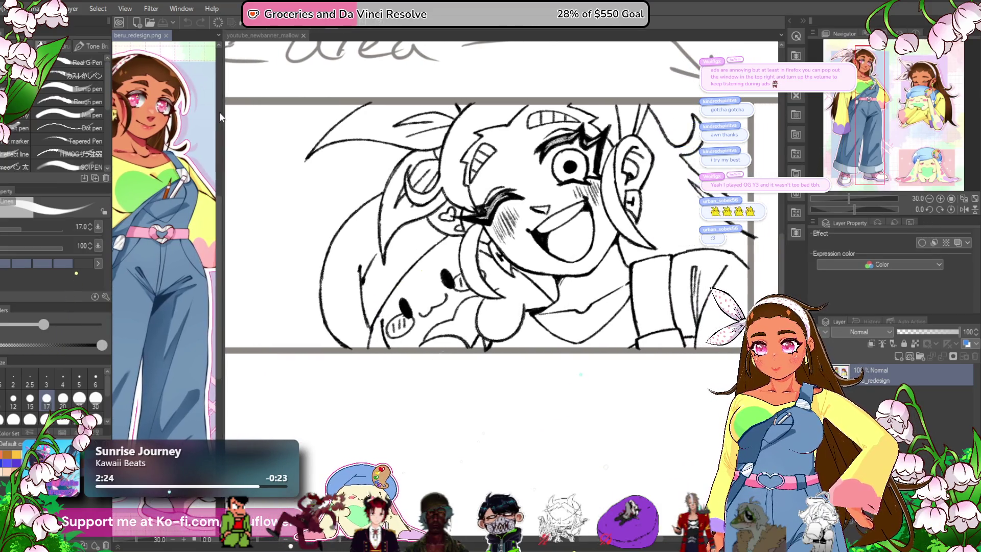
- Return to the banner and zoom out to show the whole Safe area sketch
click(263, 35)
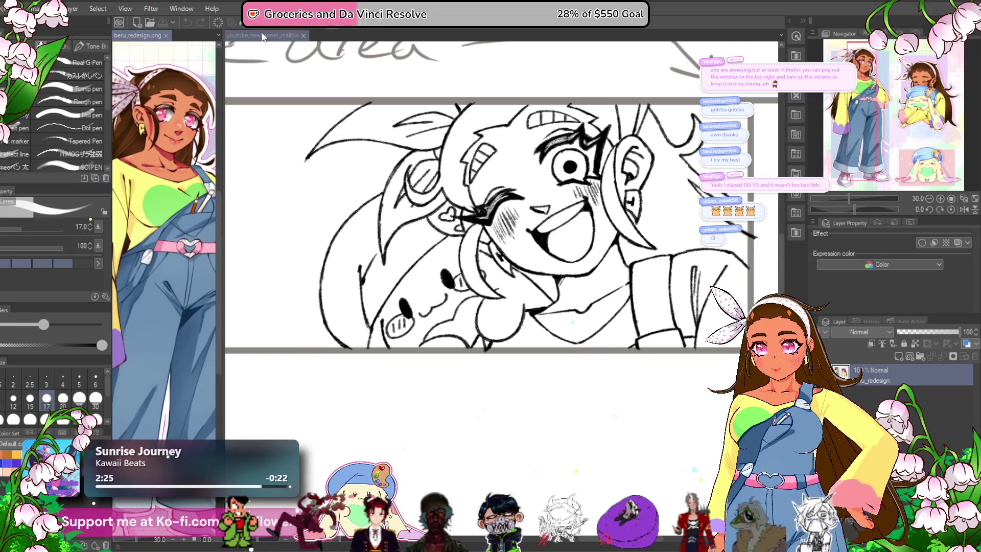
scroll(478, 193, up, 5)
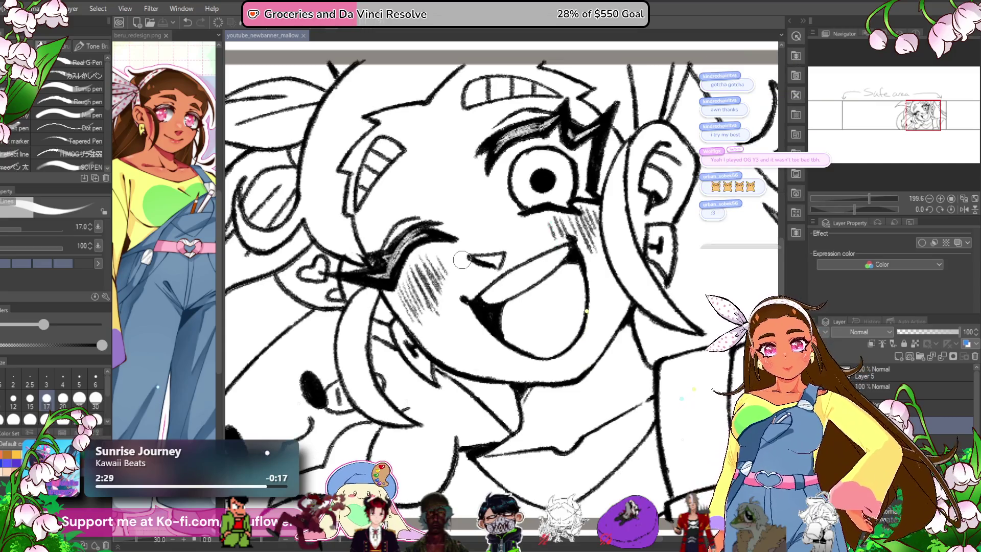
scroll(925, 452, down, 1)
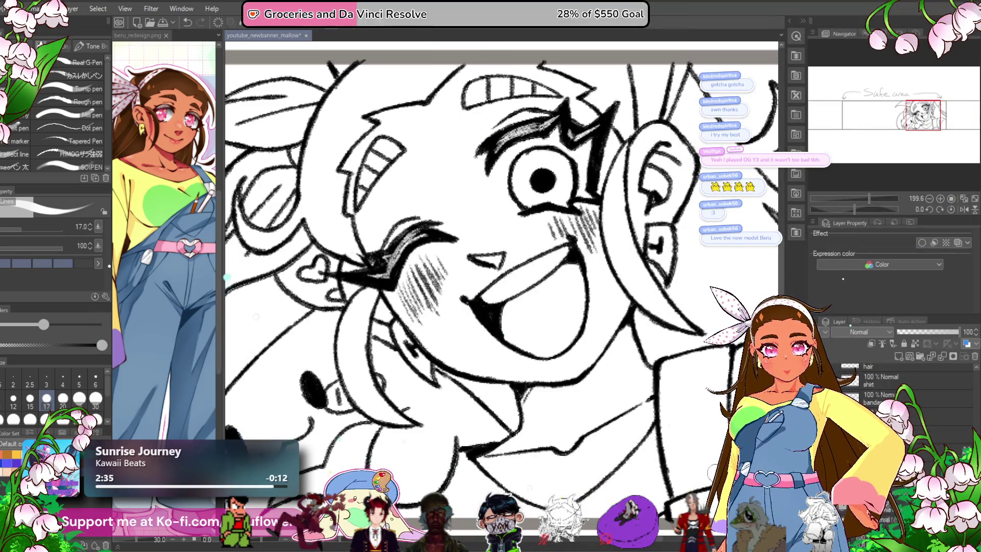
scroll(623, 443, down, 8)
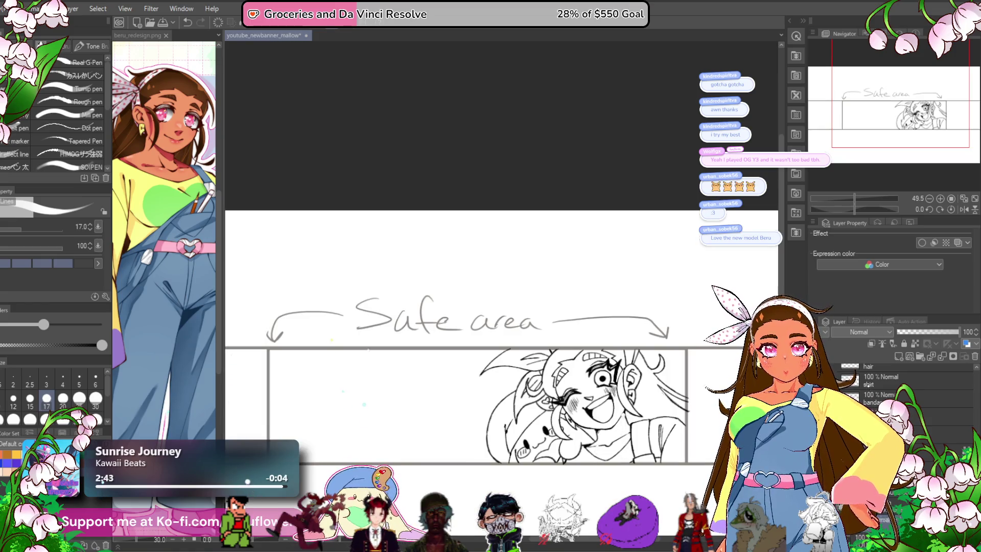
scroll(899, 381, down, 2)
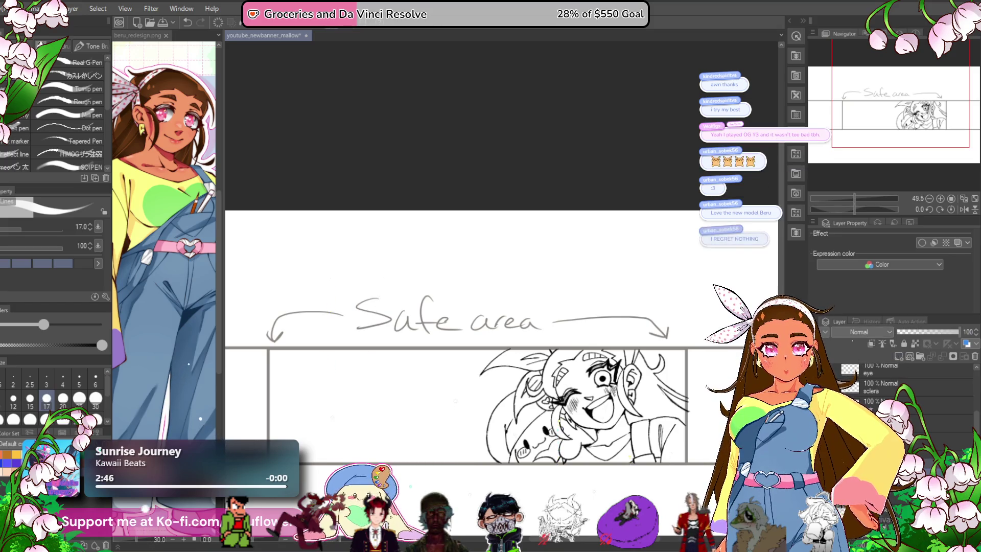
drag(584, 489, 521, 395)
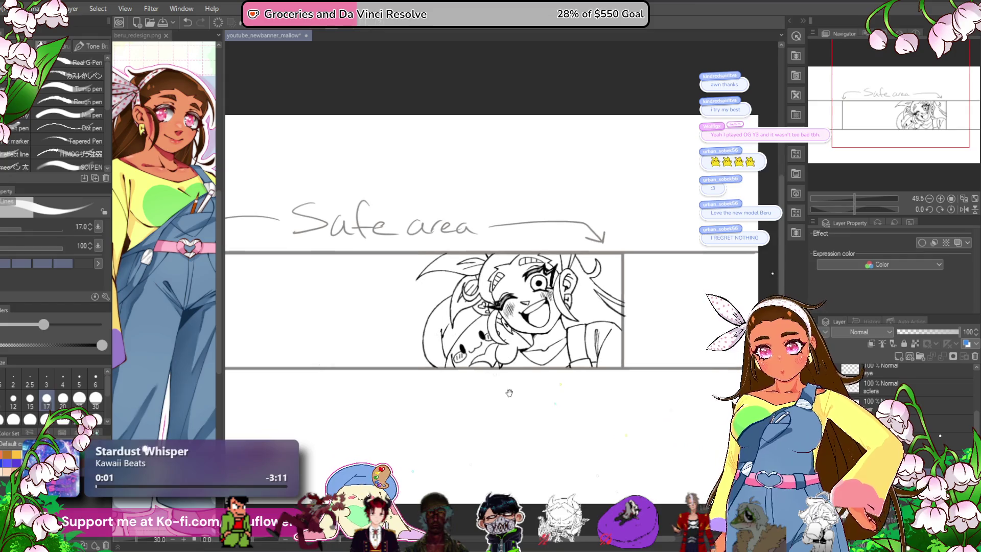
- Select Layer 5 and eyedrop the peach skin colour from the reference sheet
click(952, 357)
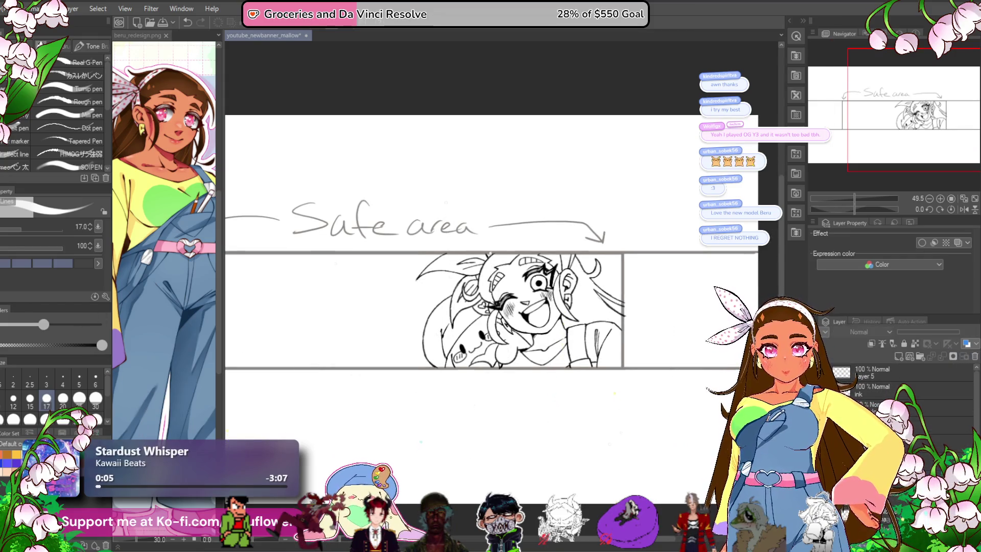
scroll(534, 305, up, 6)
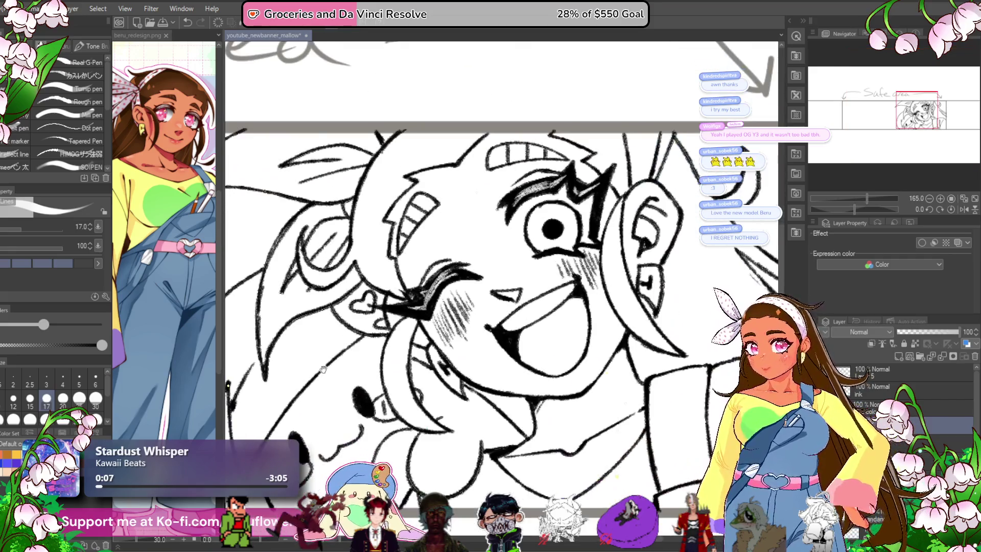
click(179, 125)
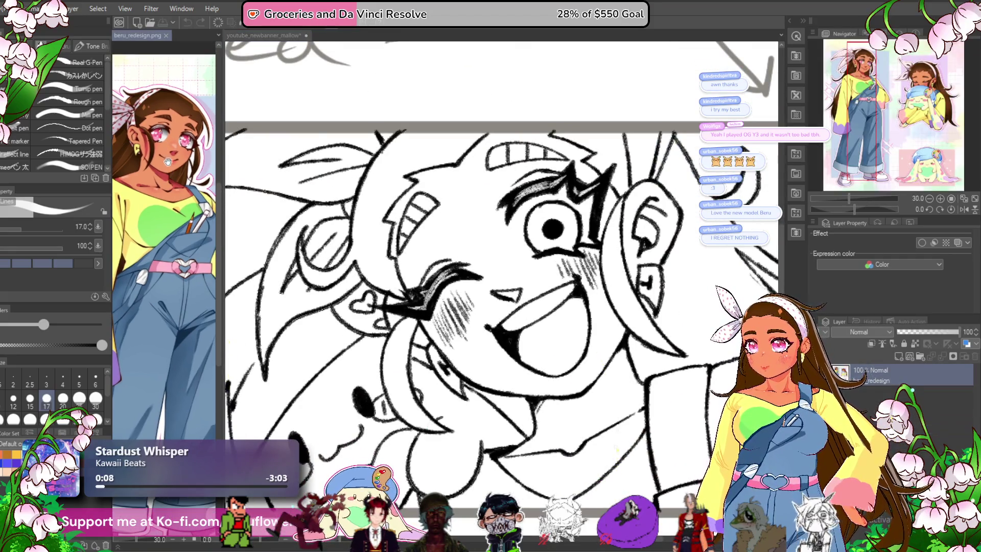
scroll(168, 162, up, 3)
scroll(152, 240, up, 3)
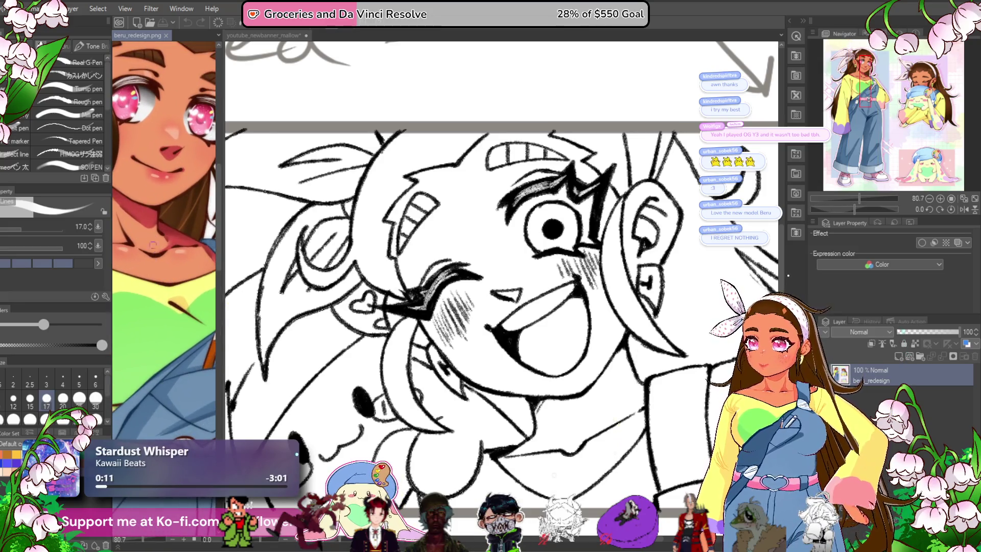
scroll(156, 220, up, 2)
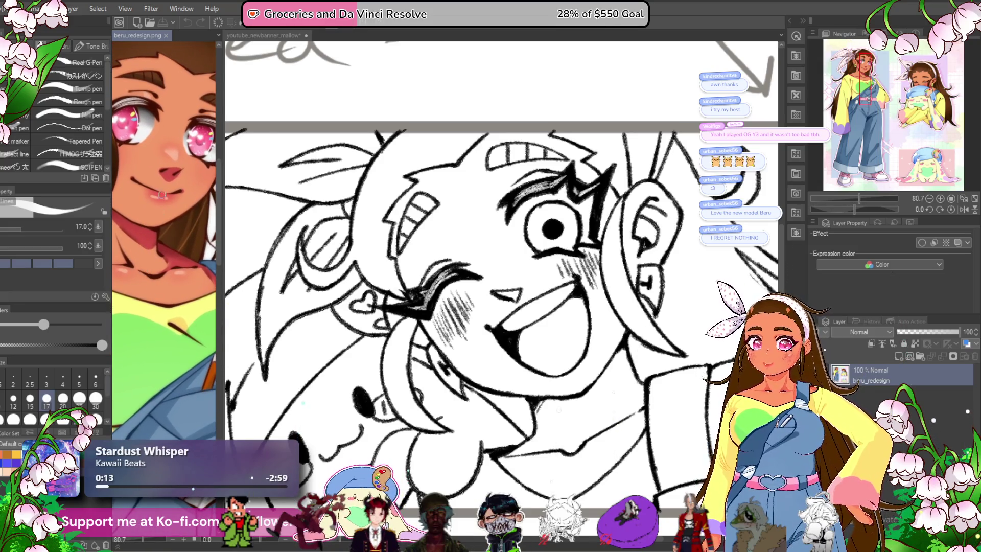
scroll(161, 196, up, 2)
alt+click(184, 215)
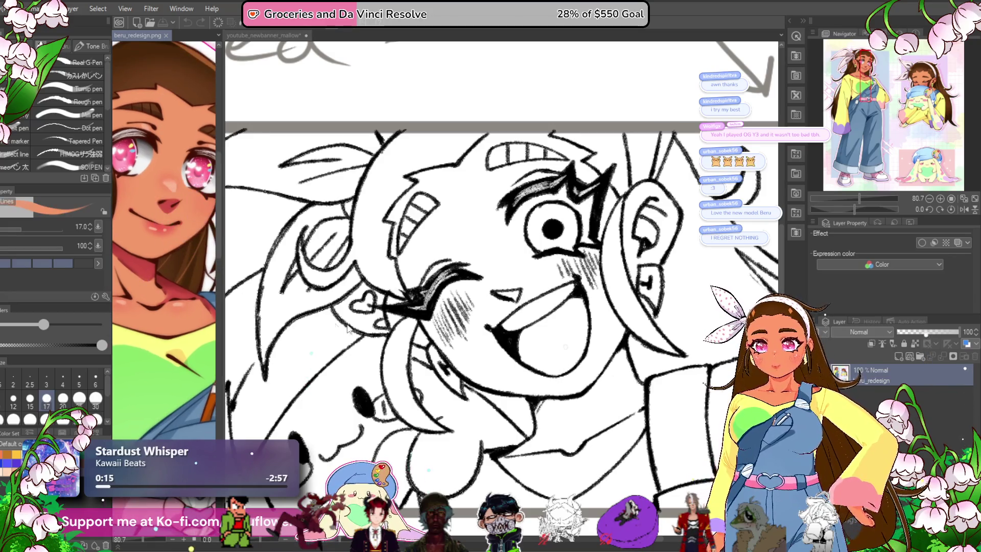
click(517, 284)
- Paint peach skin over the cheeks, nose, jaw and left side of the face
scroll(517, 284, up, 3)
mouse_move(577, 266)
mouse_down()
mouse_move(477, 327)
mouse_move(613, 258)
mouse_move(523, 310)
mouse_move(607, 246)
mouse_move(551, 235)
mouse_move(458, 312)
mouse_move(452, 337)
mouse_move(409, 357)
mouse_move(378, 327)
mouse_move(429, 286)
mouse_move(383, 286)
mouse_move(347, 358)
mouse_move(353, 380)
mouse_move(415, 419)
mouse_move(445, 352)
mouse_move(476, 408)
mouse_move(462, 313)
mouse_up()
mouse_move(388, 388)
mouse_down()
mouse_move(486, 424)
mouse_move(416, 373)
mouse_move(450, 362)
mouse_move(521, 416)
mouse_move(541, 413)
mouse_up()
drag(651, 384, 559, 453)
mouse_move(542, 240)
mouse_down()
mouse_move(501, 258)
mouse_move(552, 246)
mouse_move(534, 227)
mouse_move(567, 240)
mouse_move(569, 317)
mouse_move(550, 240)
mouse_move(493, 284)
mouse_move(516, 289)
mouse_move(472, 297)
mouse_up()
mouse_move(532, 285)
mouse_down()
mouse_move(588, 398)
mouse_move(601, 382)
mouse_move(613, 391)
mouse_move(592, 297)
mouse_move(537, 326)
mouse_move(558, 321)
mouse_move(567, 291)
mouse_move(593, 302)
mouse_move(552, 368)
mouse_move(537, 337)
mouse_move(516, 378)
mouse_move(490, 383)
mouse_up()
scroll(490, 383, down, 5)
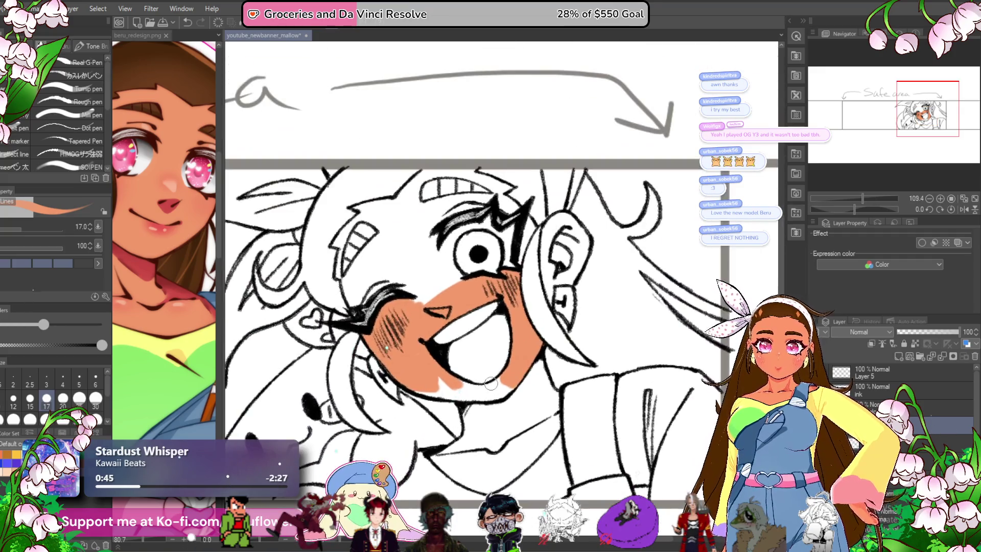
scroll(450, 358, up, 4)
mouse_move(449, 189)
mouse_down()
mouse_move(459, 255)
mouse_move(433, 179)
mouse_move(439, 245)
mouse_move(434, 169)
mouse_move(408, 204)
mouse_move(459, 267)
mouse_move(434, 225)
mouse_move(404, 266)
mouse_move(388, 252)
mouse_up()
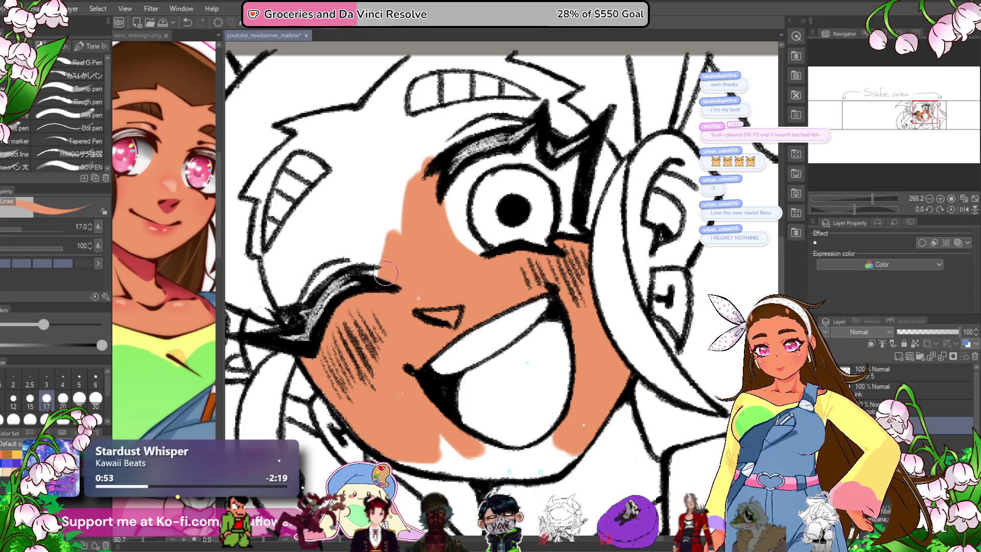
- Fill the gaps below the mouth and on the forehead with skin colour
key(g)
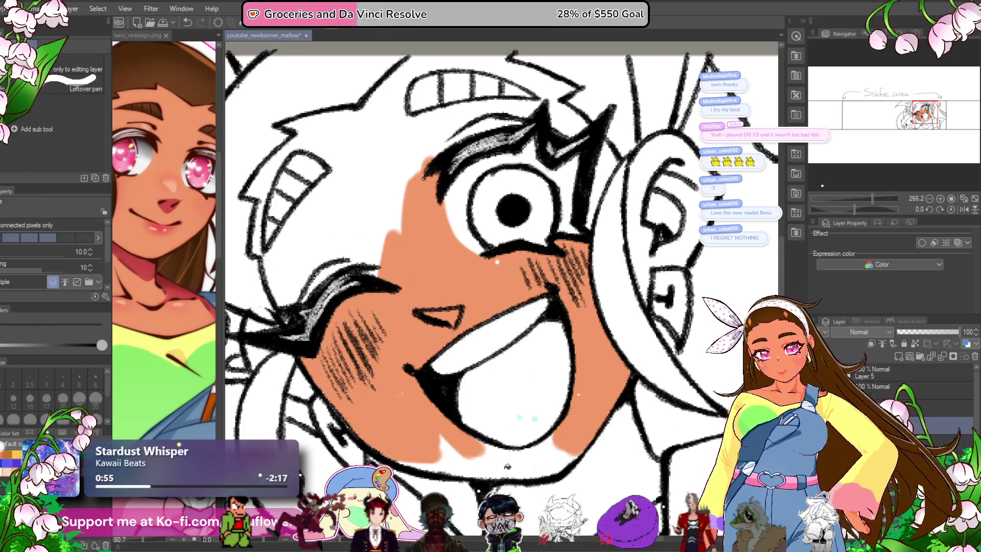
click(506, 467)
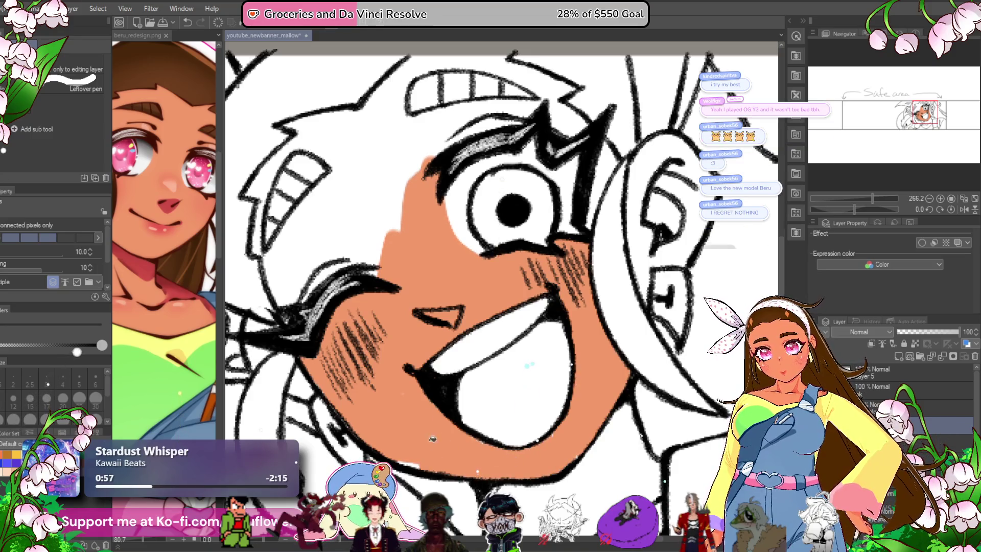
click(437, 133)
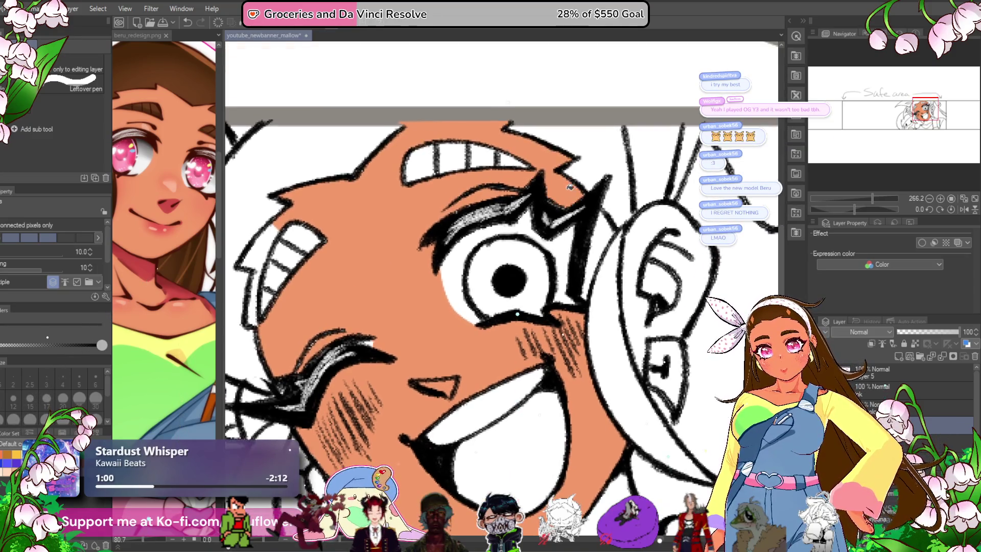
mouse_move(641, 233)
mouse_down()
mouse_move(596, 305)
mouse_move(646, 312)
mouse_move(716, 246)
mouse_move(733, 249)
mouse_move(683, 180)
mouse_up()
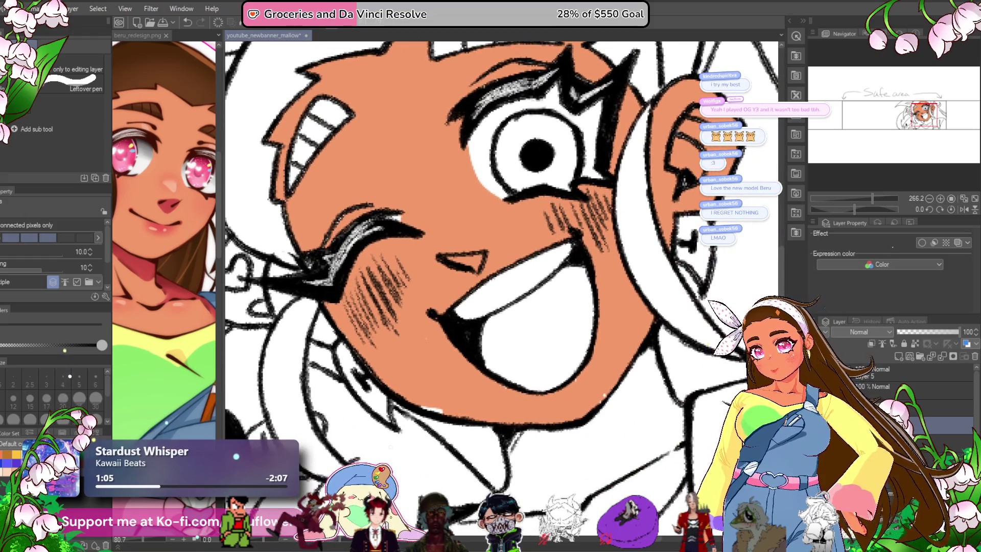
- Brush peach skin below the jawline and along the jaw, neck and chin
key(p)
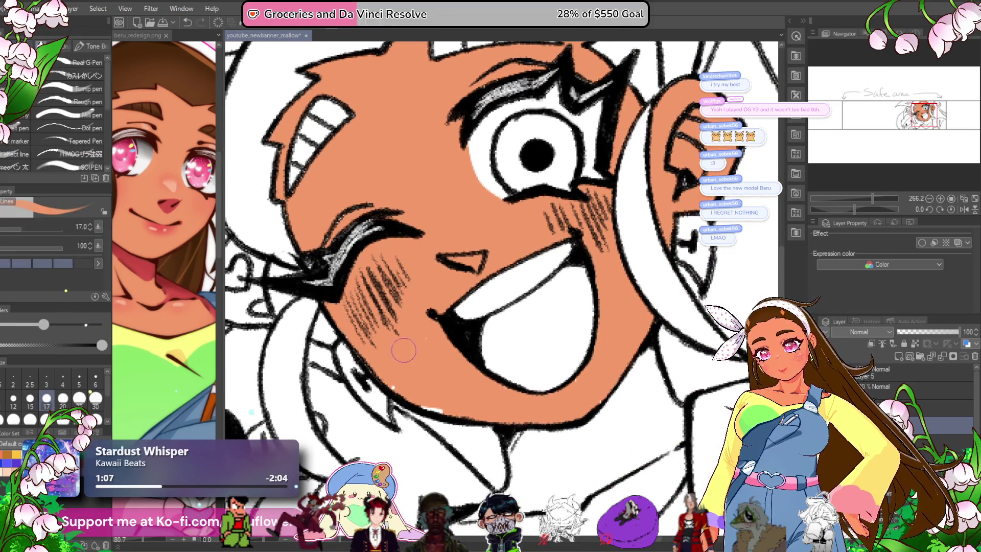
drag(642, 284, 524, 379)
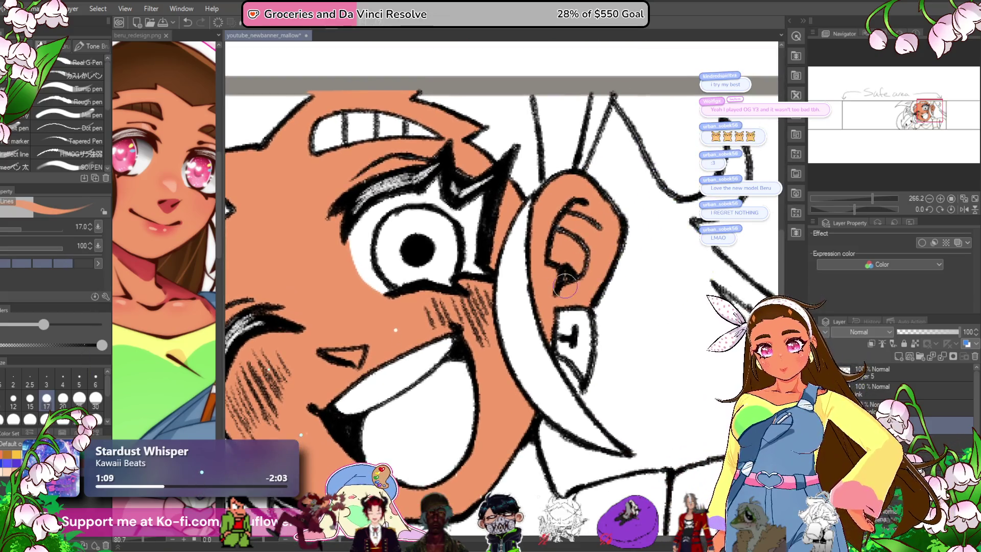
drag(585, 290, 572, 138)
drag(506, 291, 460, 373)
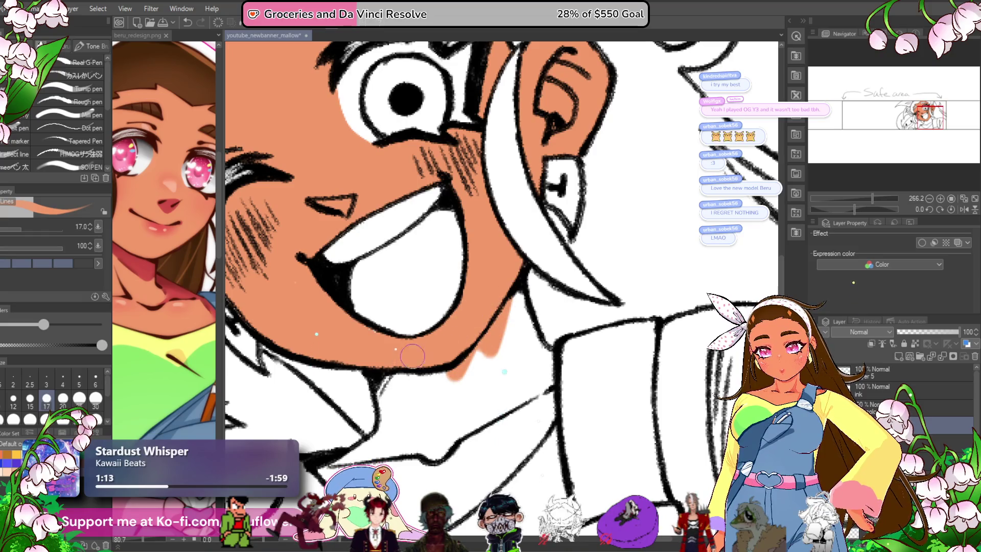
mouse_move(372, 335)
mouse_down()
mouse_move(386, 419)
mouse_move(429, 406)
mouse_move(498, 357)
mouse_move(470, 364)
mouse_up()
mouse_move(516, 292)
mouse_down()
mouse_move(528, 329)
mouse_move(425, 409)
mouse_move(480, 409)
mouse_move(491, 425)
mouse_up()
key(g)
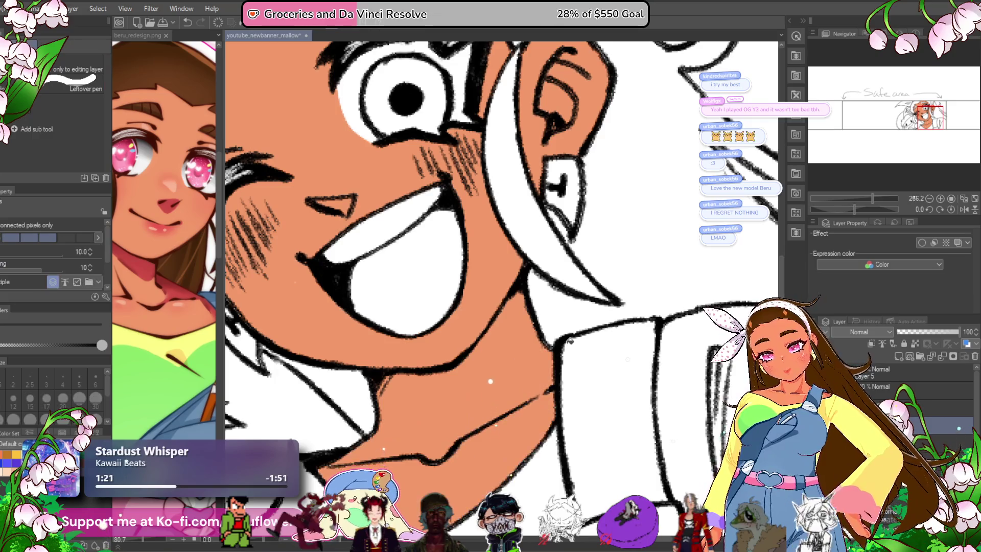
scroll(490, 381, down, 5)
scroll(493, 379, up, 3)
scroll(496, 377, up, 3)
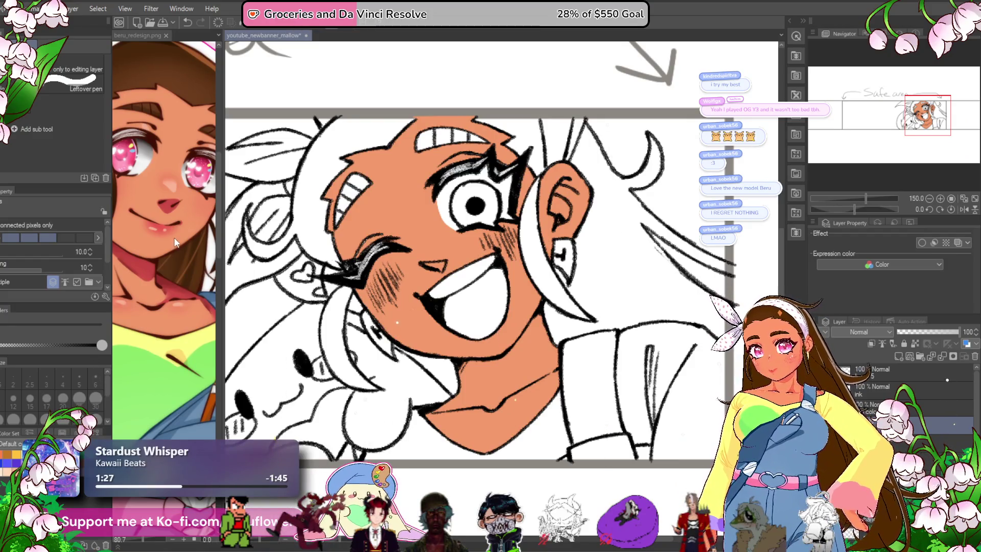
- Fill the open mouth with a lighter pink instead of red
click(480, 306)
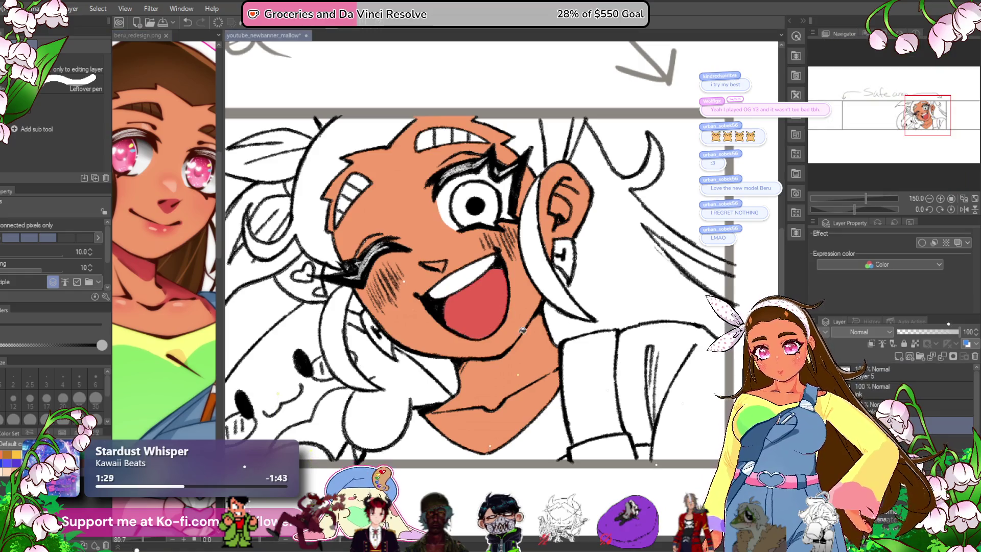
key(ctrl+z)
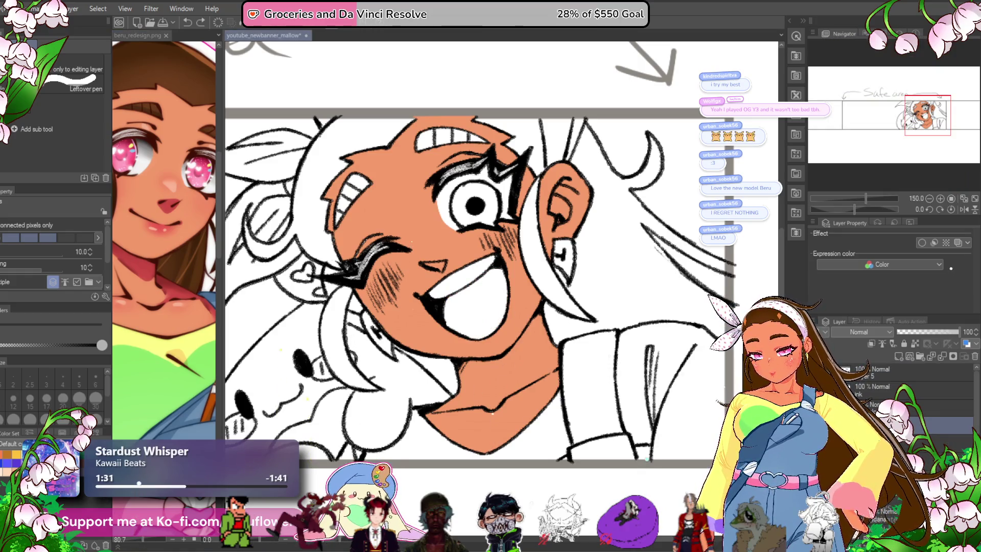
key(ctrl+shift+c)
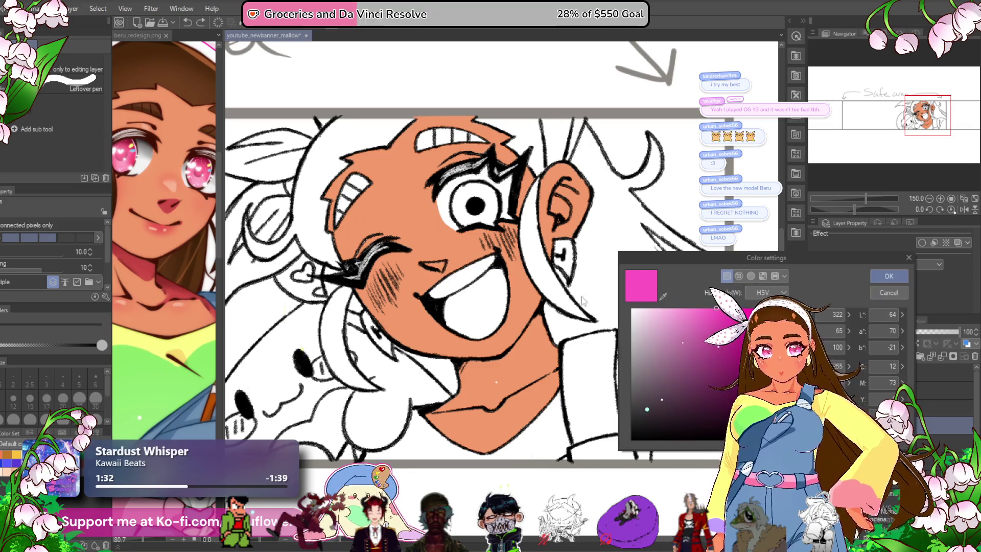
click(687, 311)
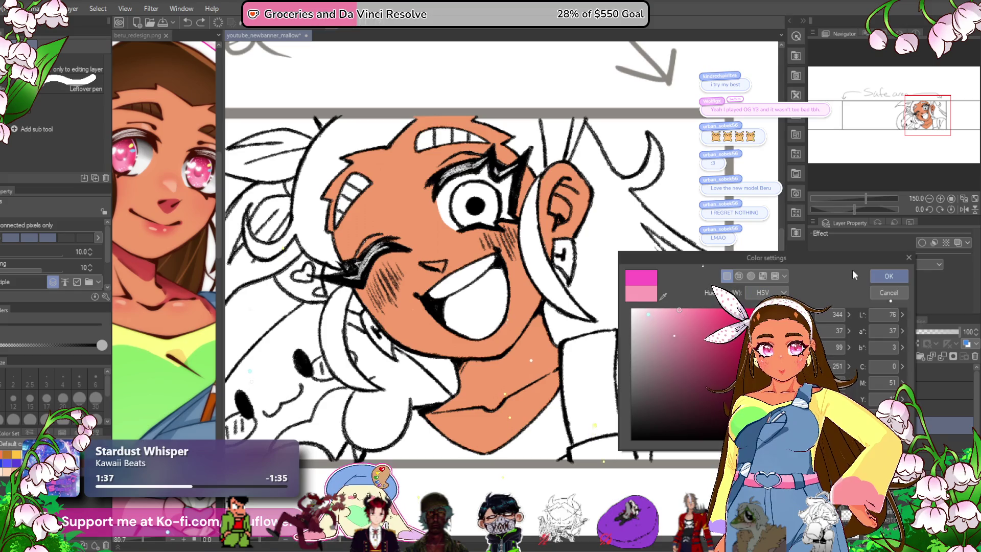
click(888, 276)
click(494, 327)
mouse_move(454, 467)
mouse_down()
mouse_move(442, 478)
mouse_move(434, 468)
mouse_up()
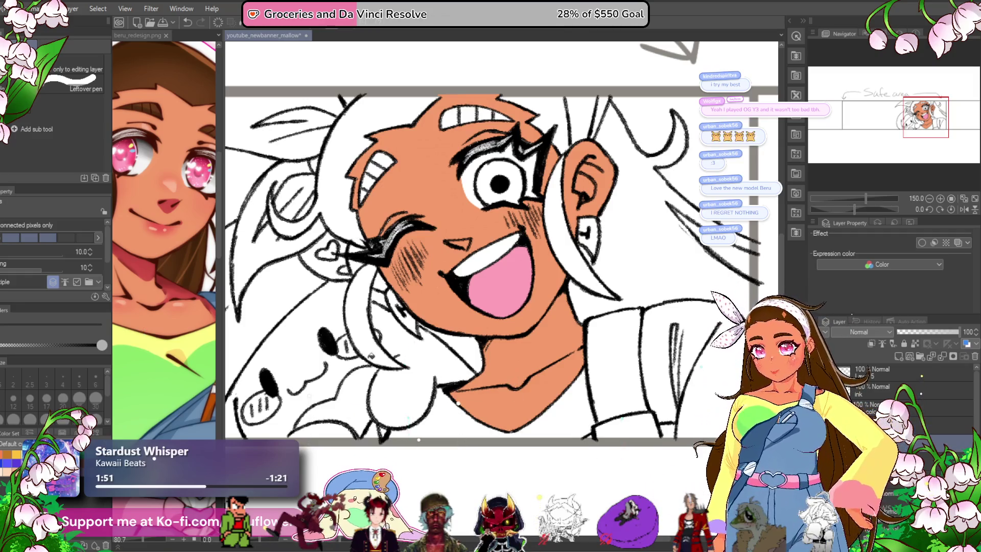
- Check the eye colour on the reference and fill the iris pink
key(ctrl+Tab)
scroll(168, 207, up, 3)
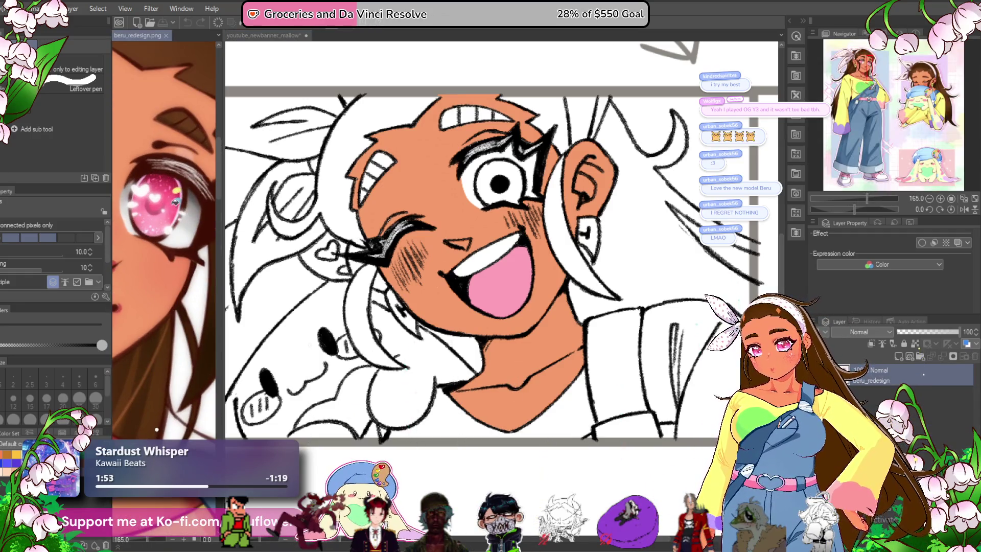
click(508, 189)
click(508, 189)
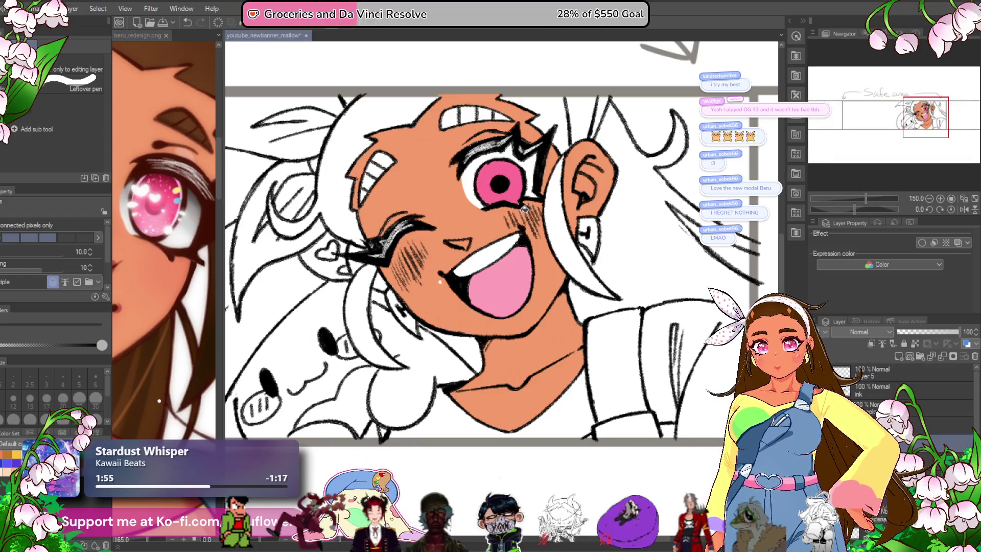
- Compare the banner face against the beru_redesign.png reference sheet
key(p)
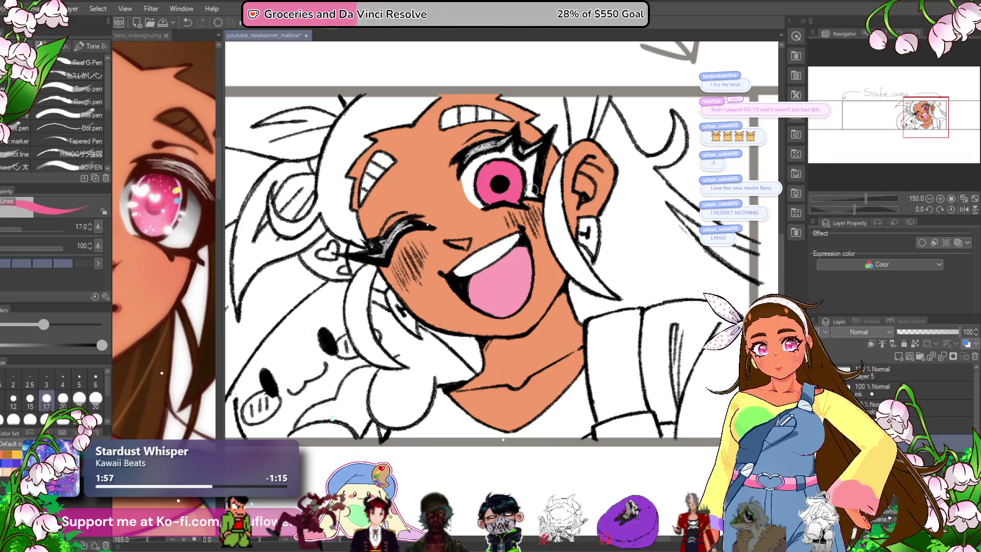
click(188, 230)
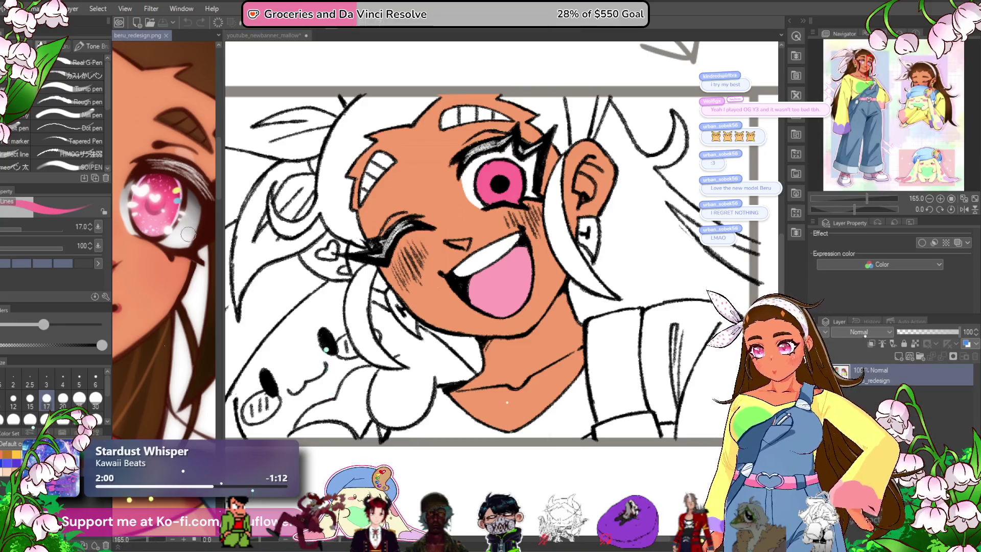
click(263, 36)
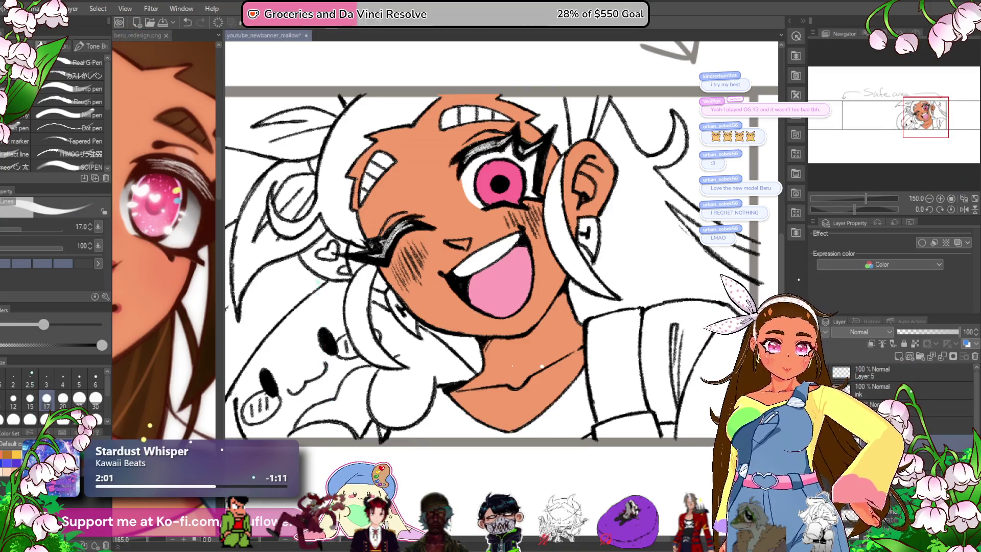
scroll(471, 152, up, 3)
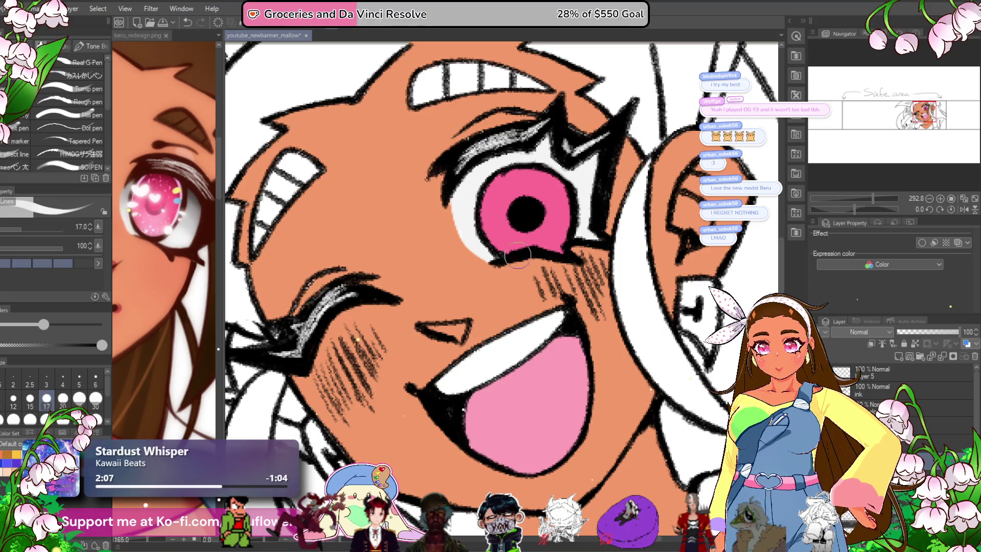
scroll(598, 156, down, 4)
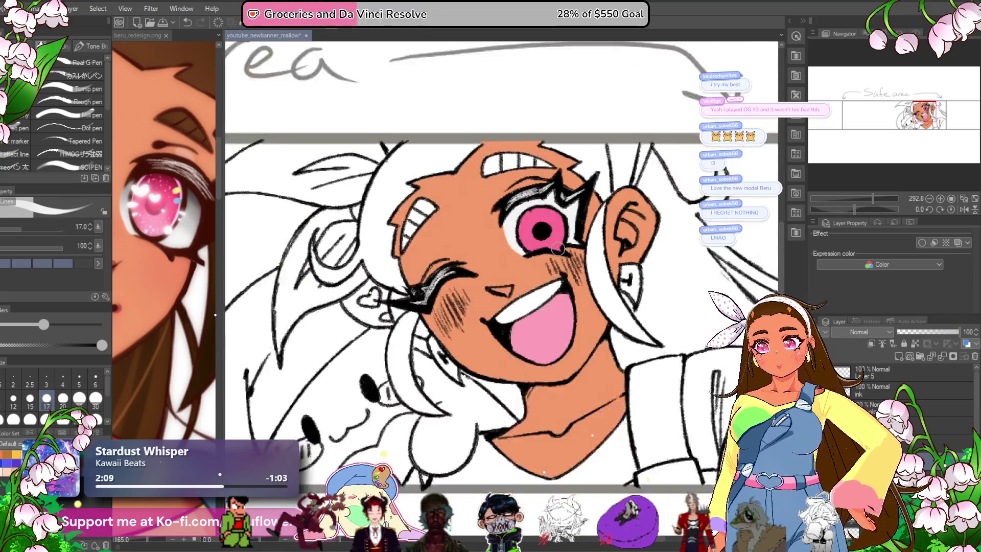
scroll(587, 306, up, 2)
mouse_move(602, 490)
mouse_down()
mouse_move(566, 455)
mouse_move(544, 462)
mouse_move(543, 451)
mouse_up()
scroll(506, 471, down, 2)
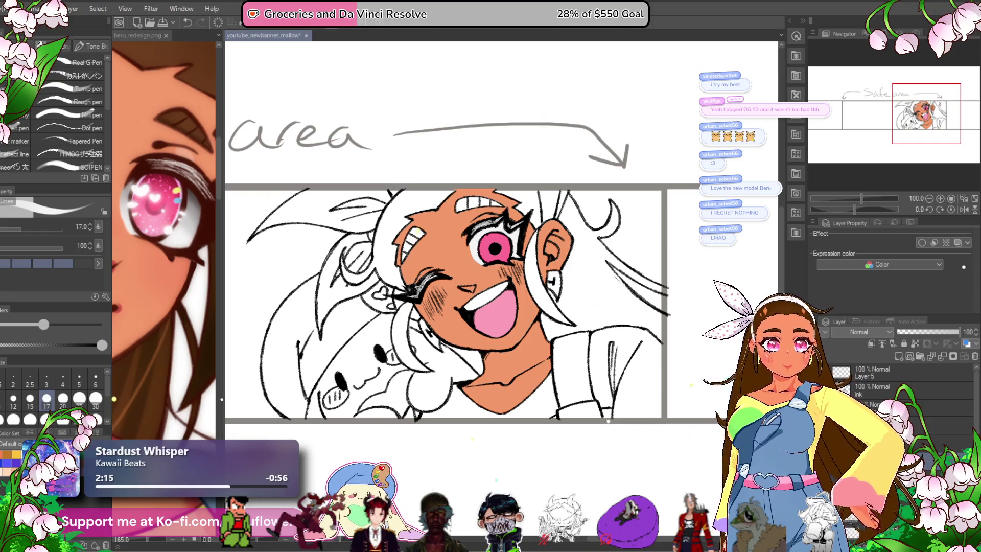
click(163, 245)
scroll(164, 245, up, 5)
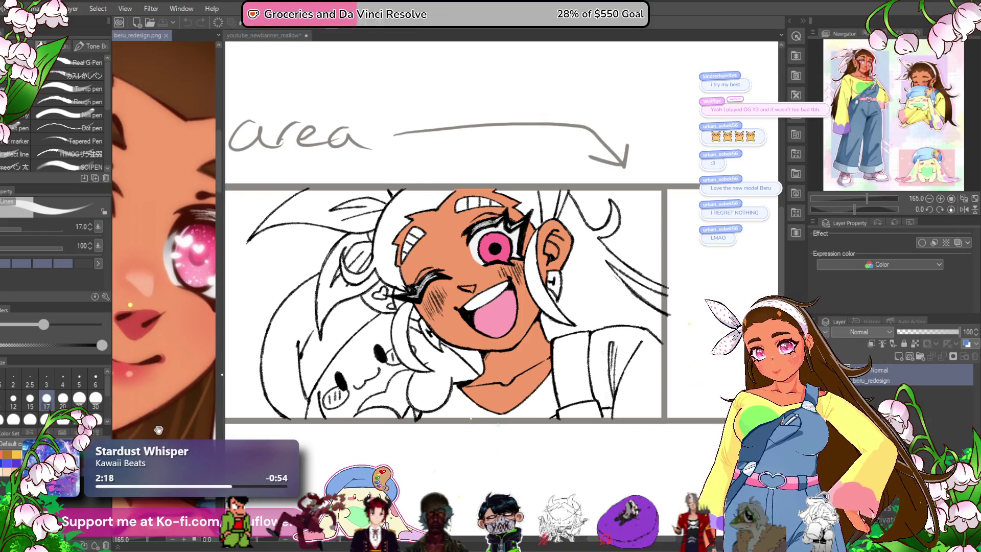
scroll(140, 259, up, 4)
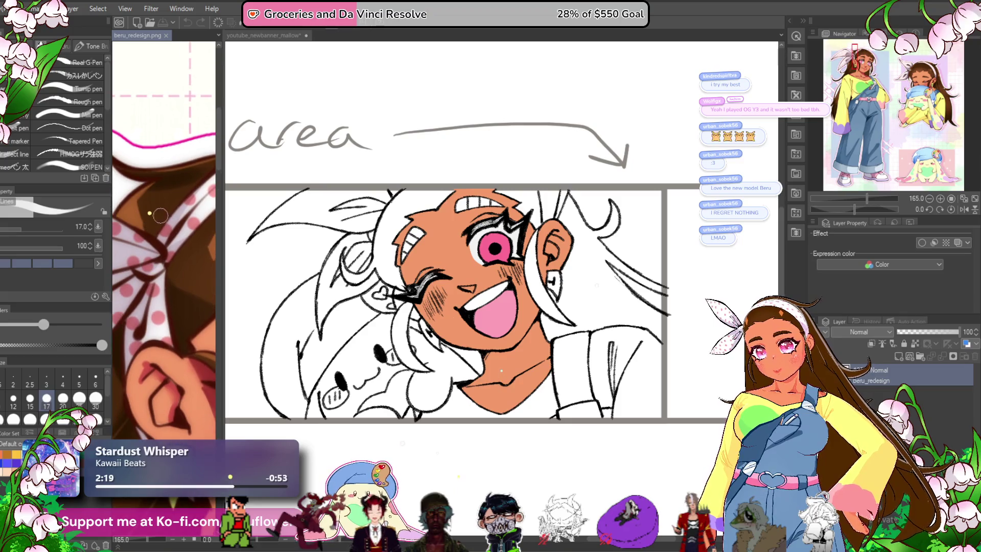
- Fill the bangs, side strands, top strip and long hair mass dark brown
key(g)
click(409, 204)
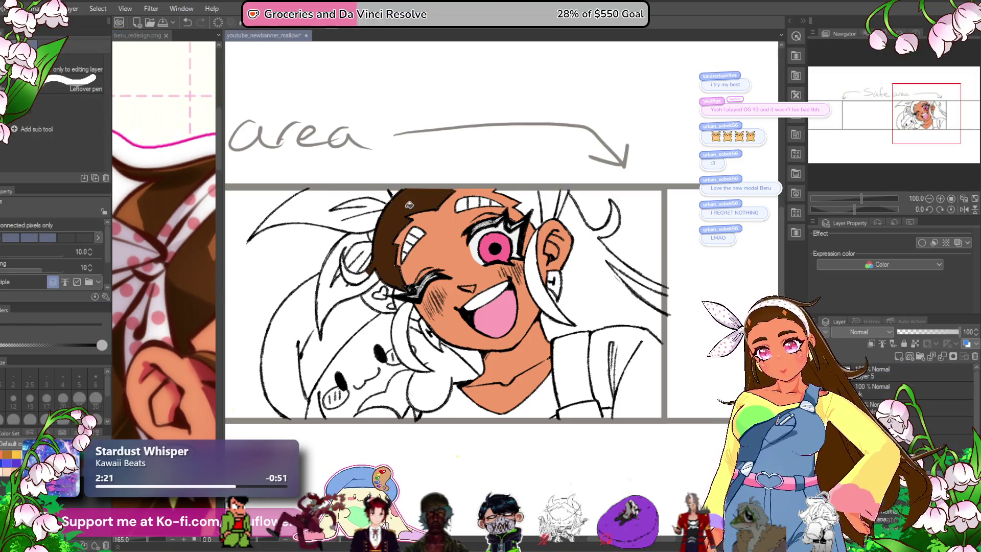
click(406, 332)
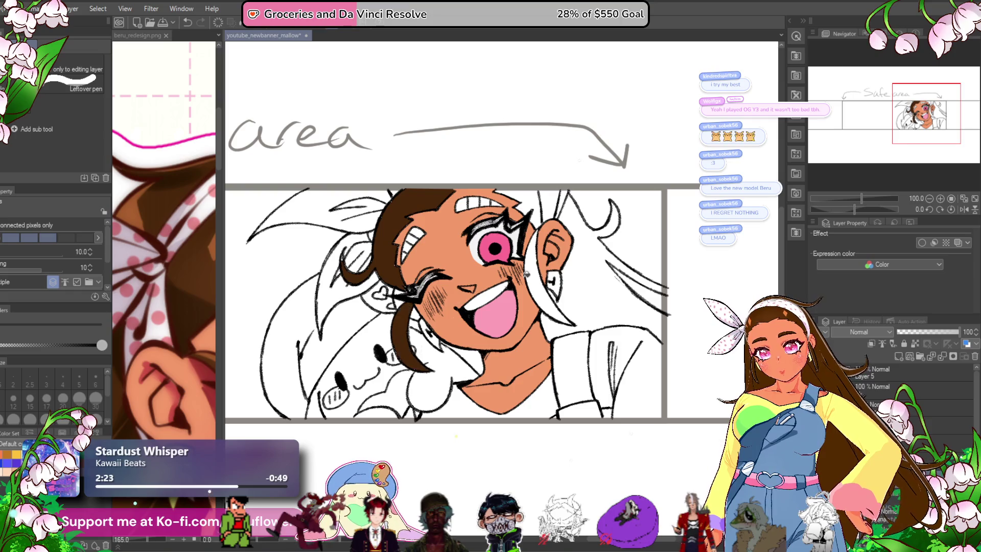
click(550, 296)
click(540, 199)
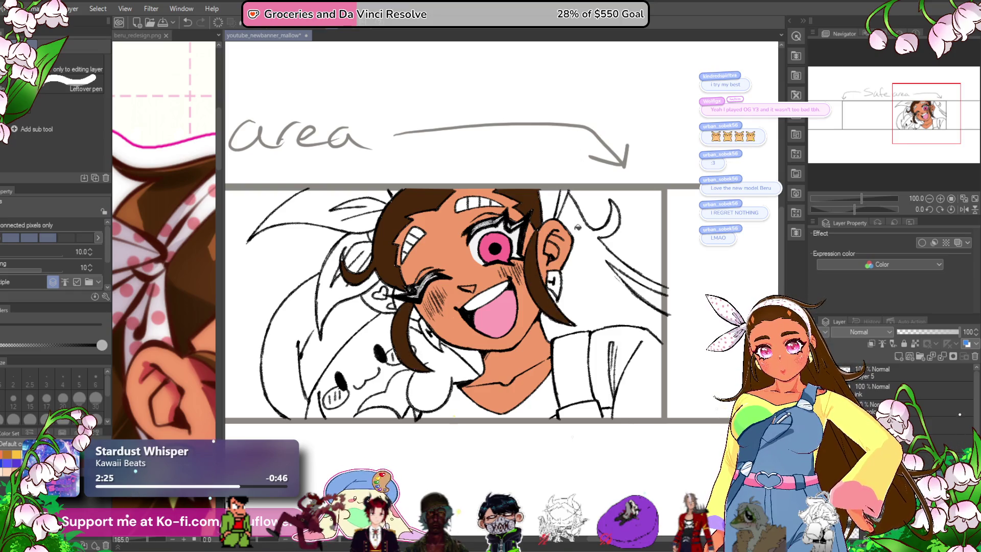
click(571, 254)
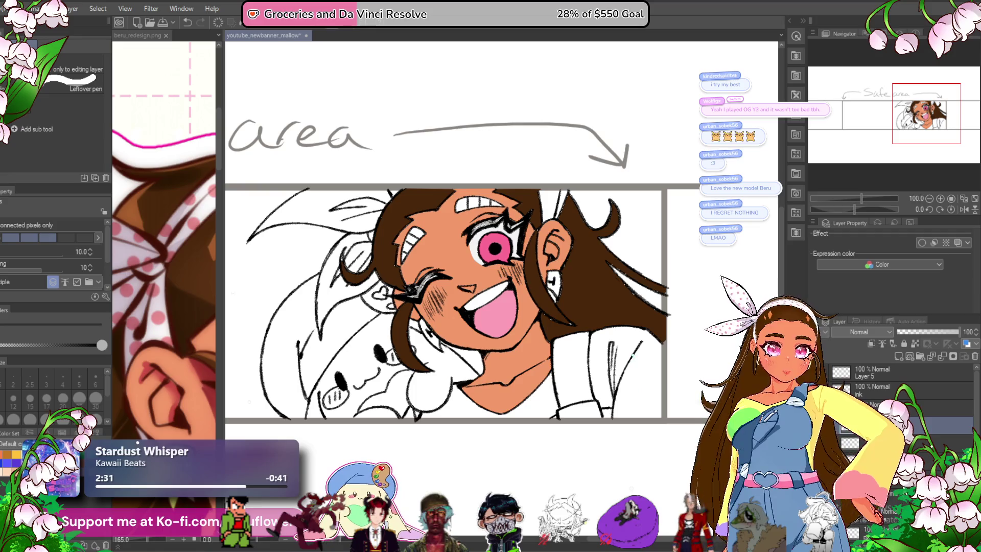
mouse_move(586, 310)
mouse_down()
mouse_move(577, 264)
mouse_move(619, 277)
mouse_up()
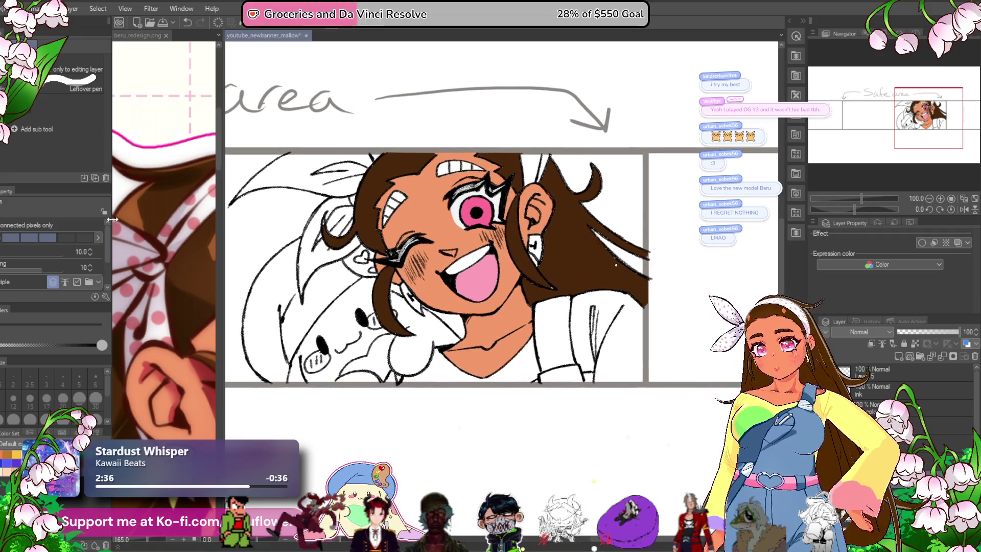
- Lasso-fill the white hair gaps brown: below the earring, left patch and top-left strands
key(u)
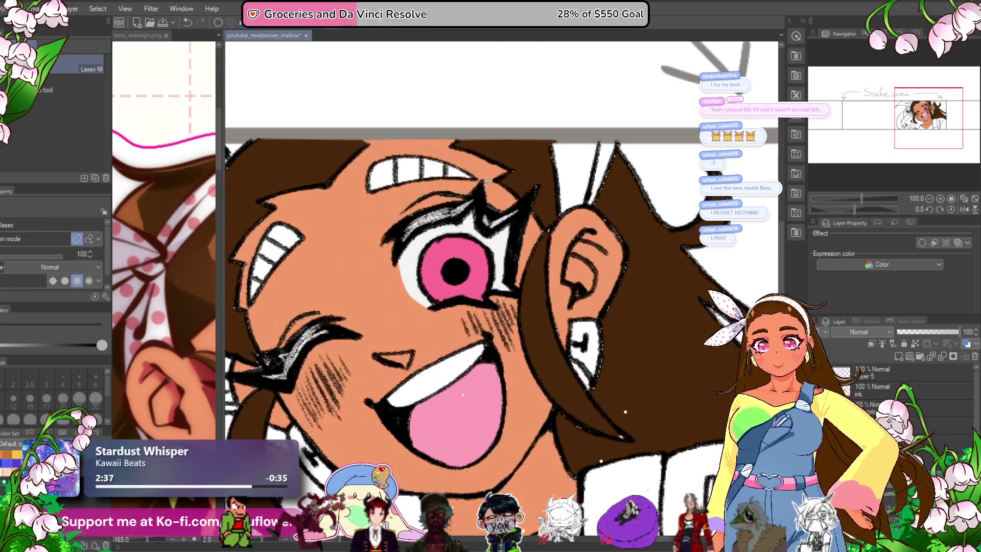
scroll(526, 164, up, 4)
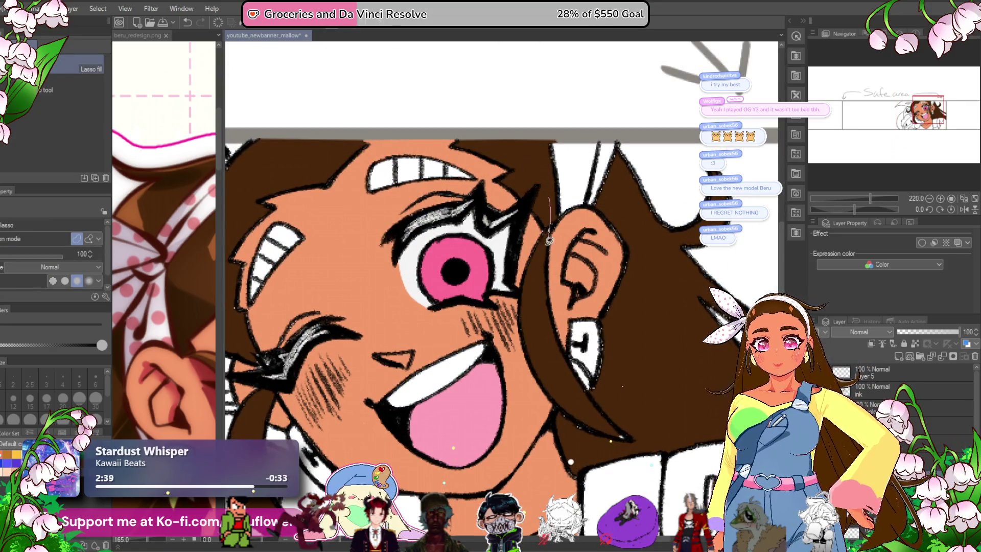
drag(570, 220, 560, 230)
mouse_move(590, 172)
mouse_down()
mouse_move(561, 169)
mouse_move(565, 175)
mouse_up()
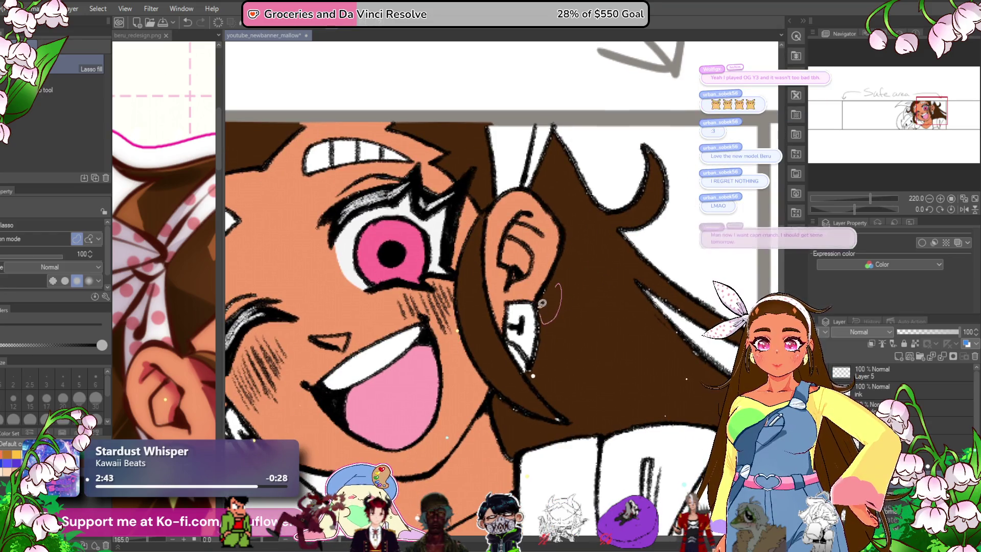
drag(563, 346, 560, 255)
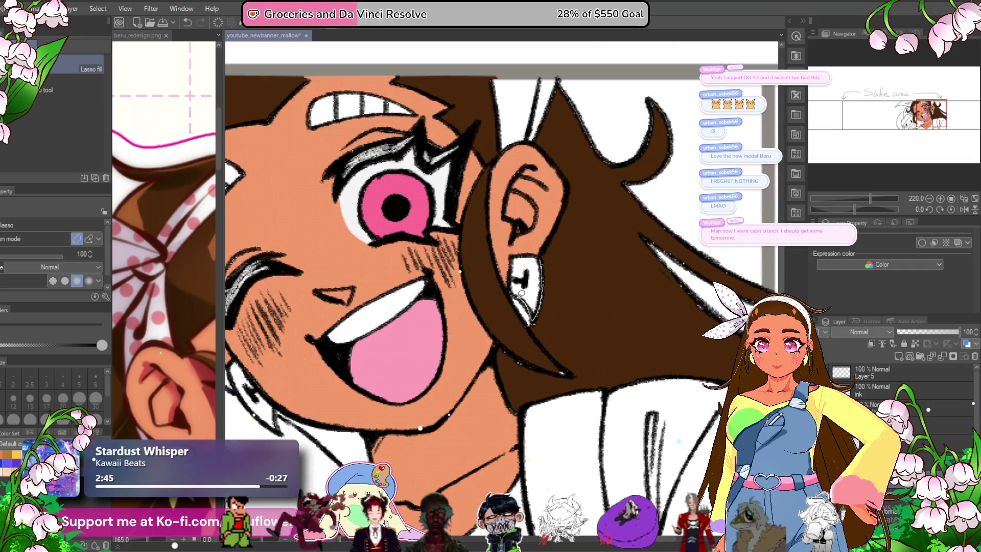
drag(510, 319, 511, 321)
mouse_move(752, 309)
mouse_down()
mouse_move(627, 353)
mouse_move(640, 339)
mouse_up()
drag(409, 204, 450, 215)
mouse_move(326, 118)
mouse_down()
mouse_move(457, 165)
mouse_move(555, 175)
mouse_move(450, 220)
mouse_move(527, 175)
mouse_up()
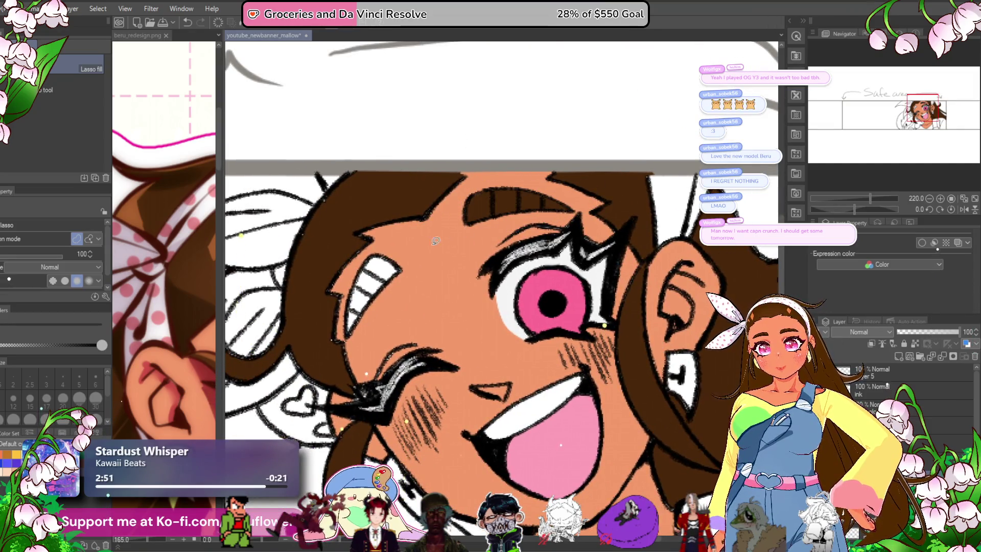
drag(342, 348, 374, 251)
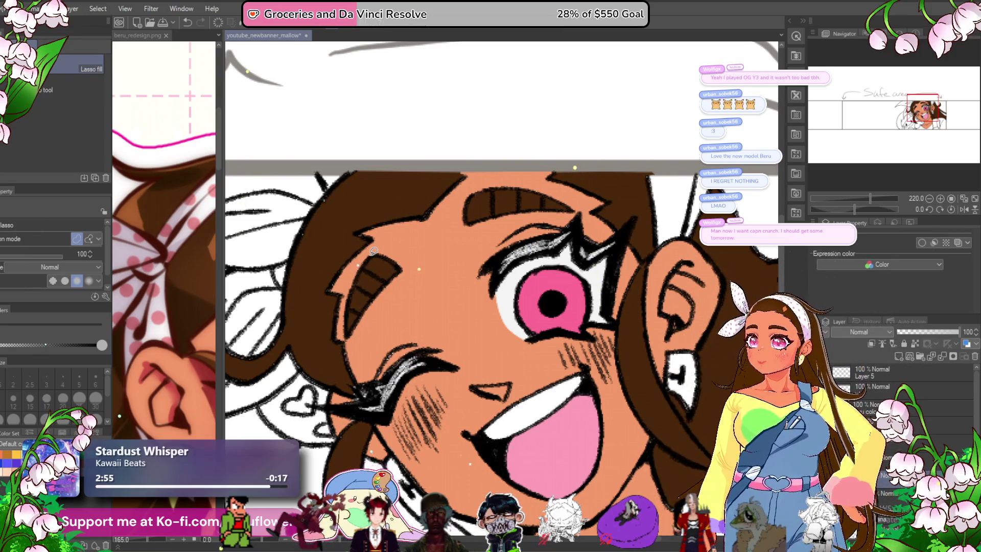
mouse_move(316, 204)
mouse_down()
mouse_move(306, 271)
mouse_move(317, 206)
mouse_up()
mouse_move(366, 213)
mouse_down()
mouse_move(361, 350)
mouse_move(340, 392)
mouse_move(301, 301)
mouse_move(294, 332)
mouse_move(433, 291)
mouse_up()
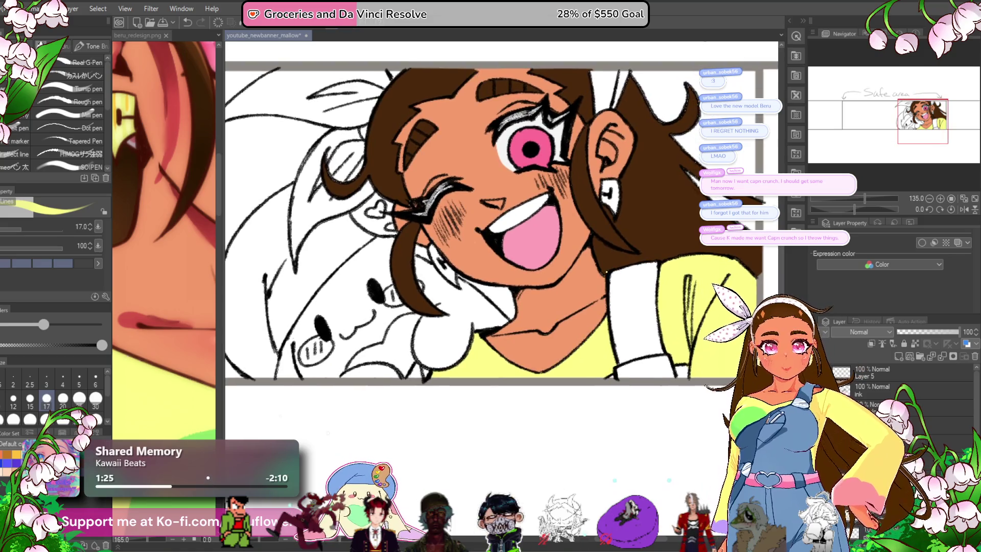
- Select the bandana layer and hide the Paper background layer
drag(460, 256, 479, 276)
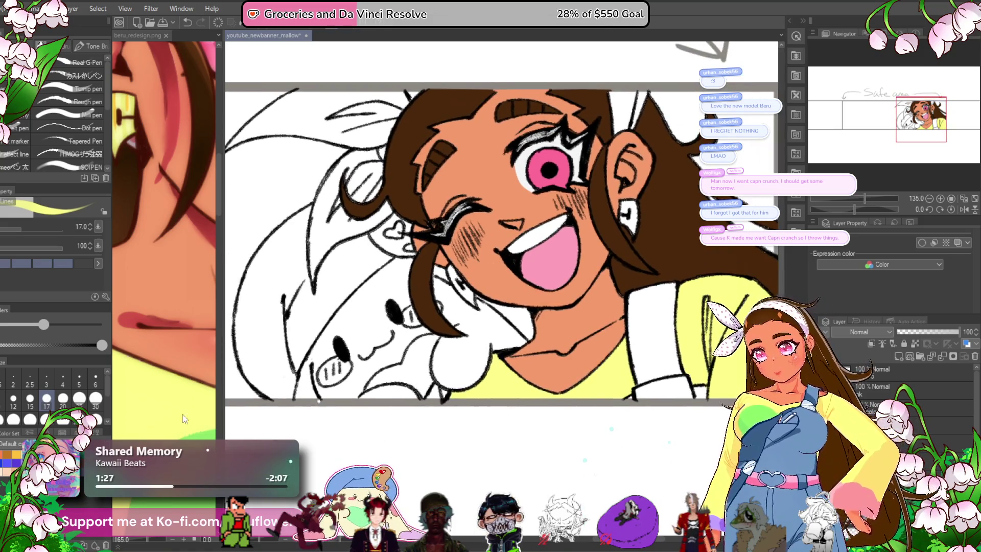
click(899, 397)
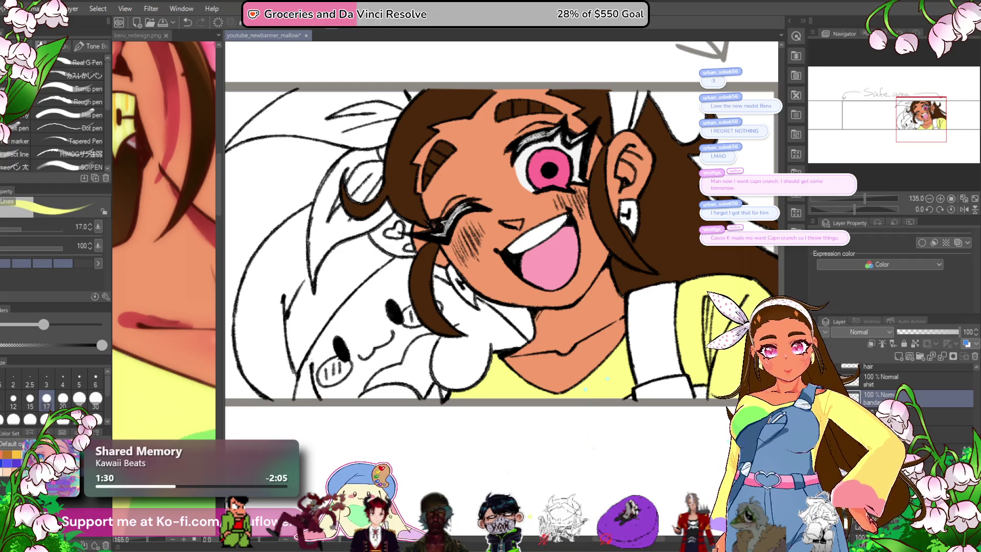
click(854, 434)
- Paint white along the hair's left edge, lower curl and top edge
drag(648, 449, 608, 474)
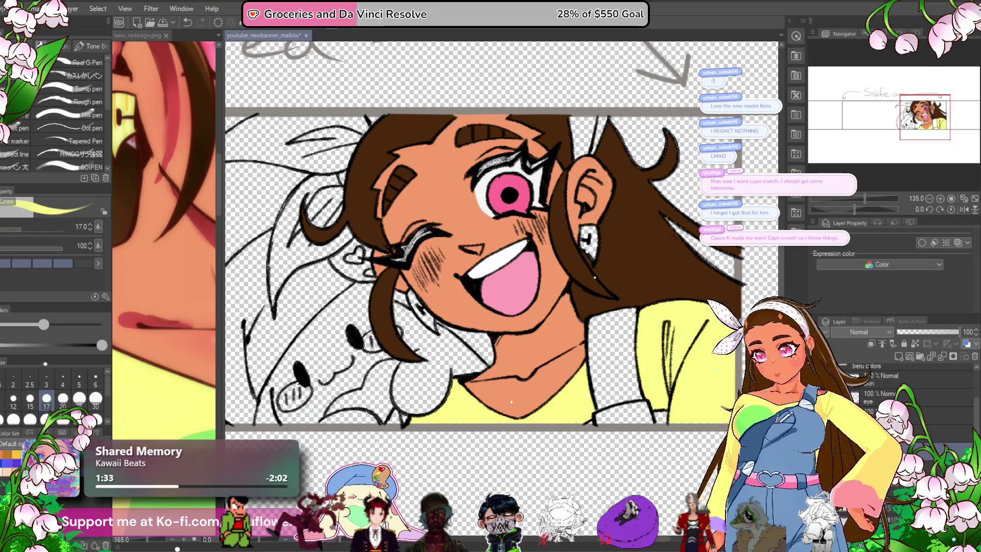
scroll(323, 178, up, 2)
scroll(323, 179, up, 2)
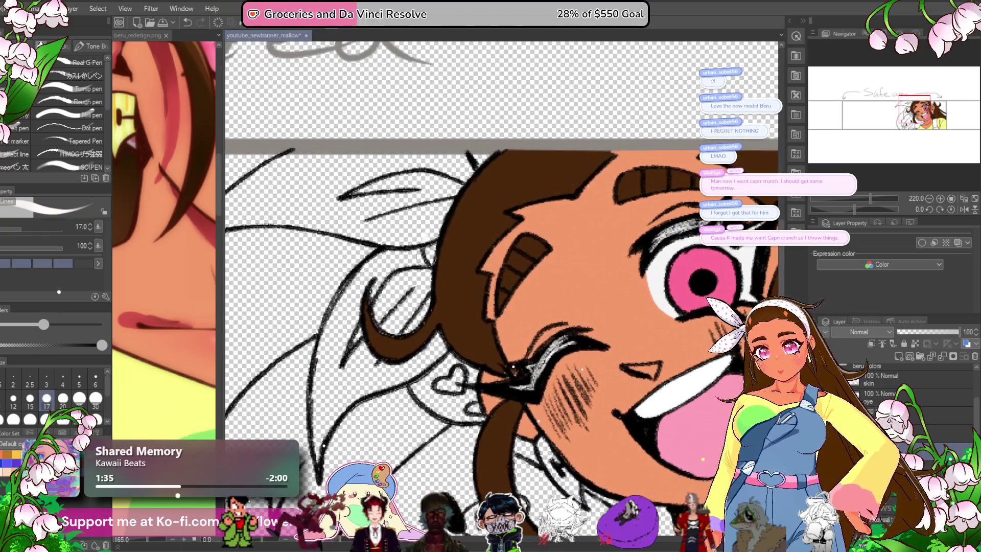
mouse_move(380, 263)
mouse_down()
mouse_move(340, 315)
mouse_move(319, 438)
mouse_move(371, 279)
mouse_up()
mouse_move(375, 317)
mouse_down()
mouse_move(344, 398)
mouse_move(417, 363)
mouse_move(417, 316)
mouse_move(399, 299)
mouse_move(400, 276)
mouse_move(435, 241)
mouse_move(465, 305)
mouse_up()
drag(487, 223, 307, 224)
- Rotate the view about 67 degrees and fill the collar strip white
drag(844, 210, 817, 207)
mouse_move(423, 257)
mouse_down()
mouse_move(469, 326)
mouse_move(493, 243)
mouse_move(483, 279)
mouse_move(411, 380)
mouse_up()
drag(475, 293, 413, 393)
drag(396, 331, 404, 416)
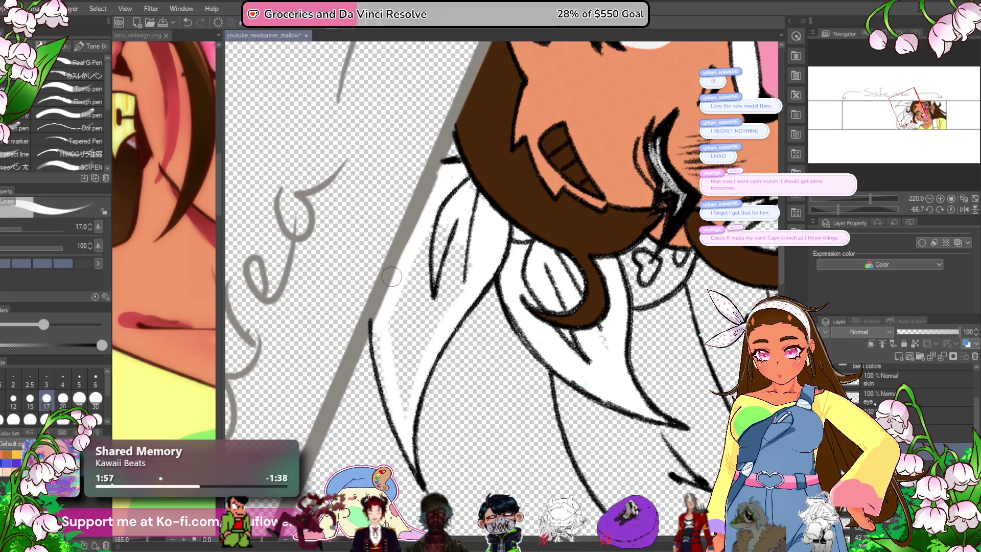
drag(392, 333, 381, 385)
mouse_move(405, 431)
mouse_down()
mouse_move(412, 353)
mouse_move(458, 268)
mouse_move(451, 232)
mouse_move(398, 335)
mouse_up()
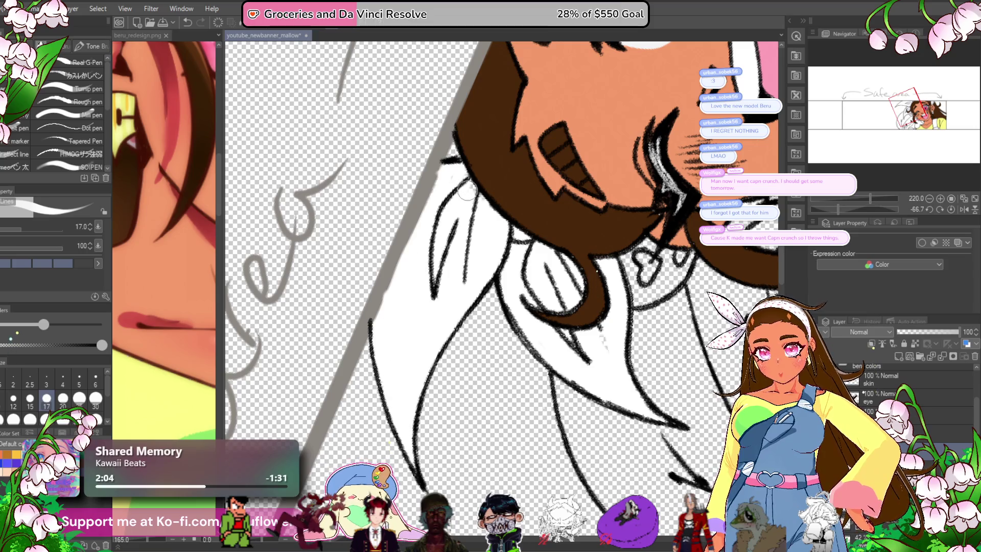
scroll(489, 252, down, 4)
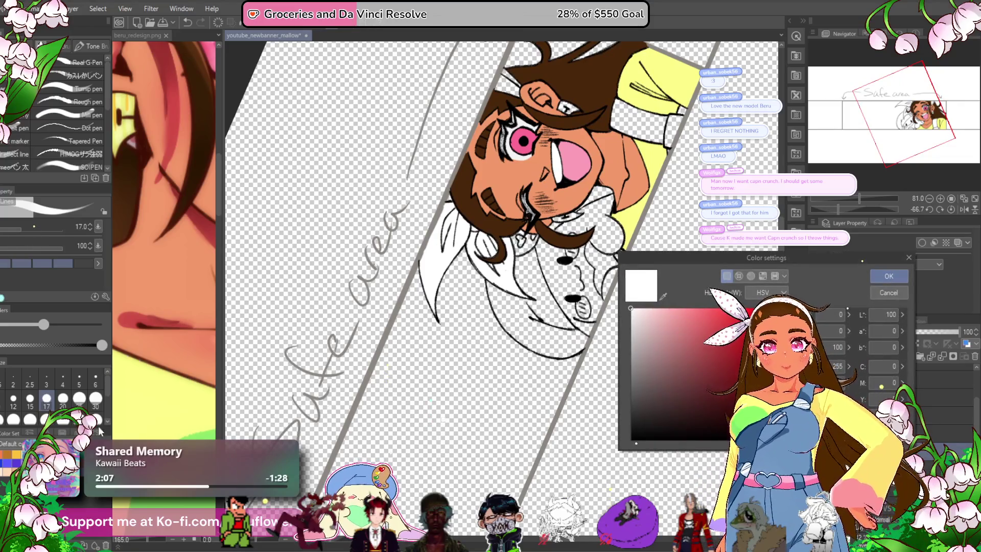
click(951, 209)
scroll(611, 152, up, 2)
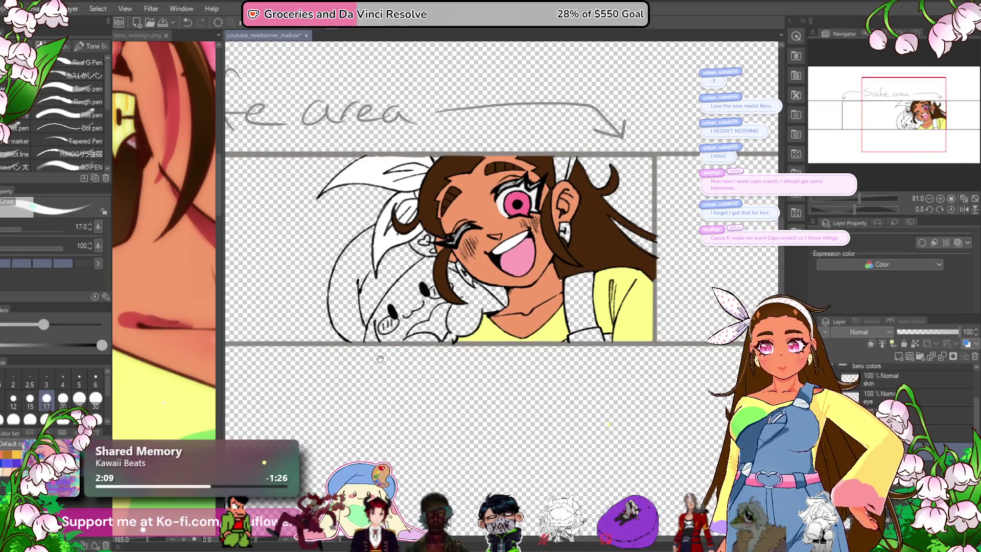
scroll(611, 152, up, 2)
drag(611, 153, 583, 261)
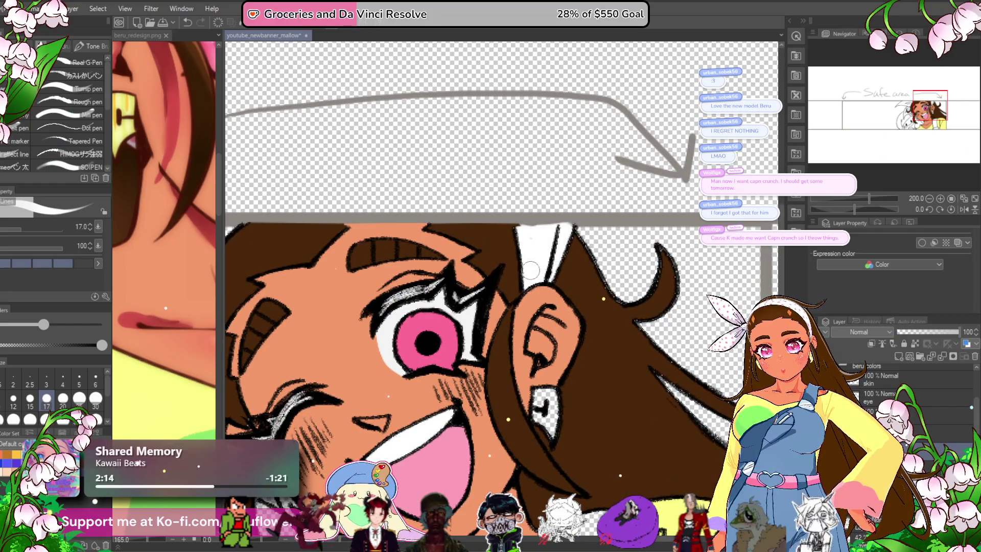
scroll(548, 244, down, 1)
scroll(548, 244, down, 3)
scroll(548, 244, up, 2)
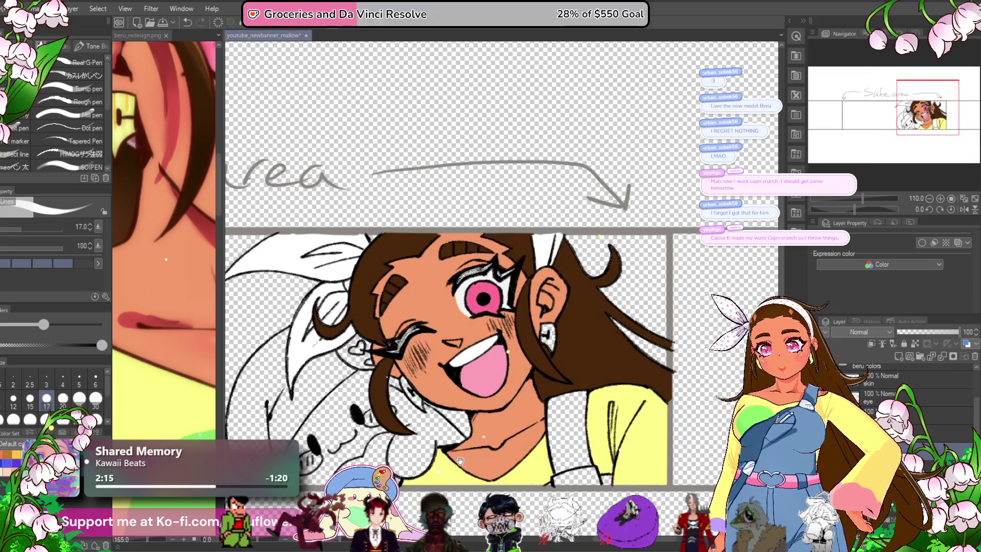
drag(483, 502, 462, 441)
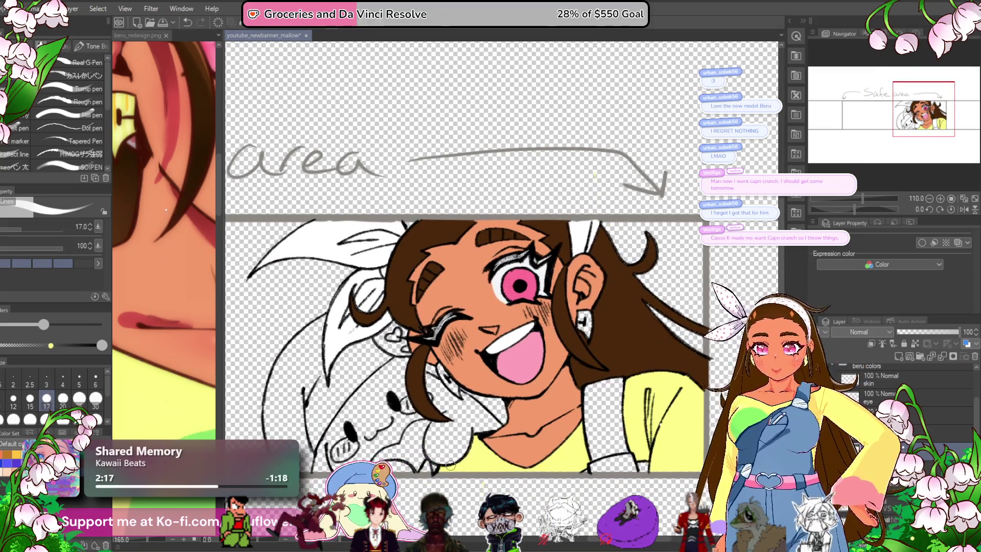
scroll(449, 464, up, 4)
scroll(434, 444, down, 1)
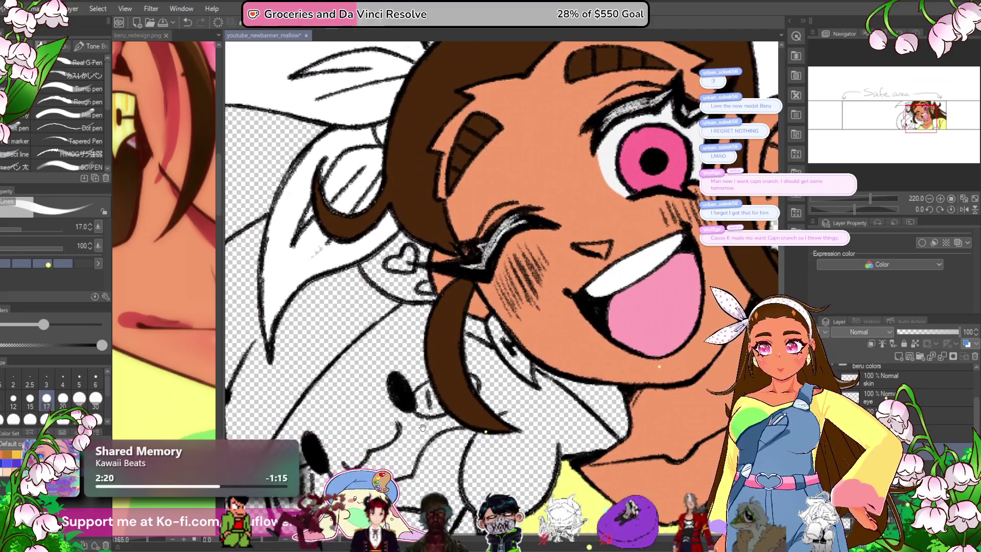
drag(423, 427, 484, 507)
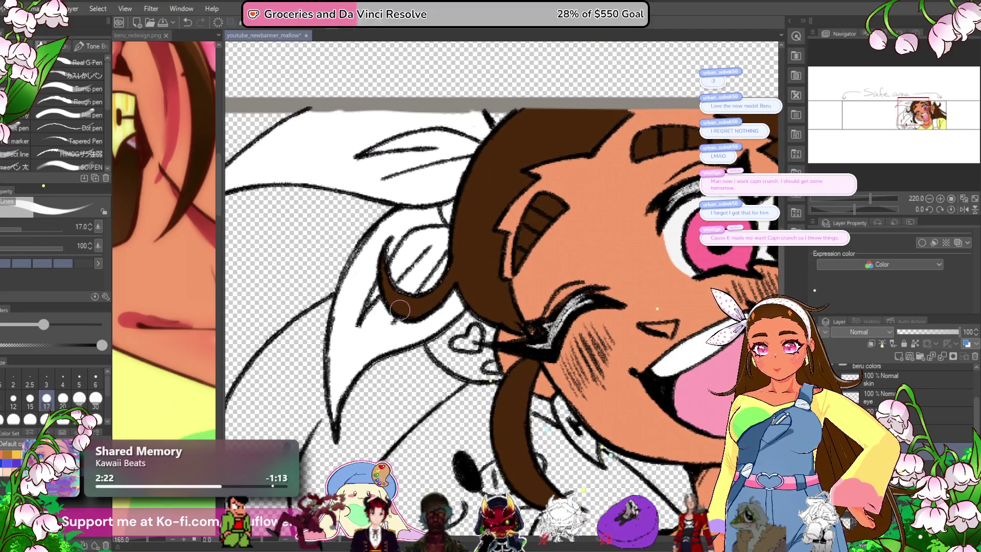
scroll(400, 308, down, 3)
scroll(400, 308, up, 4)
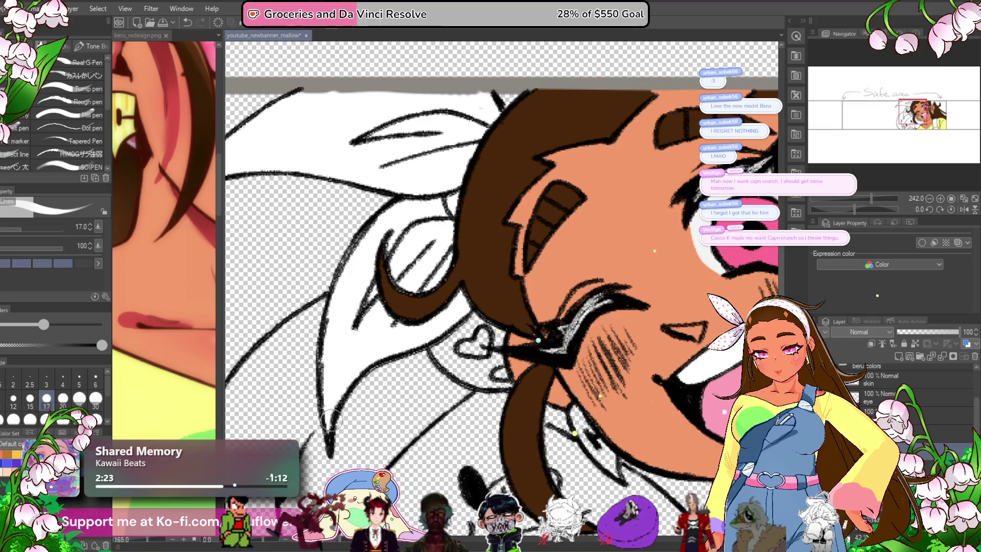
drag(329, 424, 370, 495)
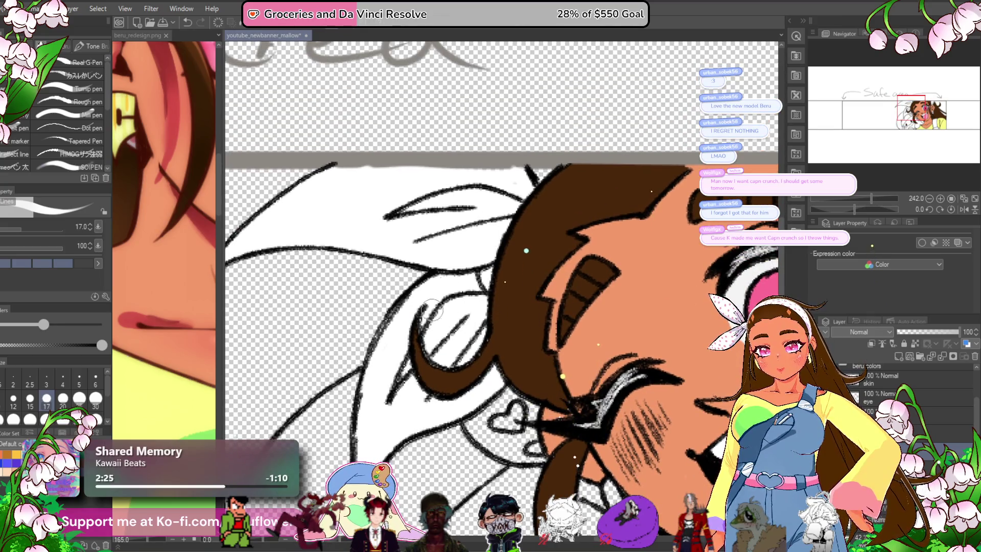
drag(438, 296, 375, 268)
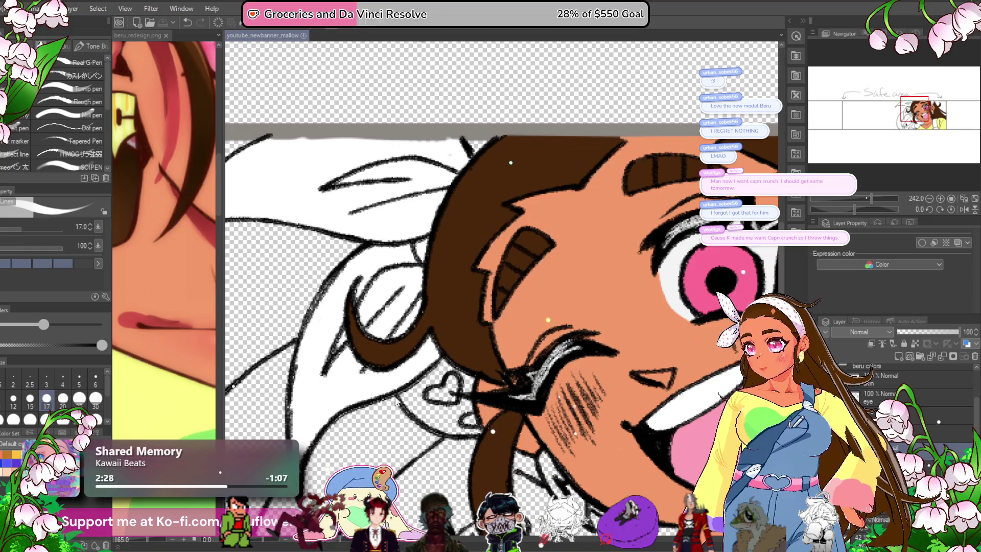
scroll(430, 297, down, 4)
scroll(393, 395, up, 2)
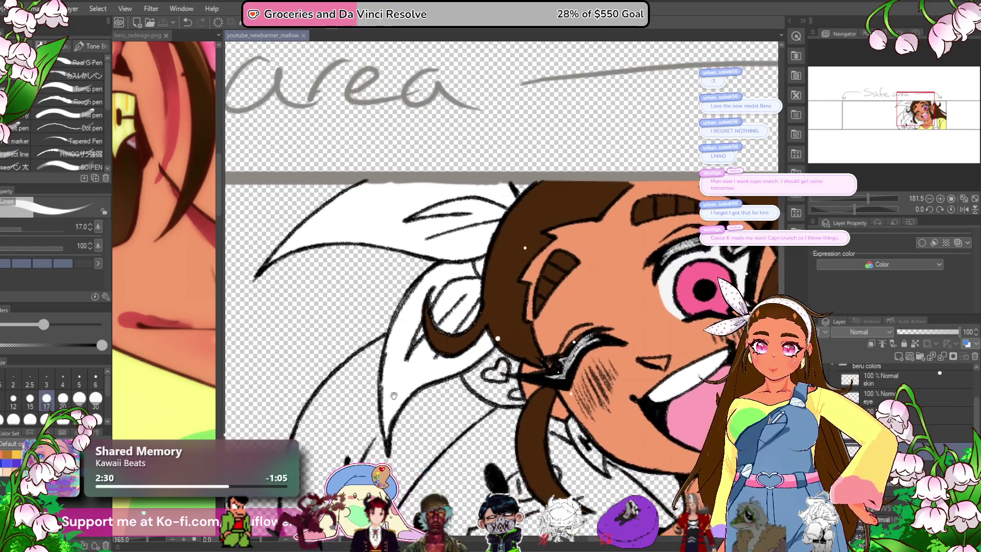
mouse_move(393, 395)
mouse_down()
mouse_move(330, 395)
mouse_move(348, 401)
mouse_move(315, 293)
mouse_up()
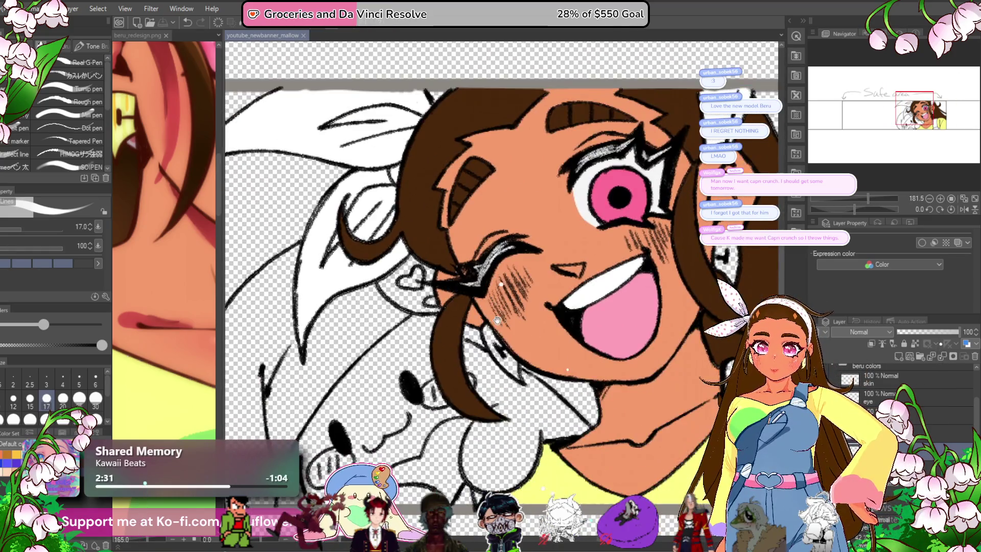
drag(483, 399, 444, 373)
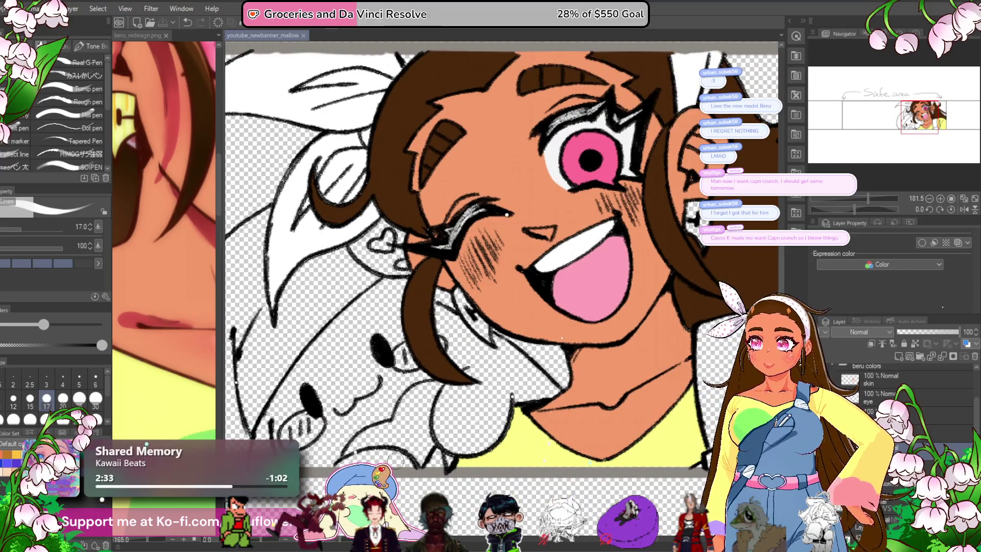
drag(536, 445, 467, 454)
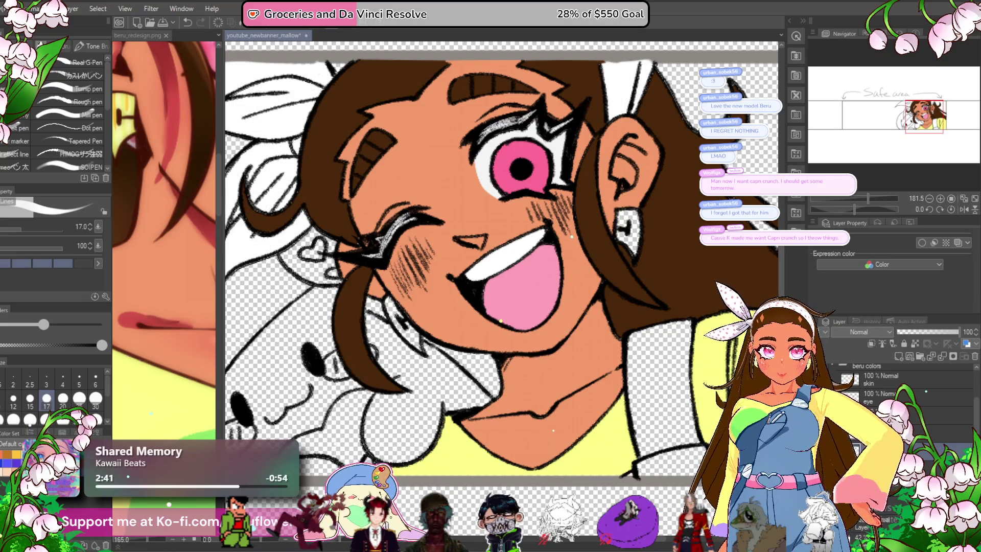
drag(625, 448, 676, 468)
key(m)
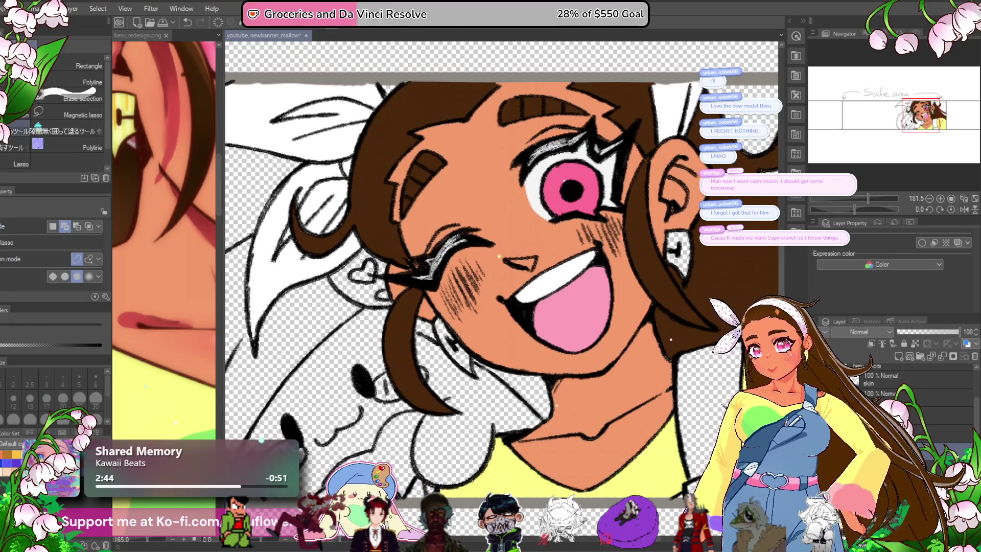
scroll(369, 142, down, 2)
mouse_move(581, 131)
mouse_down()
mouse_move(562, 171)
mouse_move(361, 258)
mouse_move(245, 151)
mouse_move(617, 112)
mouse_up()
drag(528, 280, 565, 307)
key(Delete)
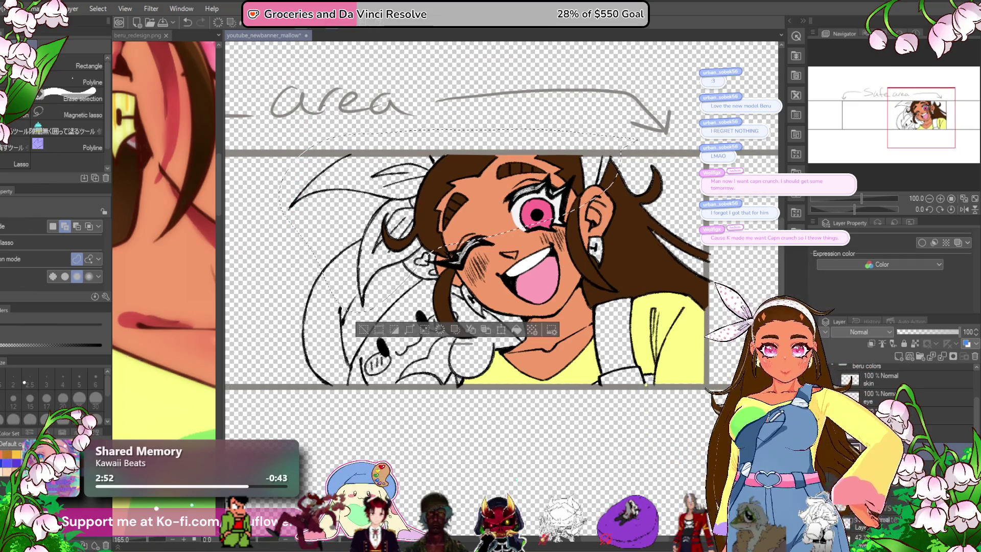
key(ctrl+z)
key(ctrl+d)
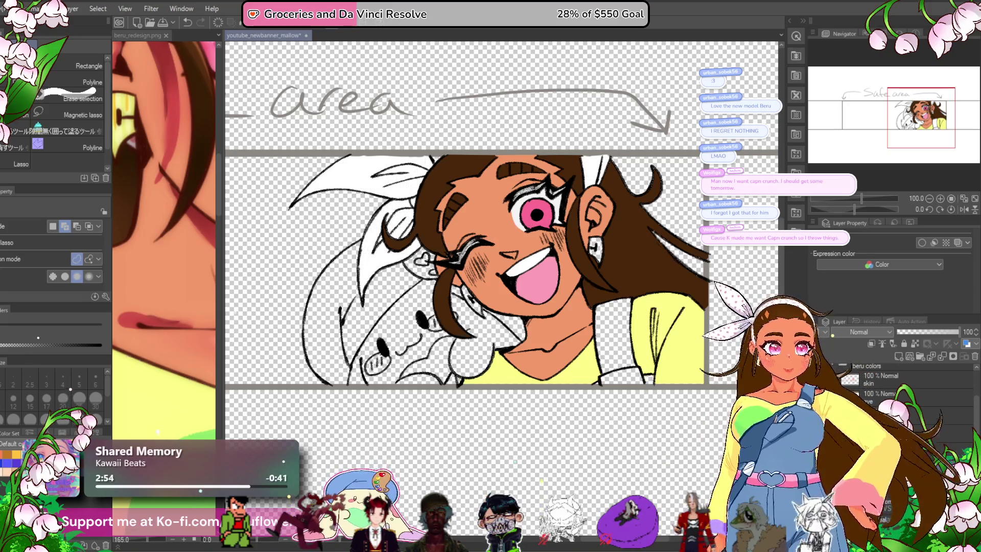
right_click(830, 289)
click(827, 256)
key(ctrl+plus)
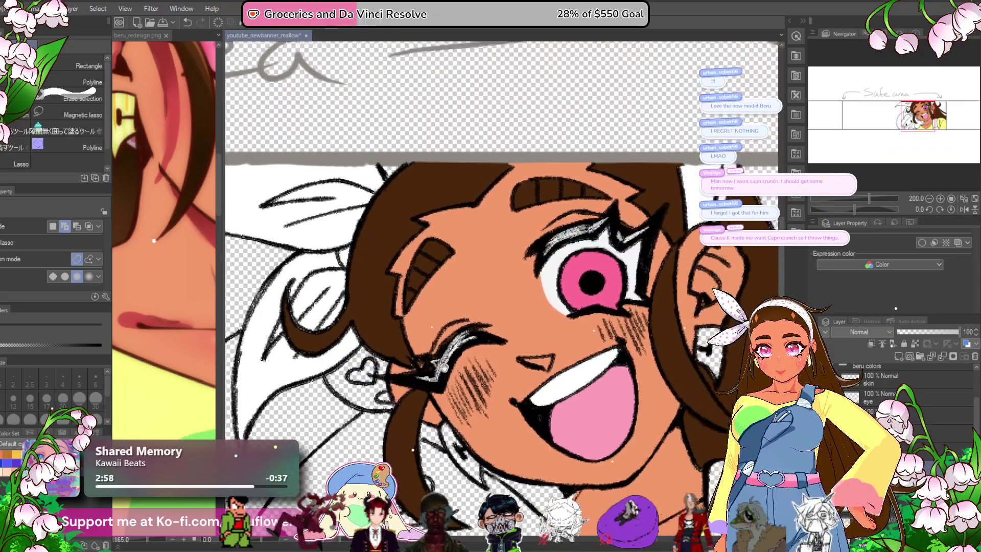
mouse_move(509, 389)
mouse_down()
mouse_move(511, 462)
mouse_move(566, 474)
mouse_up()
key(p)
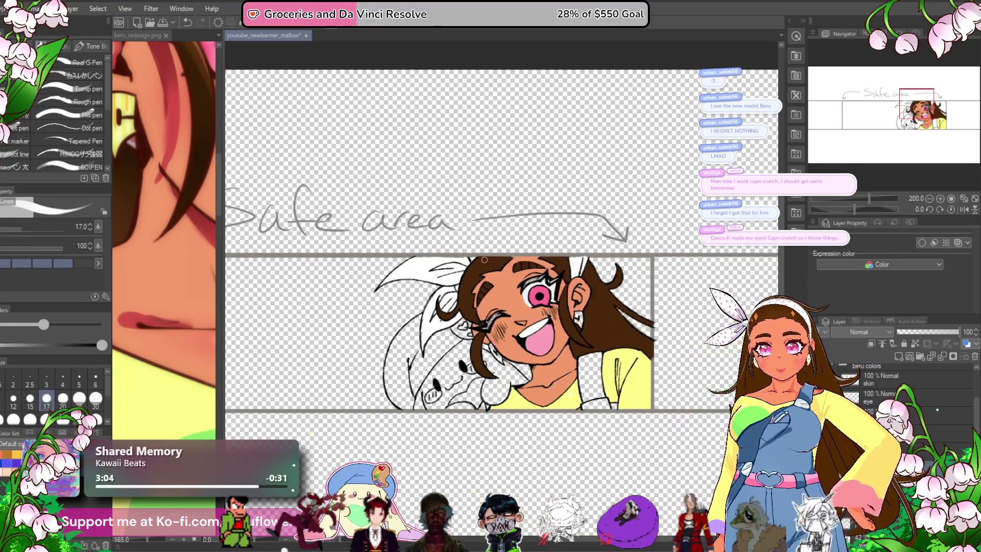
- Sample the greyish blue from the reference and fill the shoulder strap with it
scroll(459, 256, down, 3)
scroll(484, 260, up, 3)
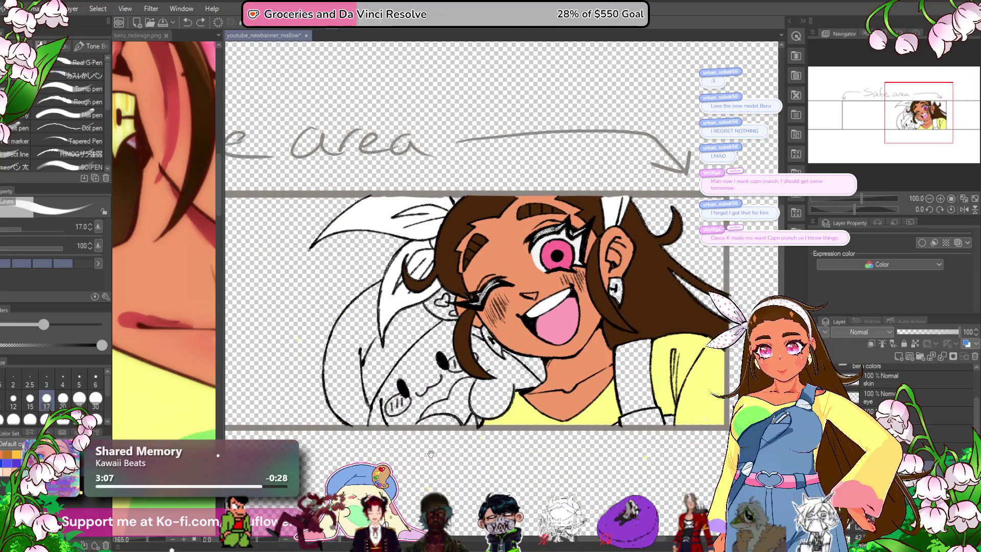
scroll(475, 386, down, 3)
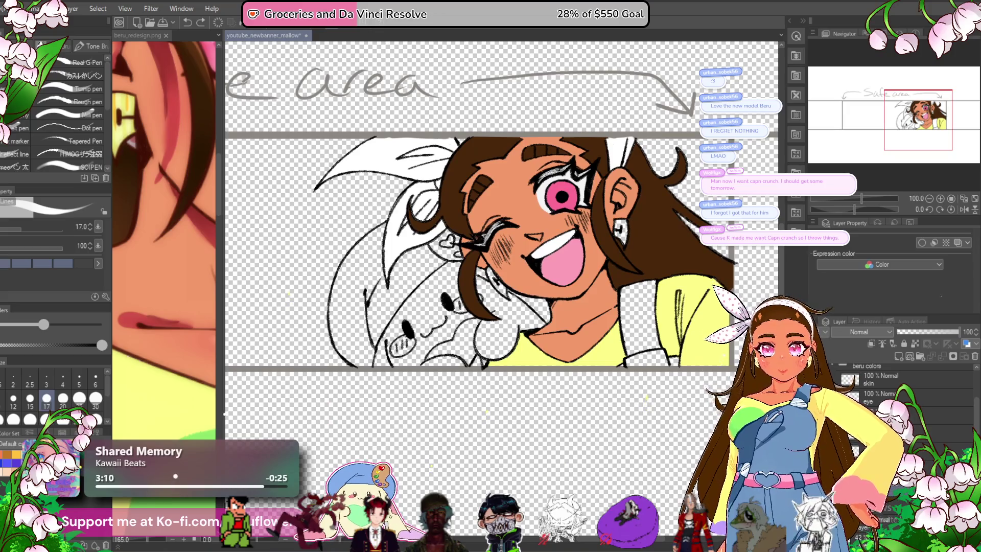
scroll(480, 255, right, 3)
scroll(164, 240, down, 5)
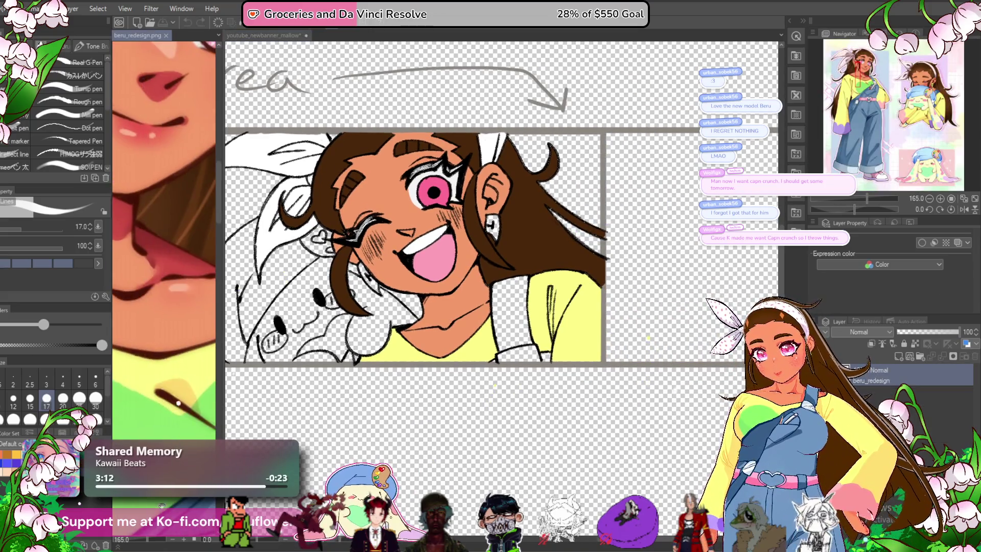
click(127, 340)
key(g)
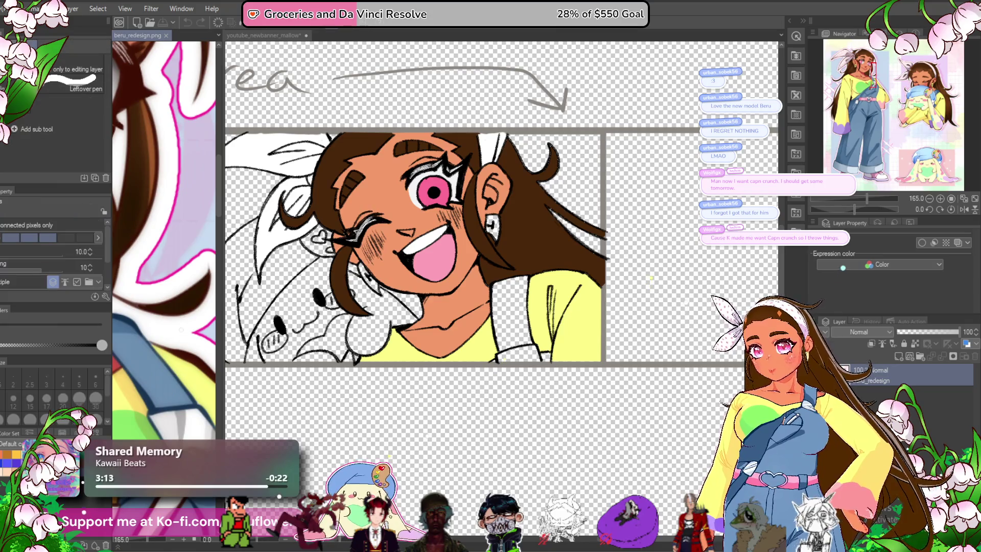
click(514, 339)
click(513, 339)
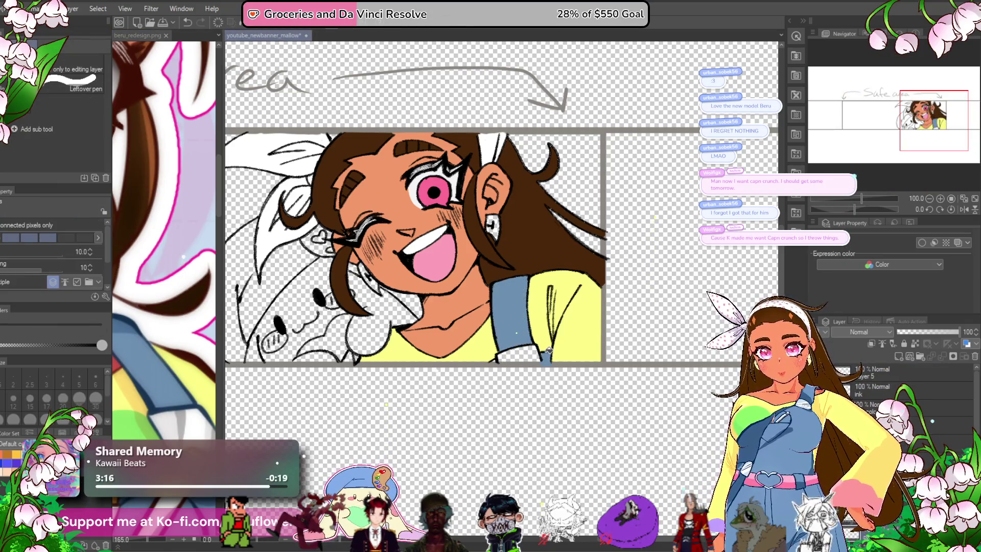
scroll(548, 350, up, 4)
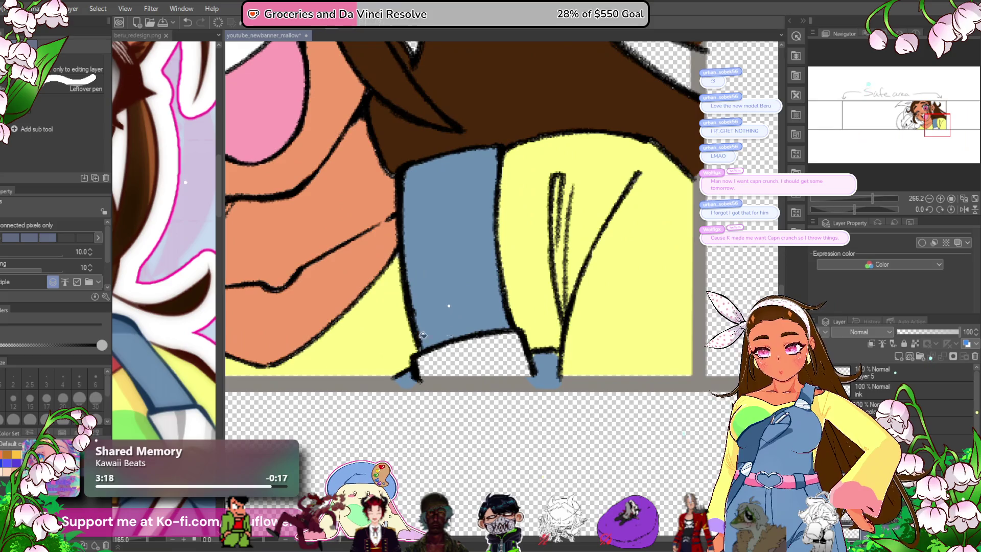
- Paint the gap in the sleeve cuff light grey
key(p)
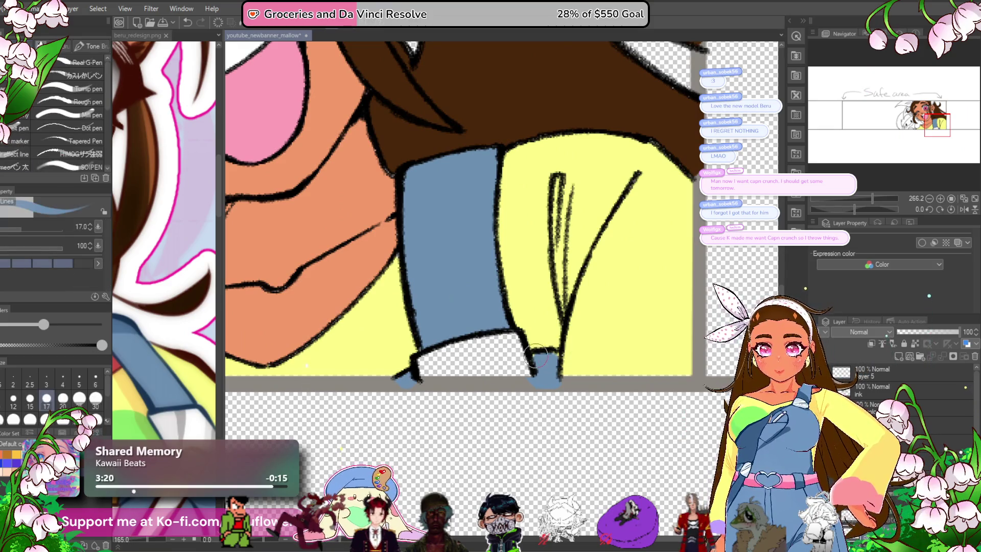
key(ctrl+Tab)
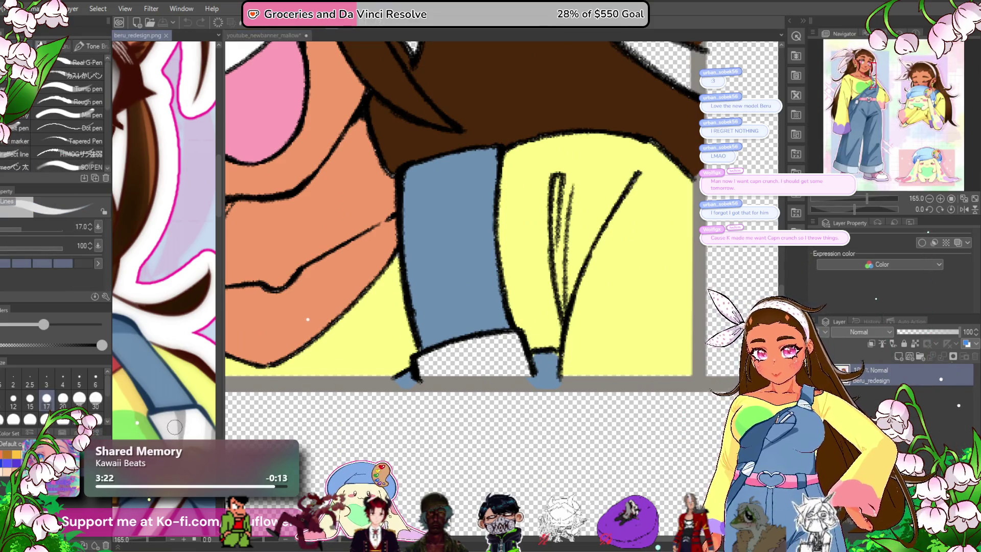
key(ctrl+Tab)
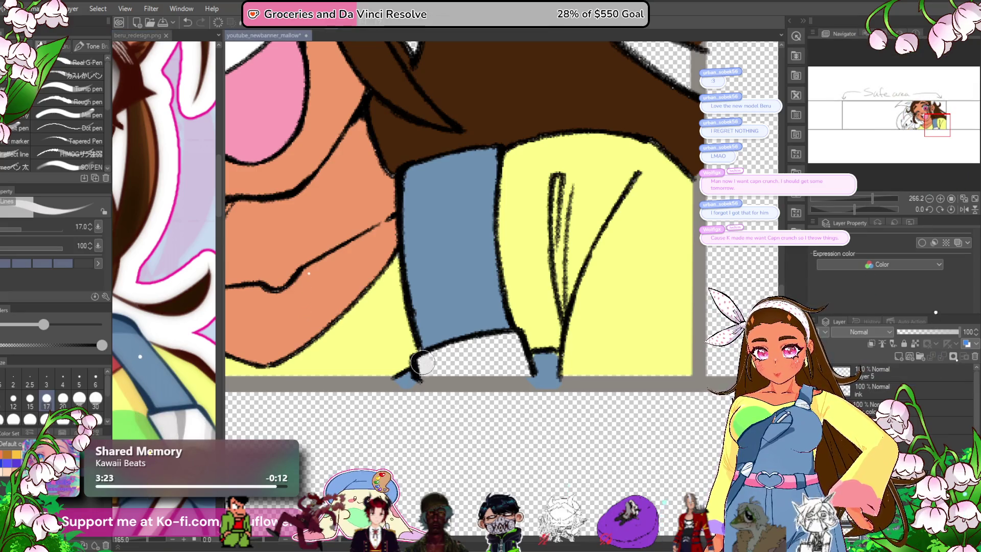
mouse_move(524, 374)
mouse_down()
mouse_move(440, 372)
mouse_move(462, 353)
mouse_move(491, 348)
mouse_up()
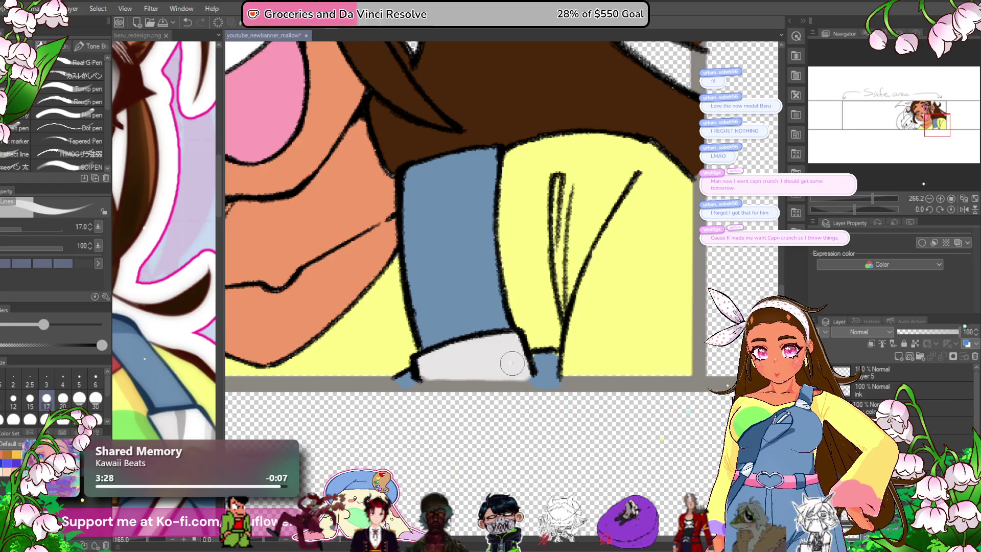
scroll(430, 368, down, 5)
scroll(557, 412, up, 2)
drag(592, 412, 557, 412)
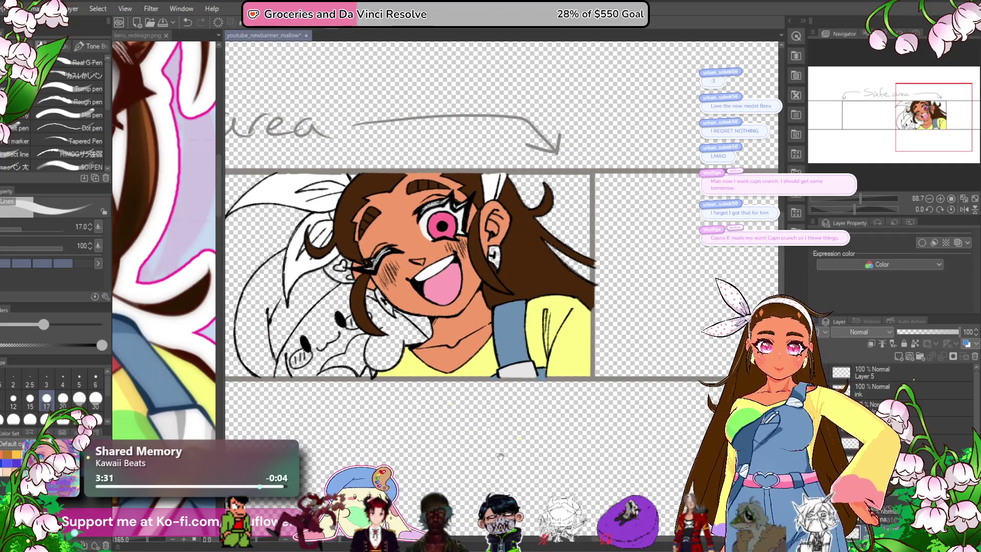
- Sample the reference's earring yellow and paint the first earring yellow, redoing the stroke once
click(209, 215)
click(486, 280)
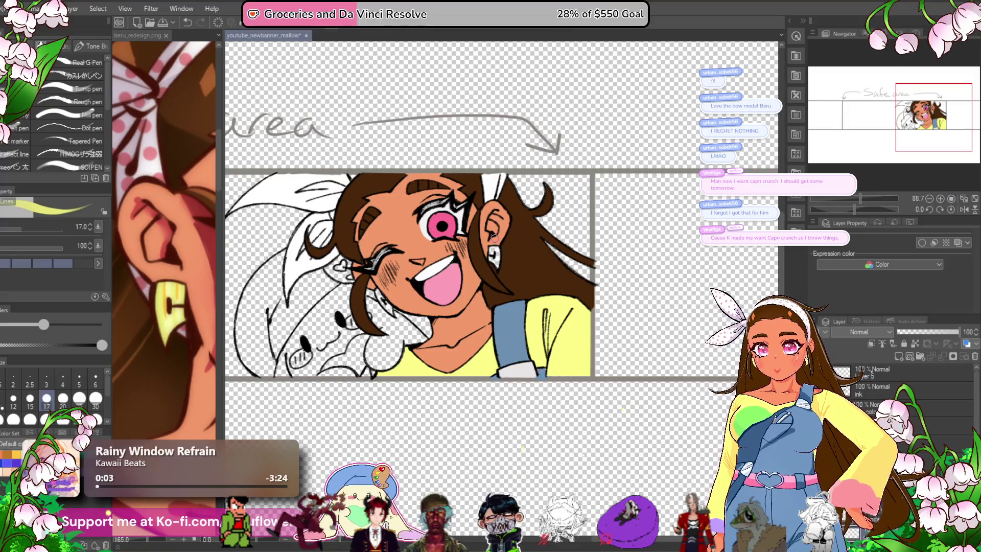
scroll(495, 248, up, 3)
mouse_move(480, 280)
mouse_down()
mouse_move(503, 271)
mouse_move(503, 334)
mouse_move(479, 307)
mouse_up()
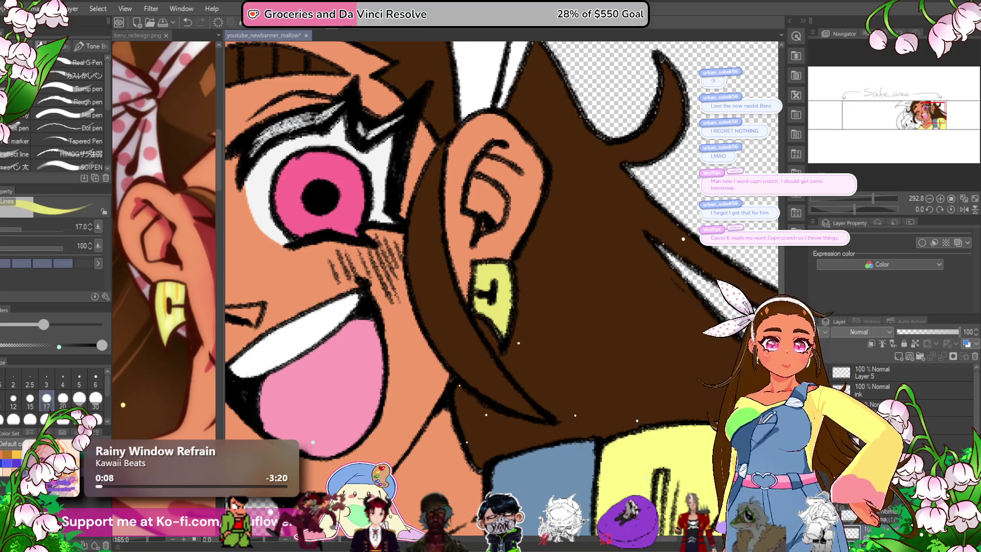
key(ctrl+z)
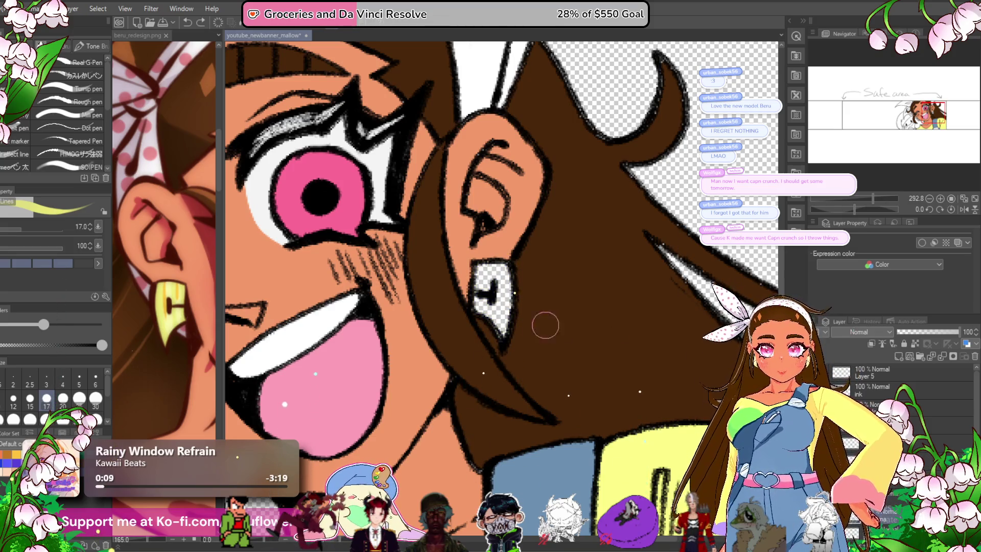
mouse_move(478, 302)
mouse_down()
mouse_move(511, 268)
mouse_move(495, 335)
mouse_up()
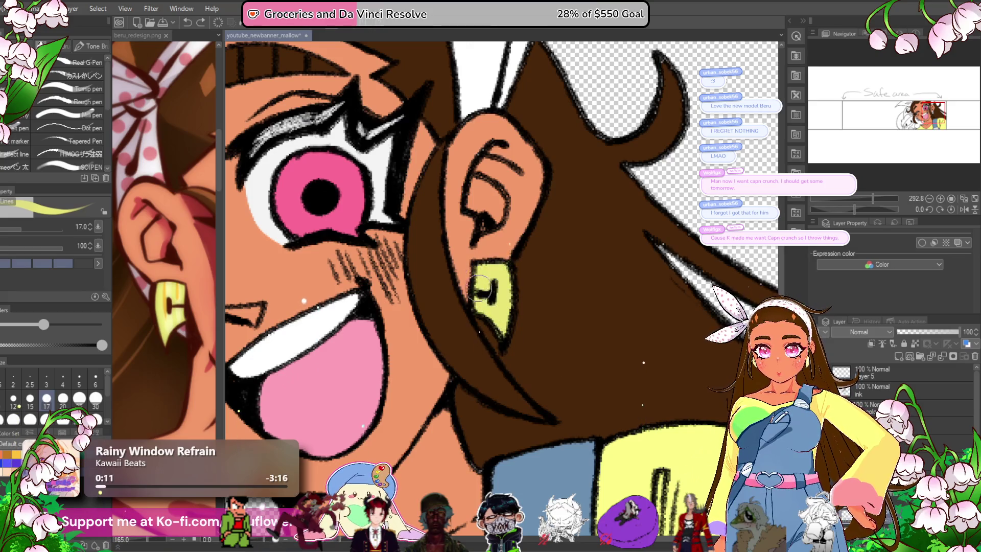
- Paint the second earring beside the winking eye yellow and recentre the view on the whole character
scroll(479, 276, down, 3)
scroll(409, 396, up, 3)
drag(409, 396, 438, 437)
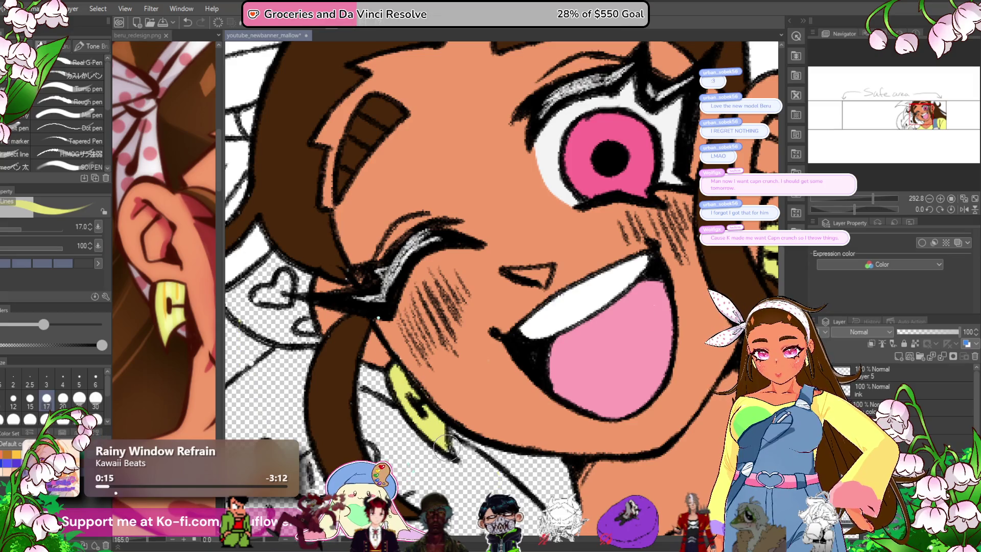
scroll(445, 366, down, 3)
scroll(445, 366, up, 2)
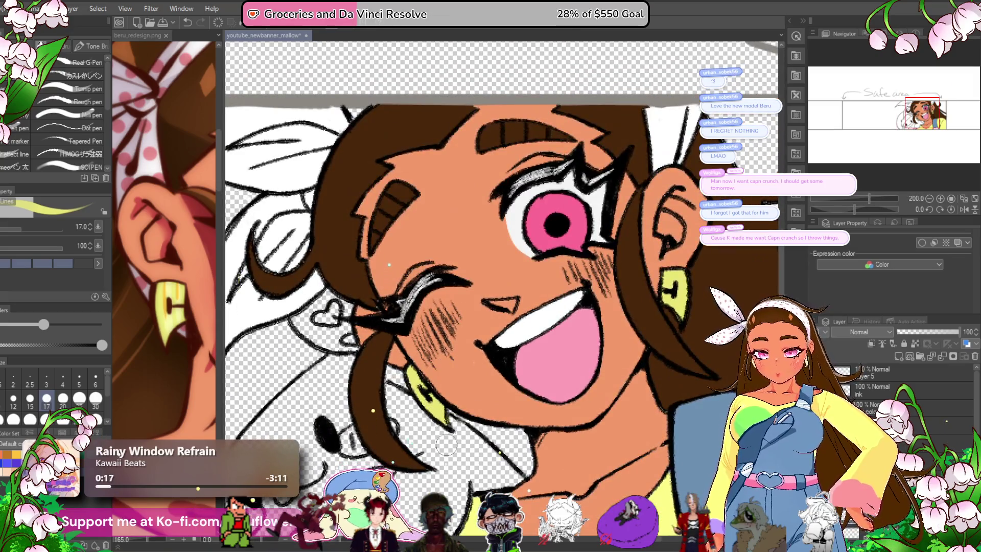
scroll(533, 314, down, 5)
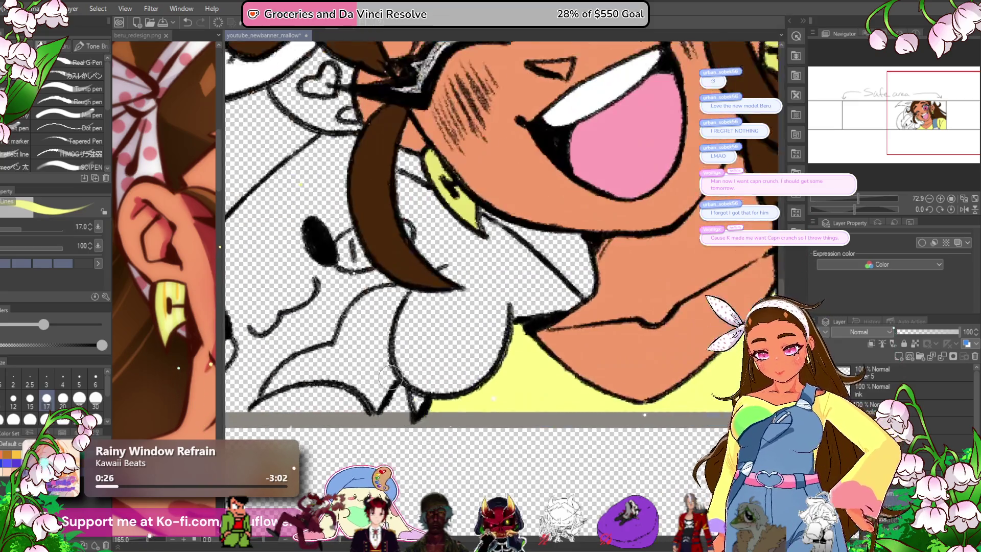
scroll(531, 367, up, 5)
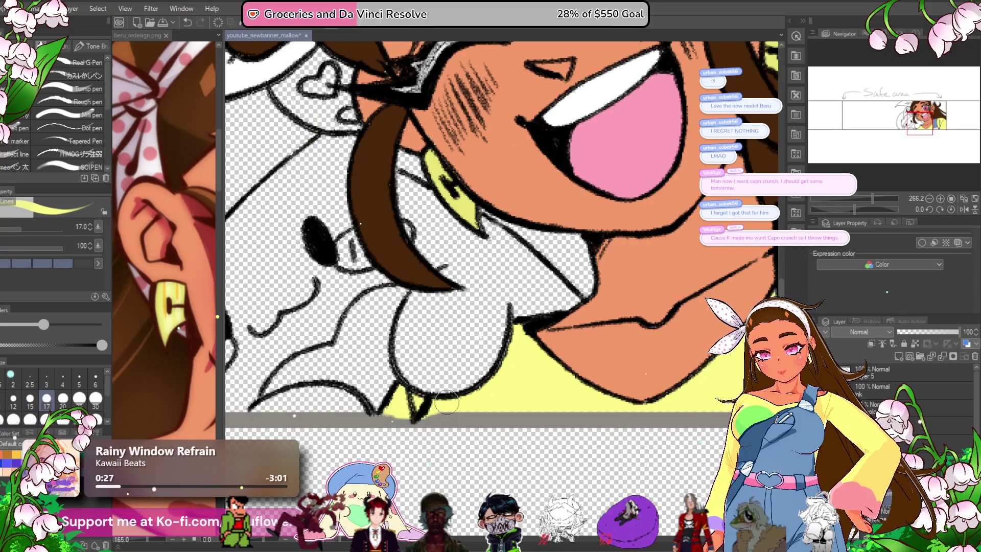
scroll(416, 404, down, 5)
drag(527, 443, 496, 449)
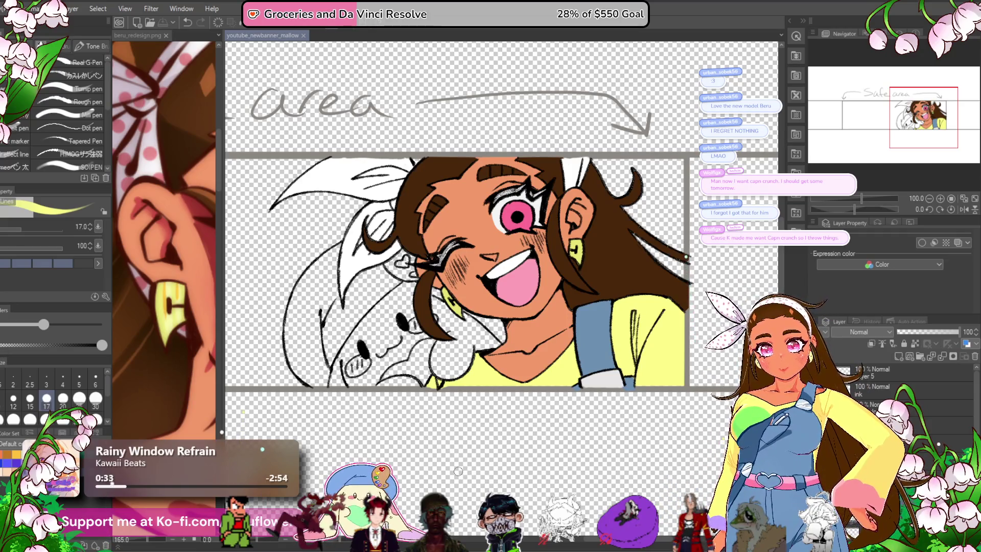
drag(459, 471, 470, 454)
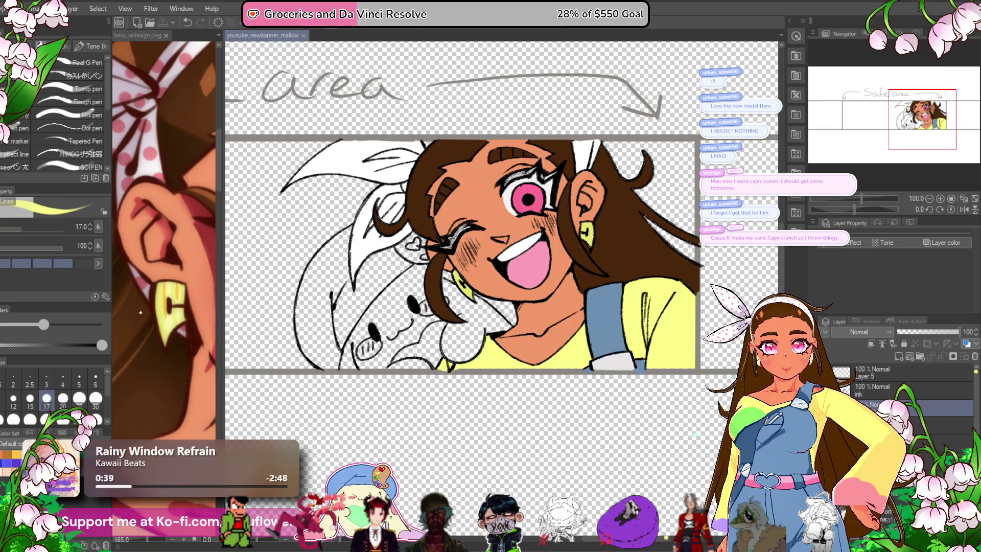
click(909, 423)
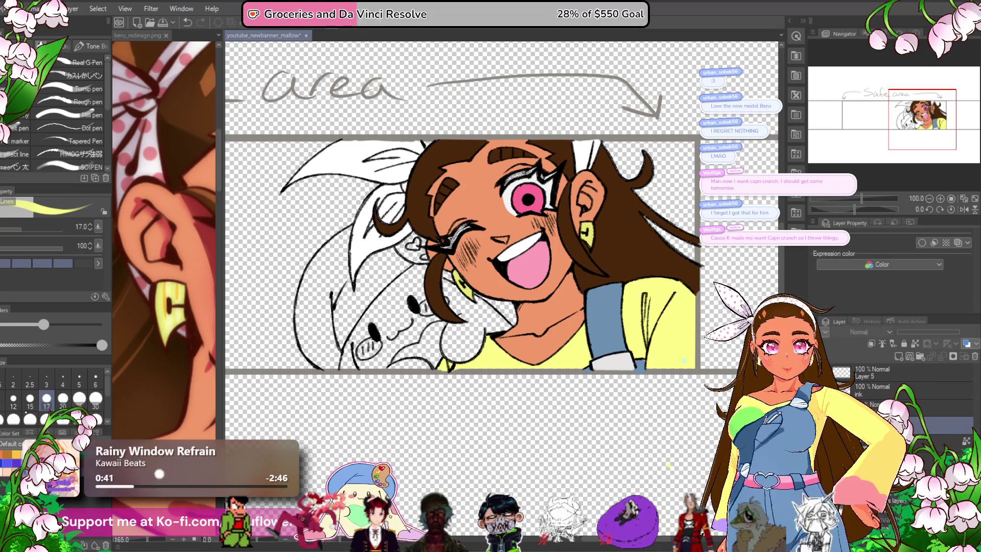
click(901, 392)
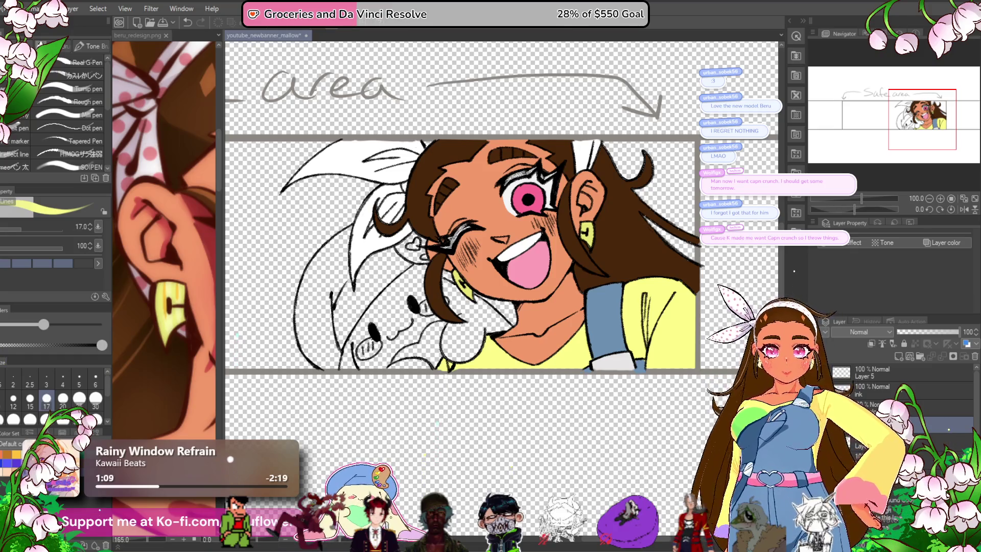
click(897, 356)
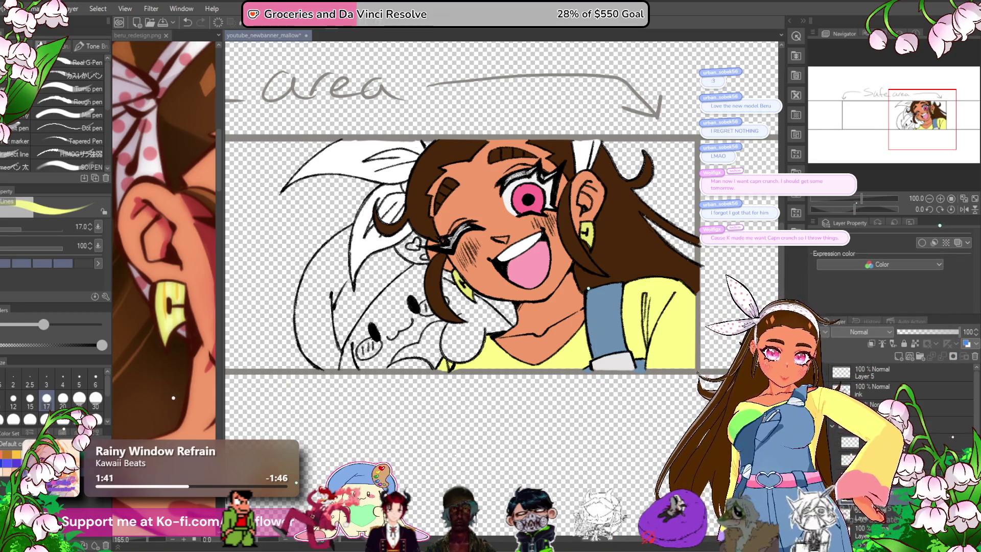
click(160, 418)
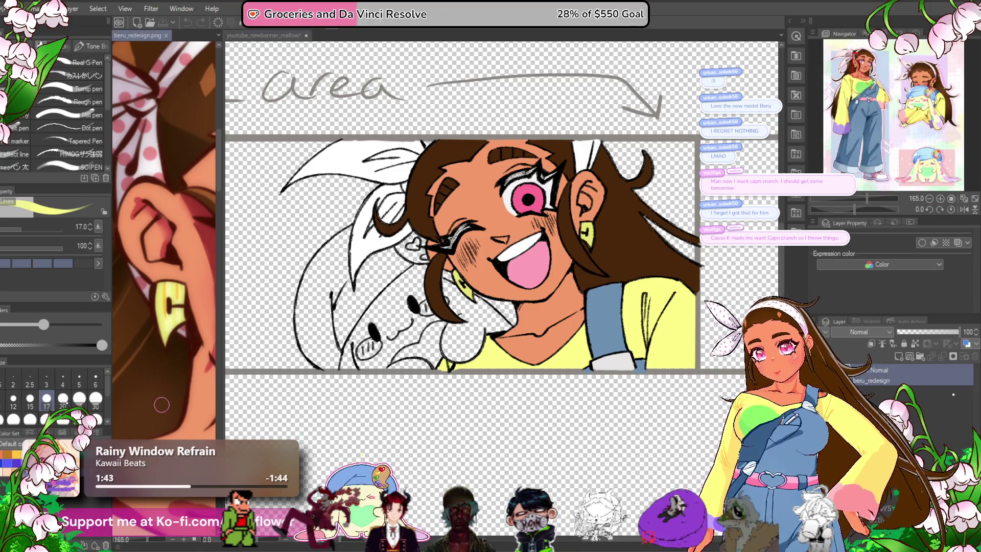
- Inspect the mallow plush close-up on the beru_redesign reference
scroll(153, 399, down, 4)
drag(148, 366, 165, 435)
drag(204, 388, 102, 326)
scroll(163, 245, up, 5)
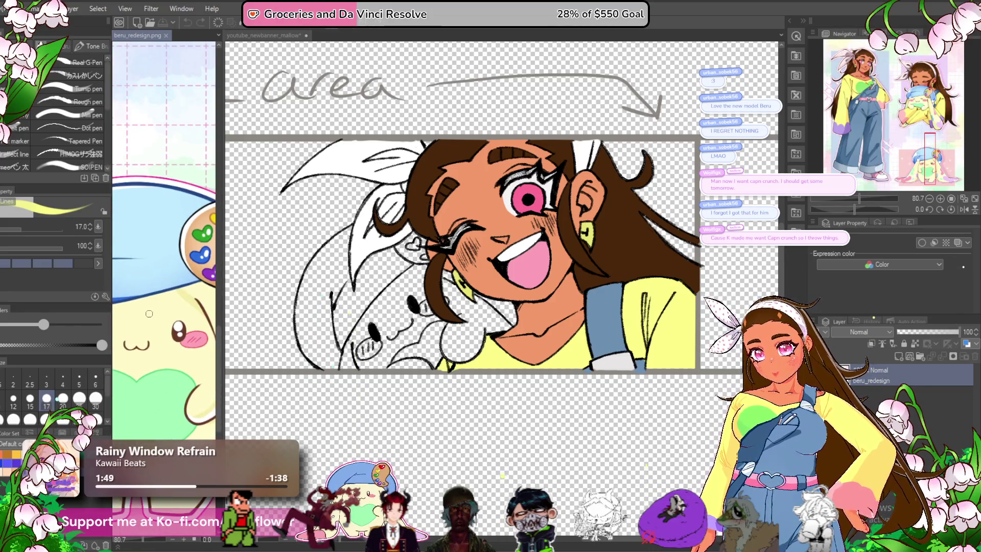
- Brush and bucket-fill the plush's body pale yellow on the banner
click(259, 303)
scroll(404, 307, up, 5)
drag(450, 215, 306, 368)
drag(306, 368, 366, 292)
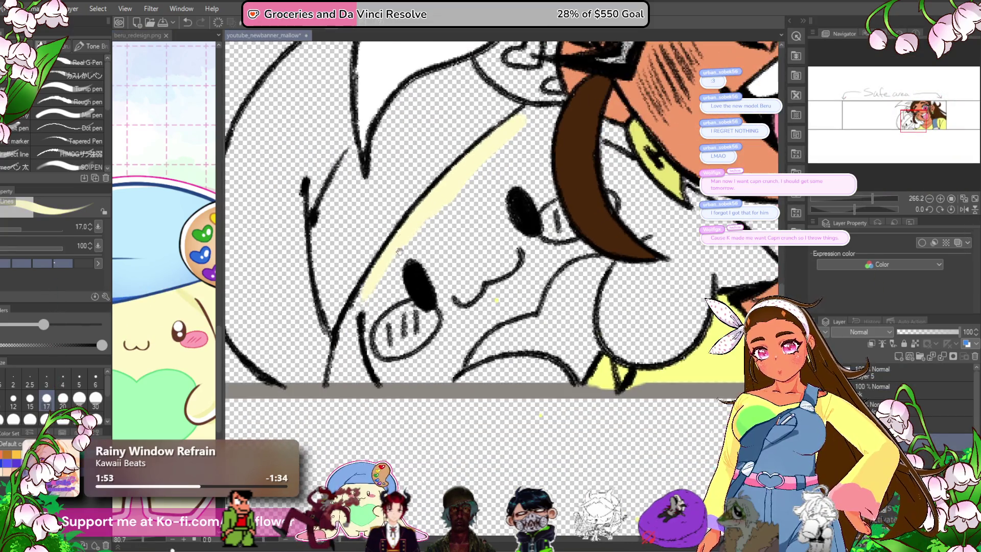
mouse_move(558, 128)
mouse_down()
mouse_move(417, 250)
mouse_move(386, 244)
mouse_move(409, 306)
mouse_move(414, 261)
mouse_move(409, 322)
mouse_move(410, 272)
mouse_move(393, 250)
mouse_move(317, 378)
mouse_move(297, 337)
mouse_up()
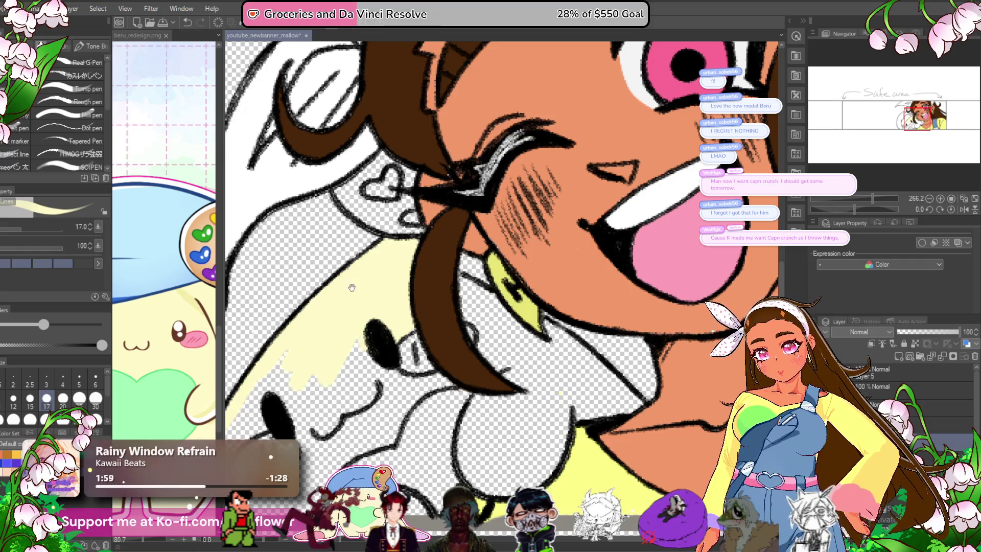
drag(358, 284, 393, 230)
key(g)
click(511, 225)
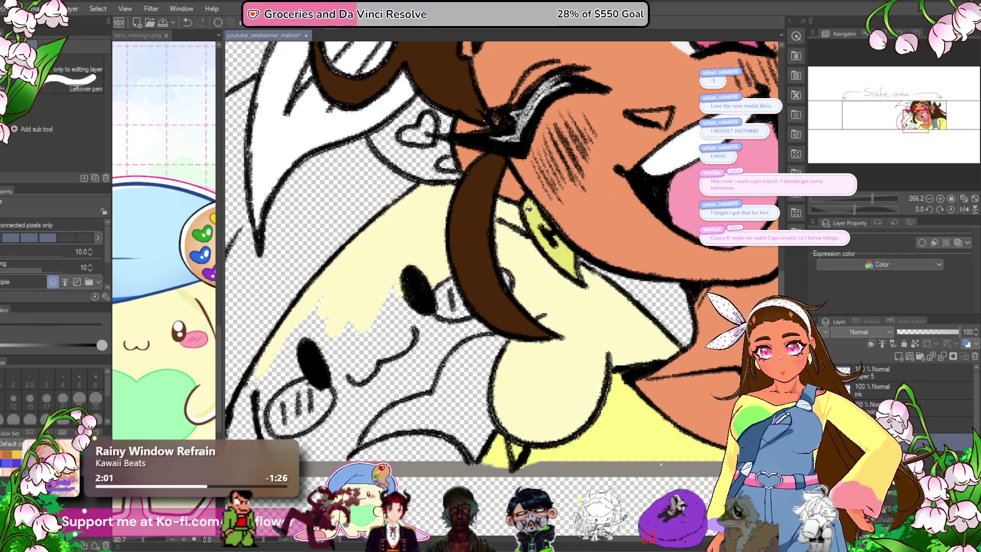
mouse_move(396, 355)
mouse_down()
mouse_move(444, 294)
mouse_move(469, 329)
mouse_up()
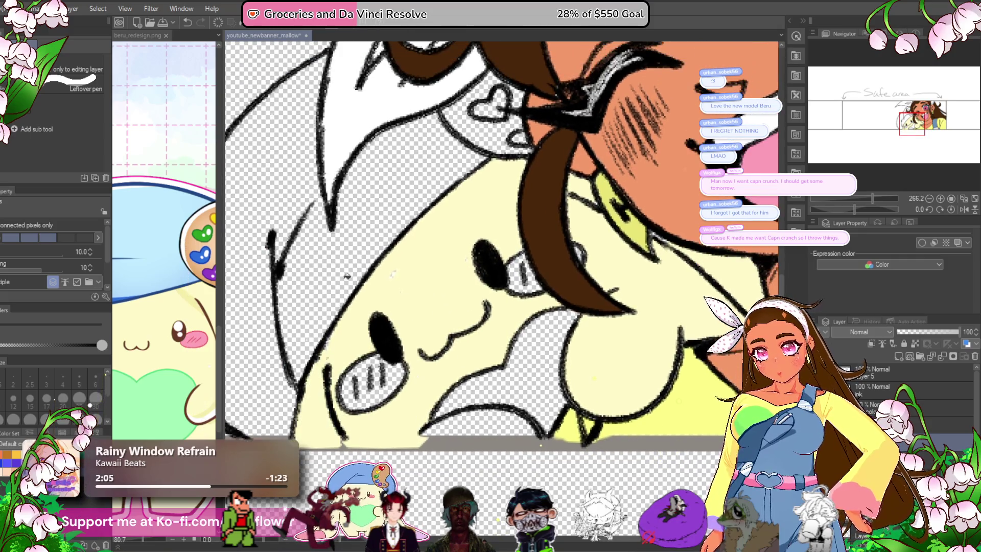
key(p)
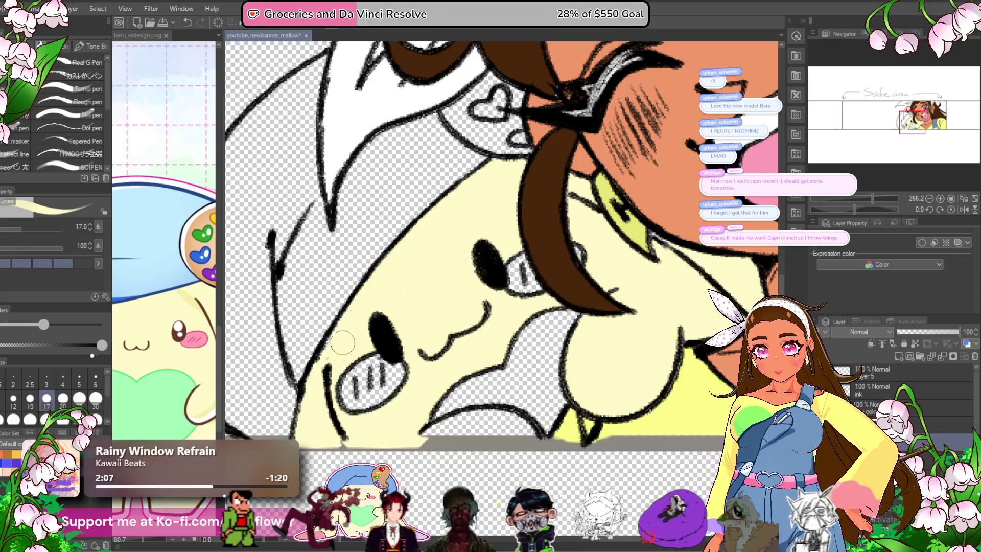
- Sample the reference's blush pink and paint pink blush on the plush's cheeks
drag(476, 336, 430, 310)
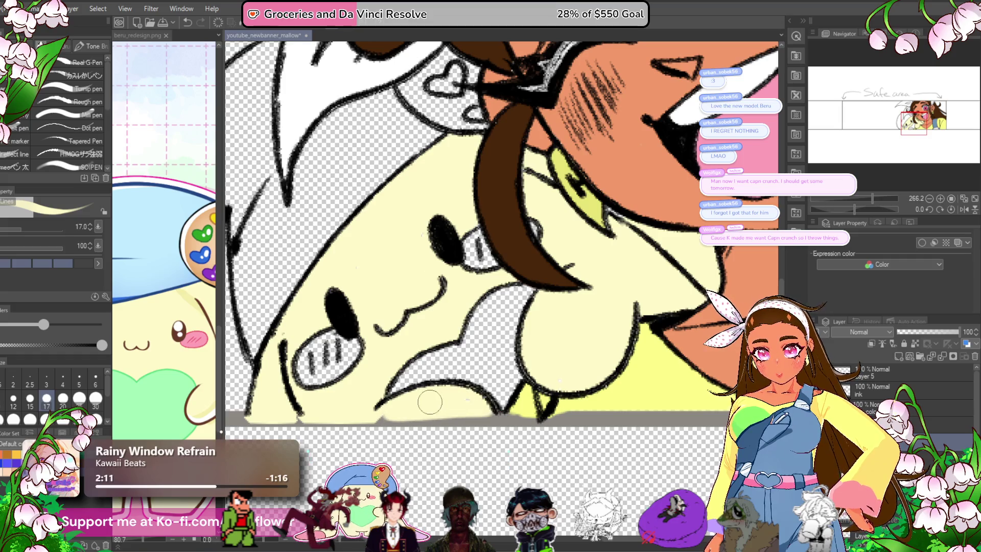
mouse_move(620, 288)
mouse_down()
mouse_move(584, 306)
mouse_move(543, 306)
mouse_up()
mouse_move(543, 240)
mouse_down()
mouse_move(543, 303)
mouse_move(579, 302)
mouse_up()
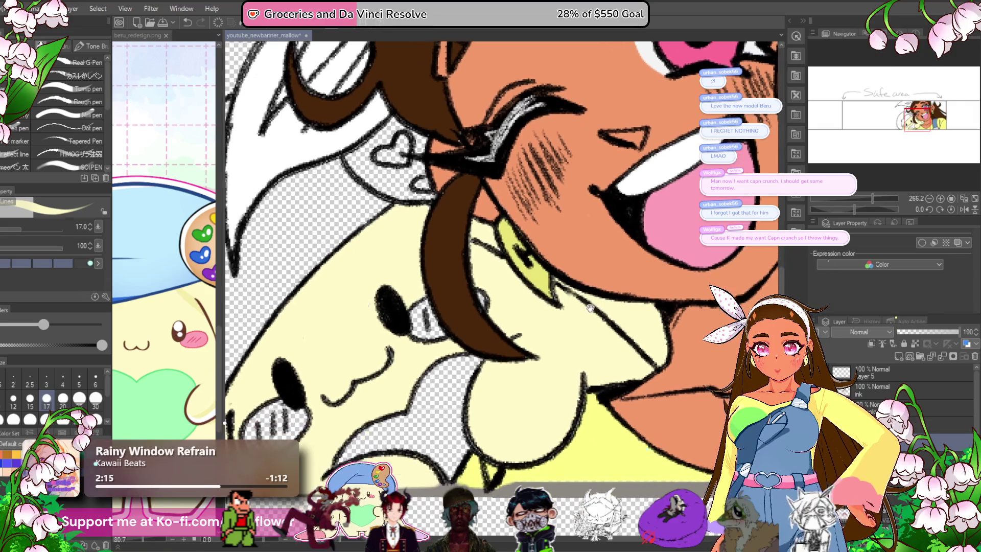
drag(528, 339, 528, 364)
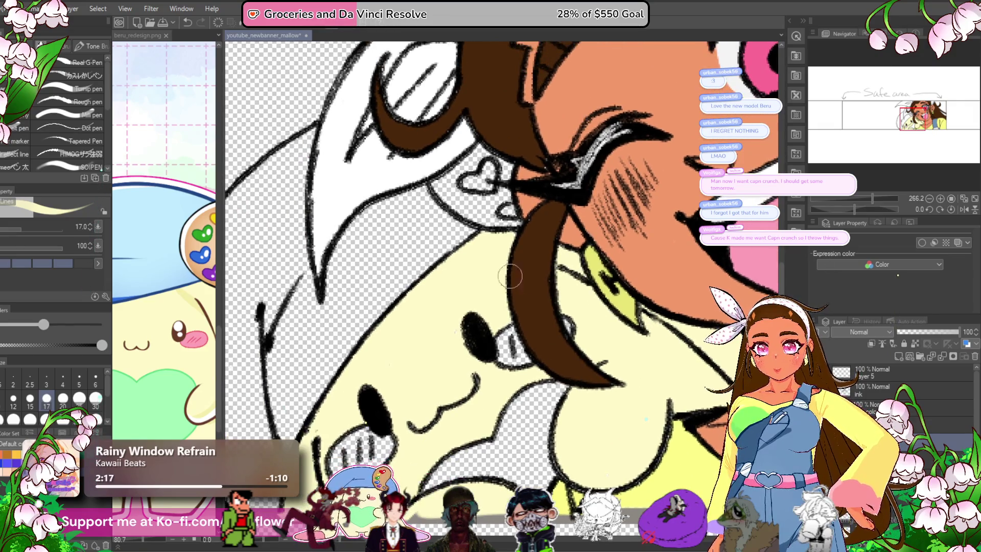
drag(247, 452, 388, 332)
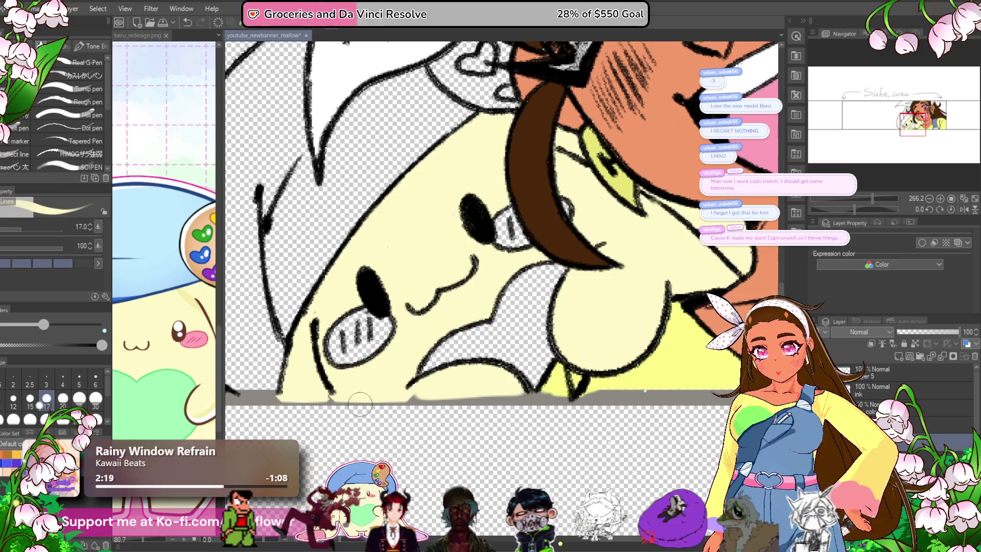
drag(354, 414, 338, 459)
alt+click(199, 338)
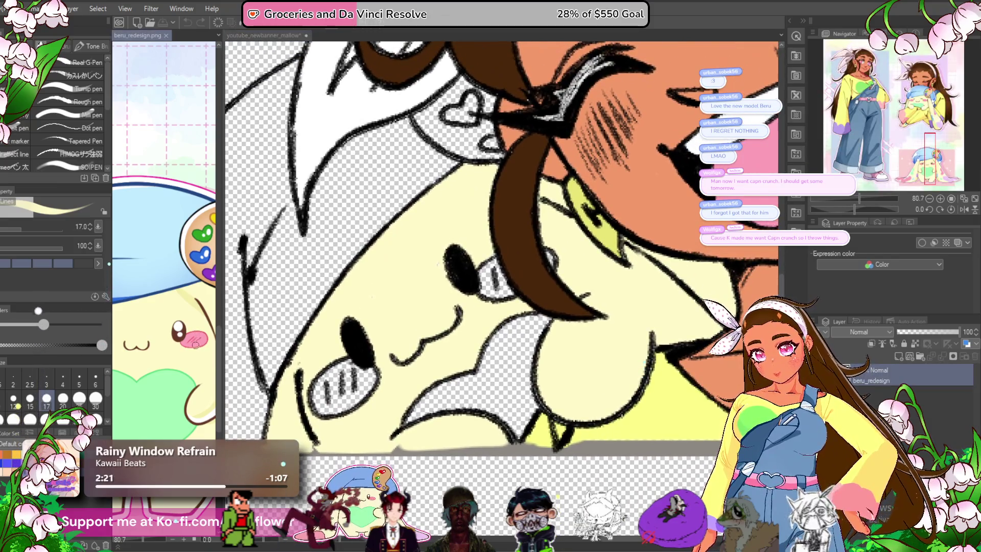
mouse_move(368, 371)
mouse_down()
mouse_move(334, 396)
mouse_move(358, 380)
mouse_move(337, 378)
mouse_move(320, 404)
mouse_move(327, 408)
mouse_move(365, 367)
mouse_up()
mouse_move(540, 260)
mouse_down()
mouse_move(533, 273)
mouse_move(512, 274)
mouse_up()
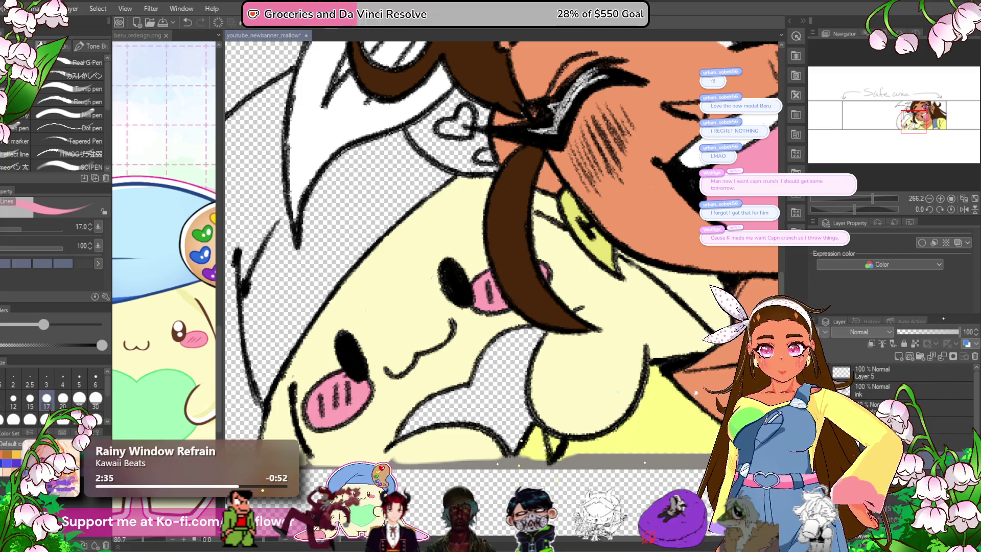
- Paint the plush's heart mint green using the color sampled from the reference heart
alt+click(157, 420)
mouse_move(508, 335)
mouse_down()
mouse_move(474, 387)
mouse_move(544, 327)
mouse_move(500, 452)
mouse_move(490, 403)
mouse_move(419, 409)
mouse_up()
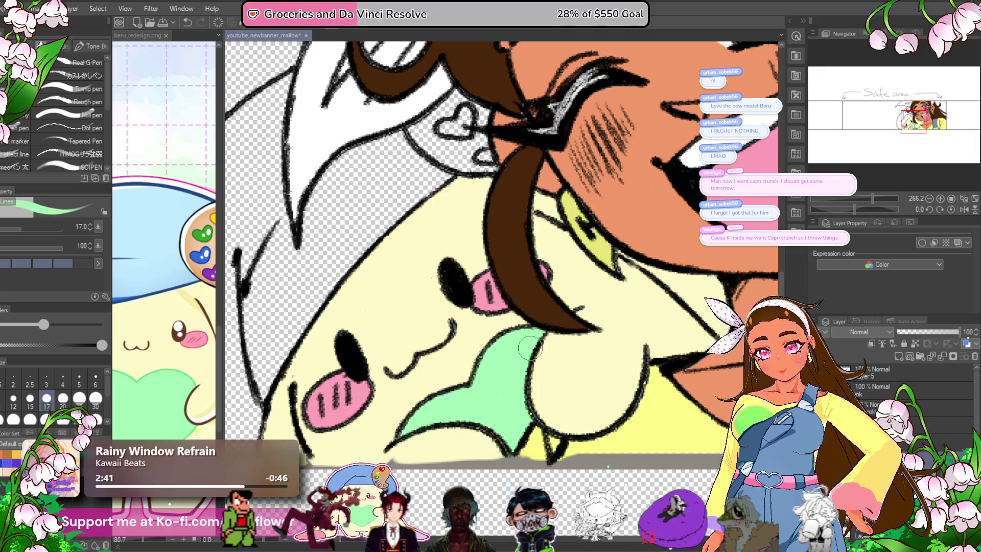
scroll(530, 349, down, 5)
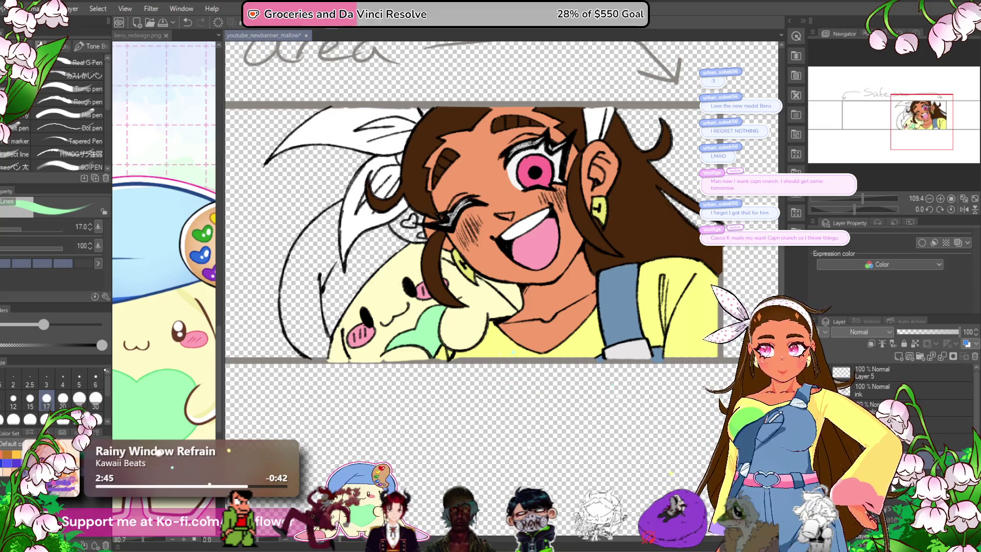
click(166, 298)
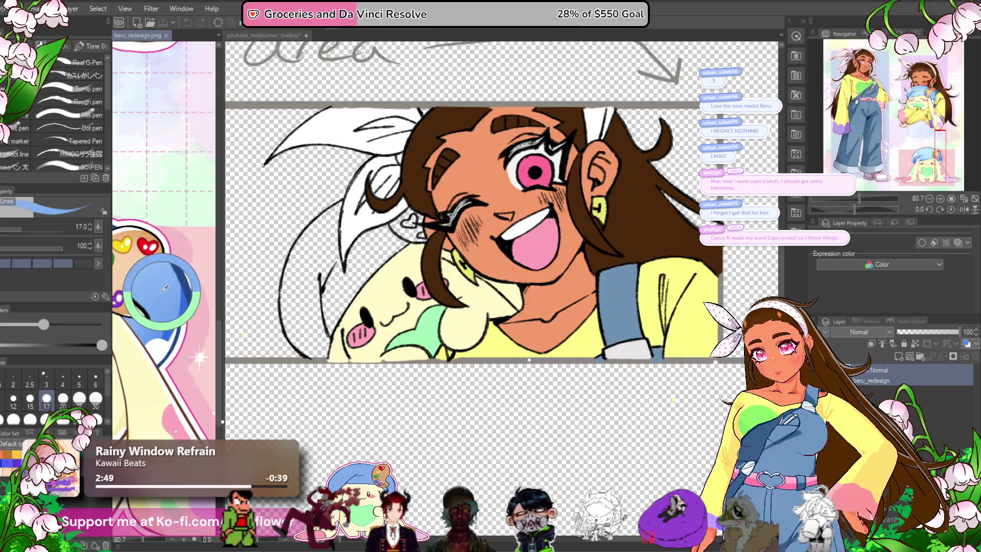
- Bucket-fill the left and middle areas behind the plush blue
scroll(393, 220, up, 5)
scroll(229, 265, down, 5)
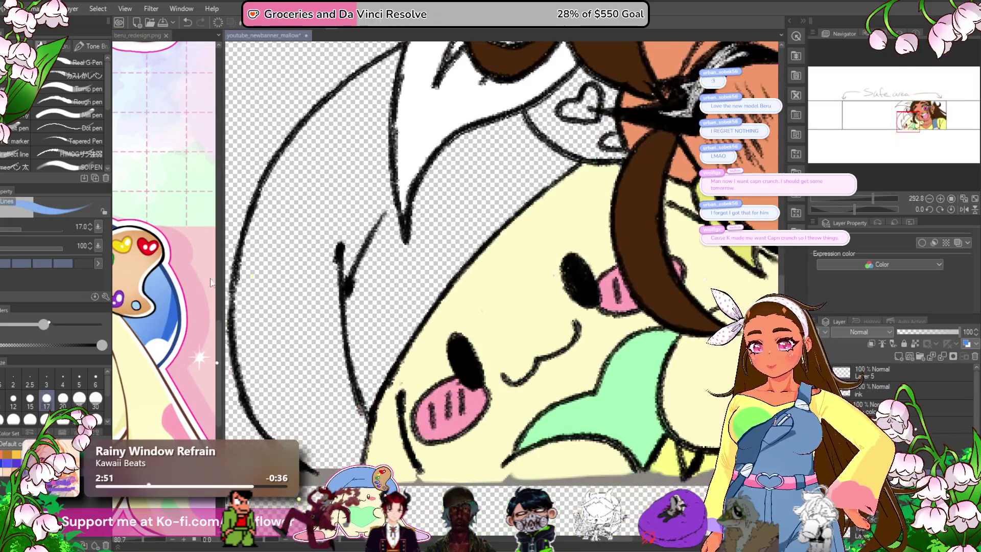
key(g)
click(254, 262)
click(434, 262)
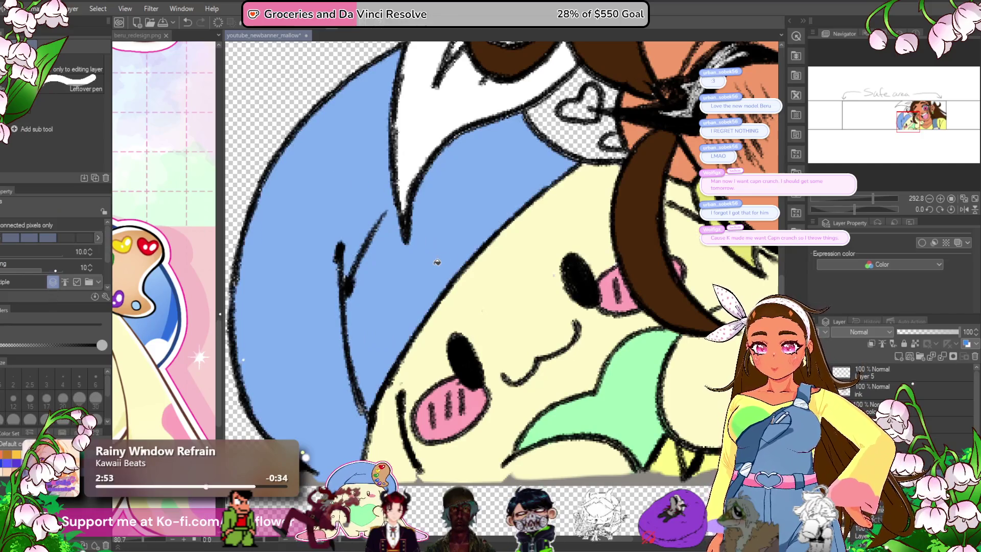
scroll(529, 202, down, 5)
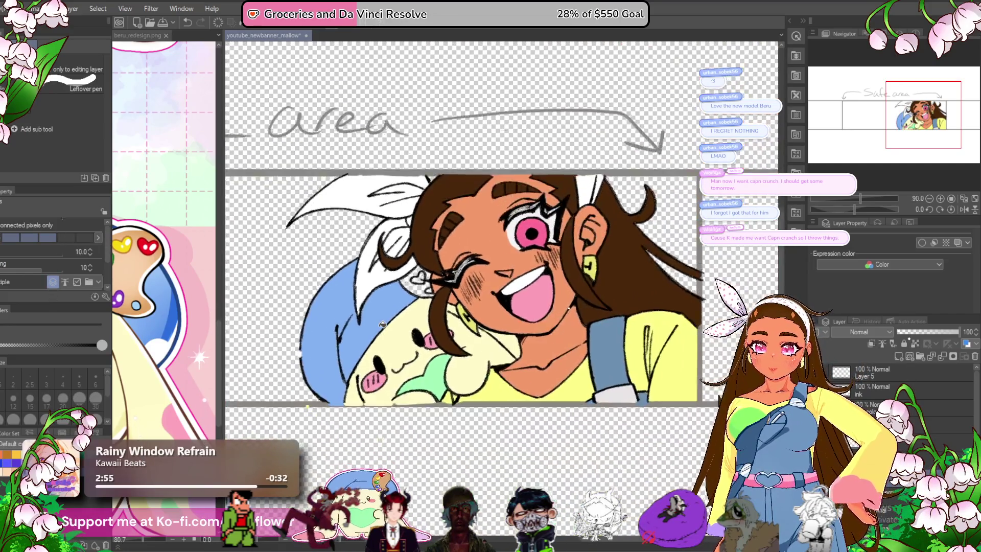
- Return to the pen and move the view from the plush's head to the girl's face
key(p)
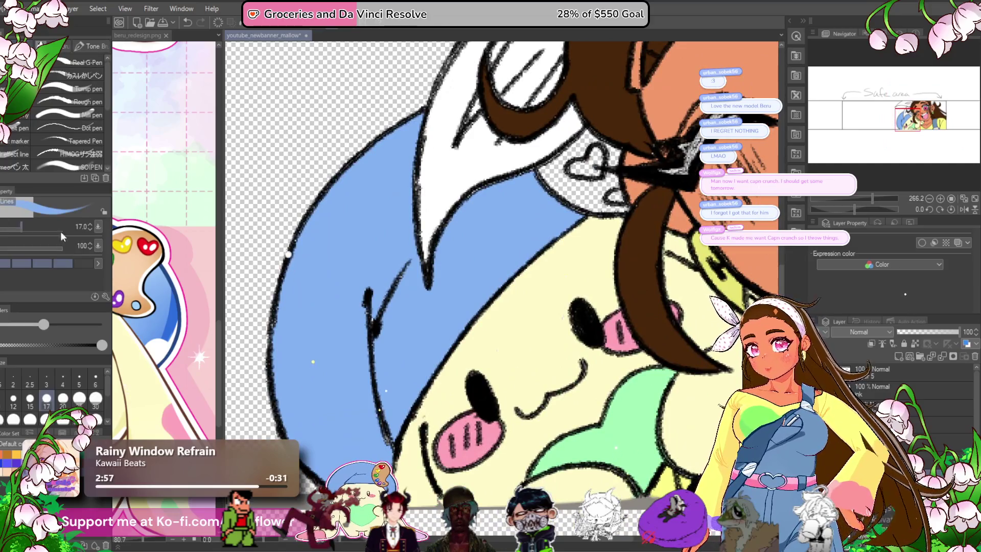
scroll(386, 316, up, 5)
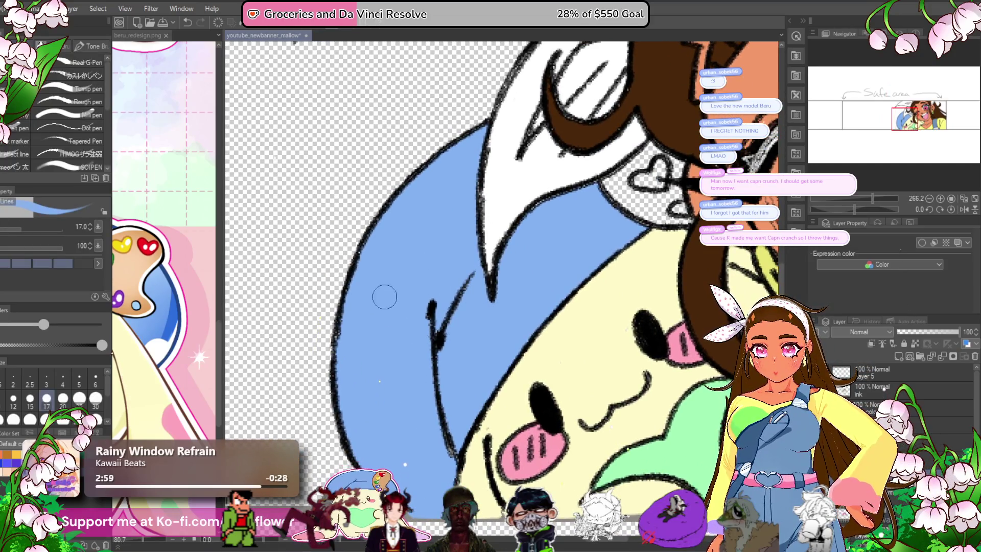
scroll(347, 325, down, 3)
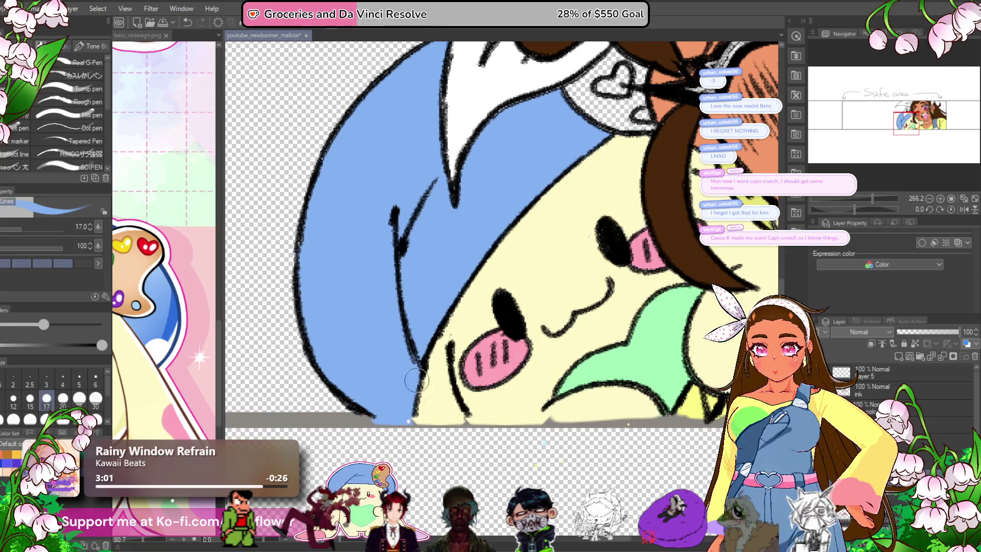
drag(550, 183, 465, 280)
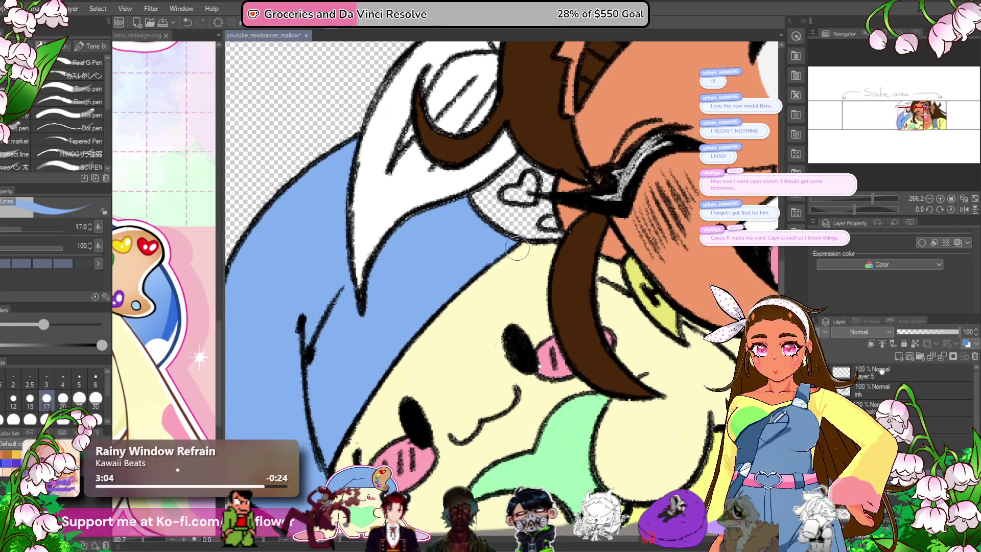
scroll(424, 217, down, 5)
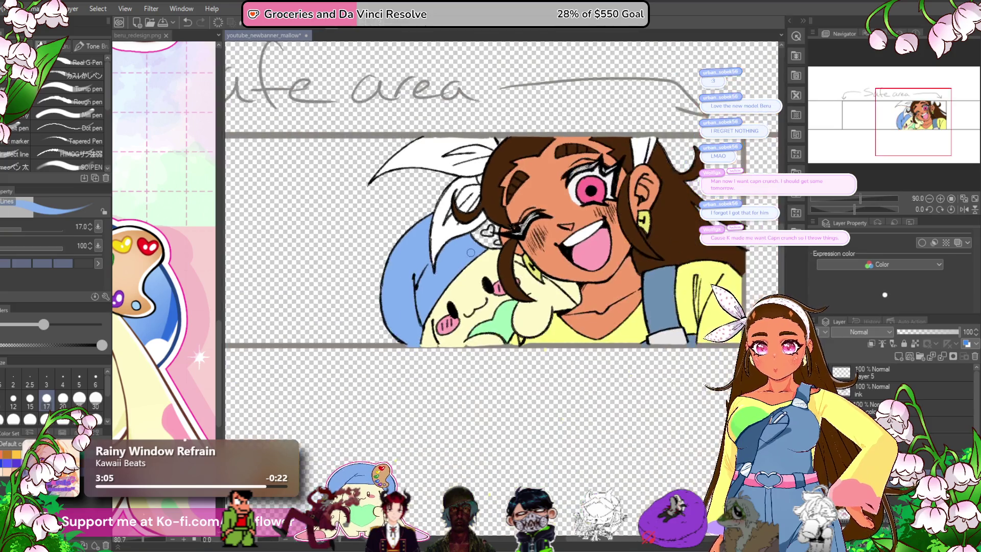
scroll(429, 330, up, 3)
drag(612, 406, 549, 399)
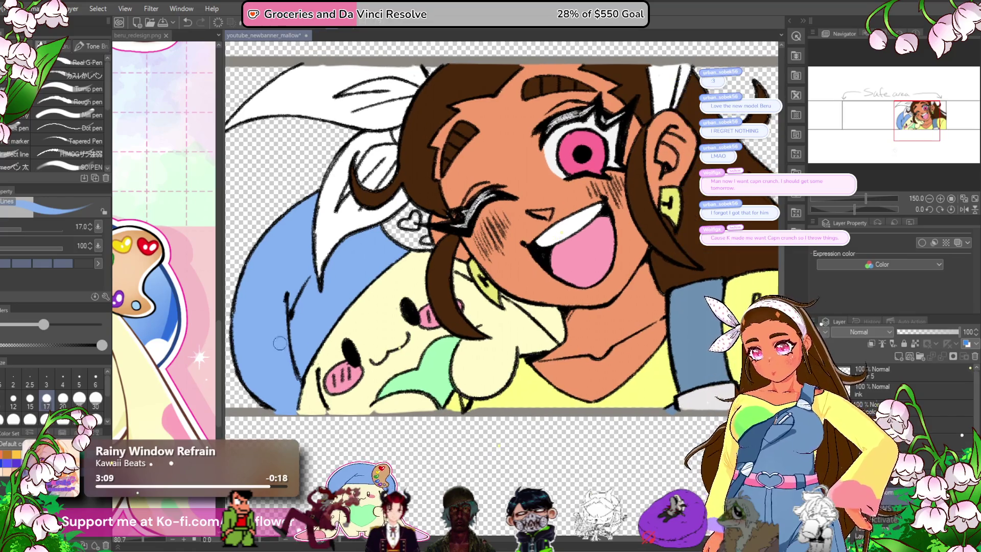
- Sample green from the reference's heart palette and paint the first heart earring green
drag(128, 278, 138, 308)
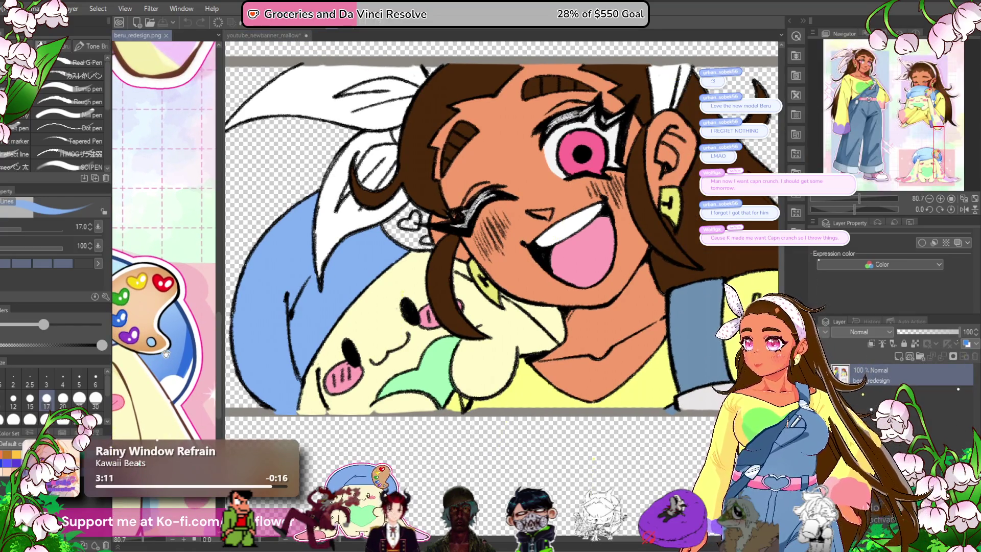
drag(165, 352, 171, 362)
alt+click(166, 284)
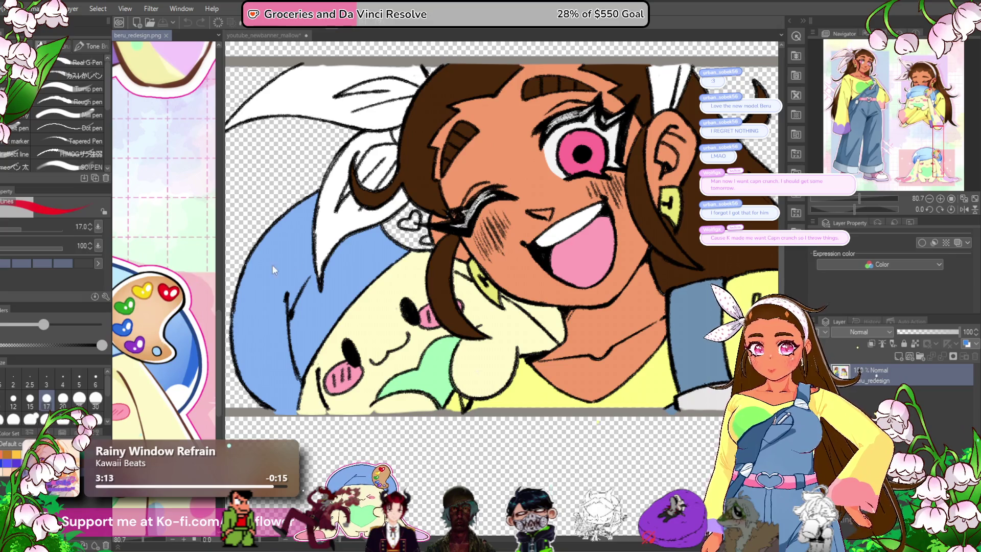
click(236, 279)
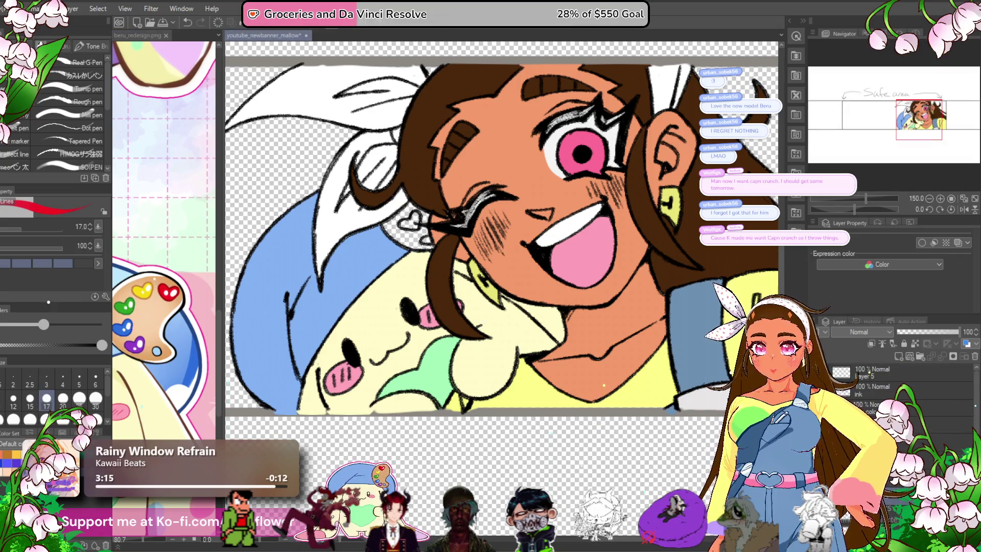
click(150, 321)
alt+click(132, 302)
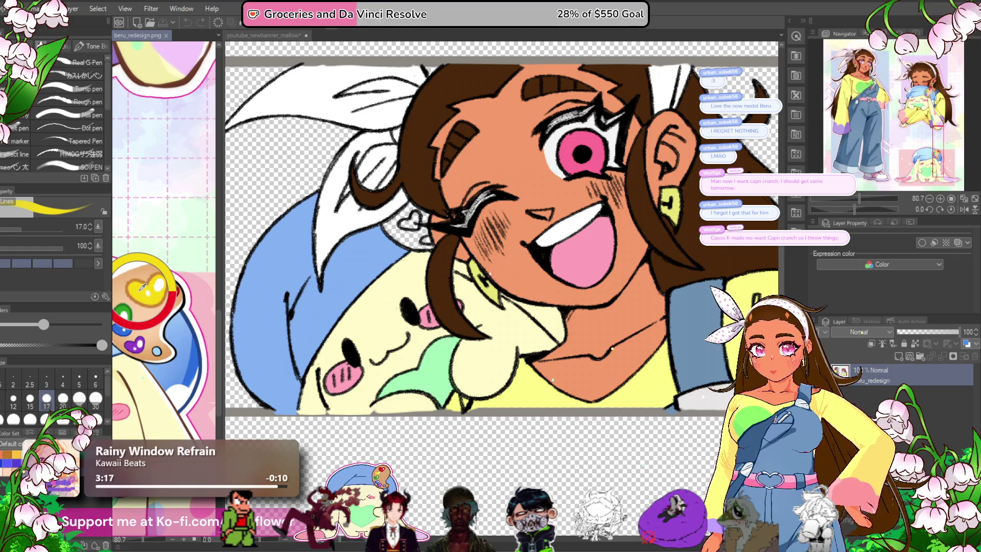
click(413, 245)
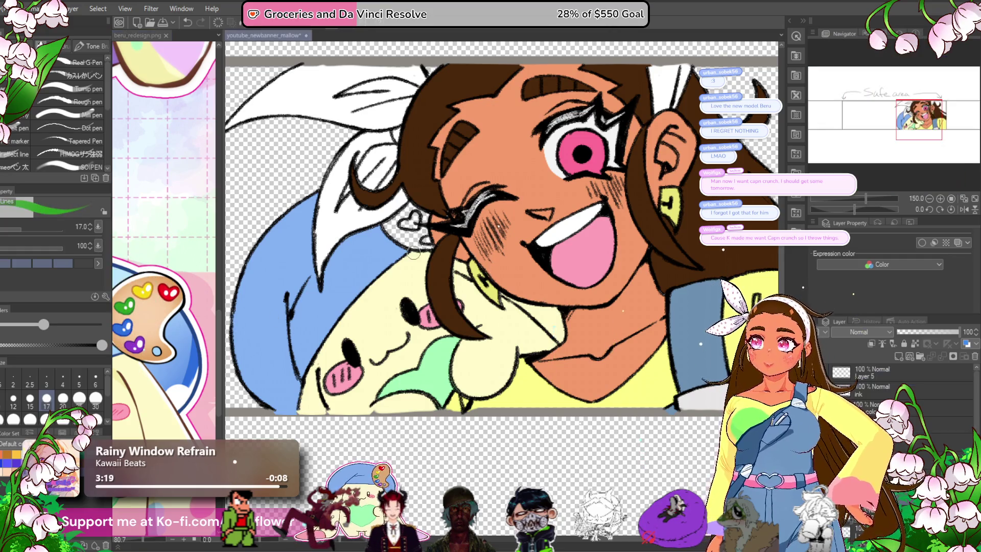
scroll(414, 245, up, 3)
scroll(416, 238, up, 3)
drag(415, 239, 423, 251)
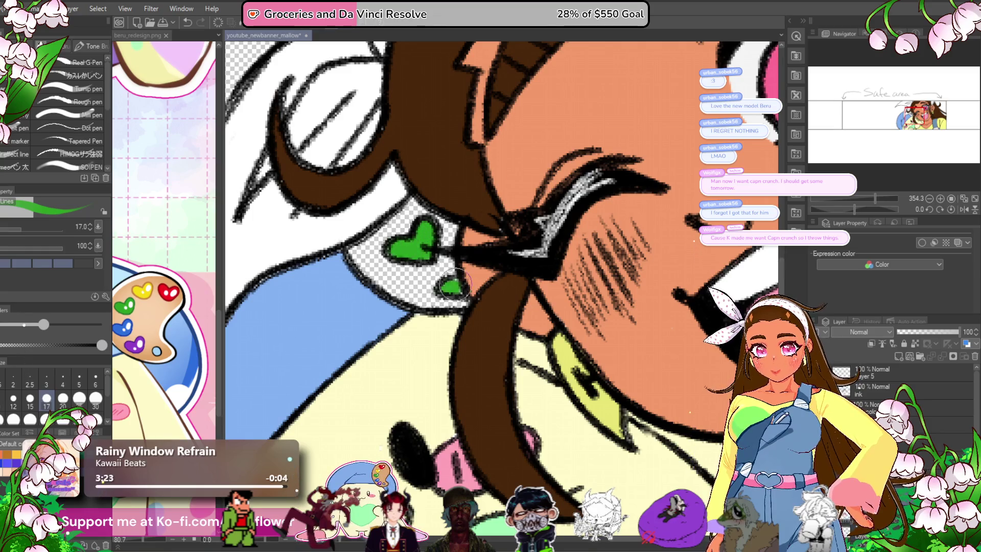
- Dot the second earring purple and fill the white gap around the green heart with tan
alt+click(134, 349)
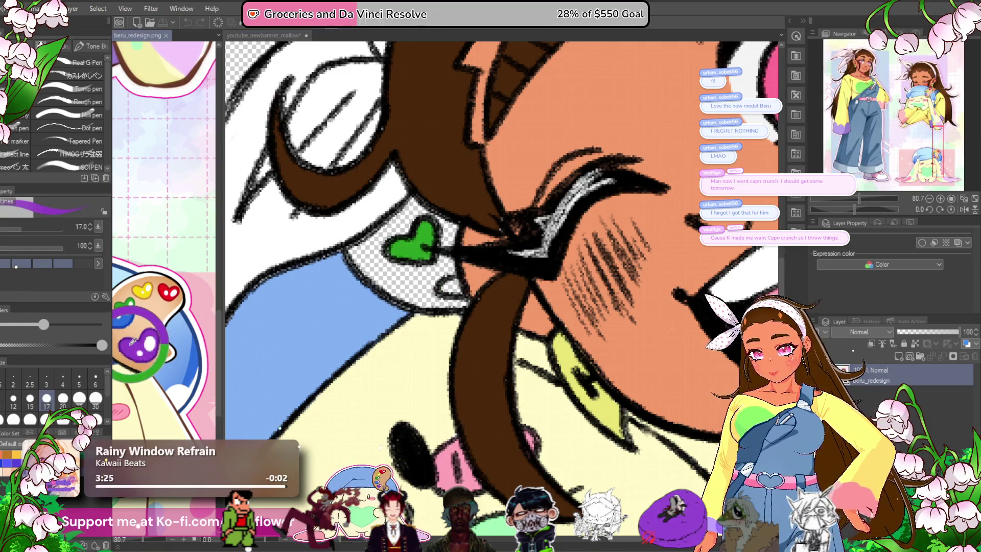
click(450, 287)
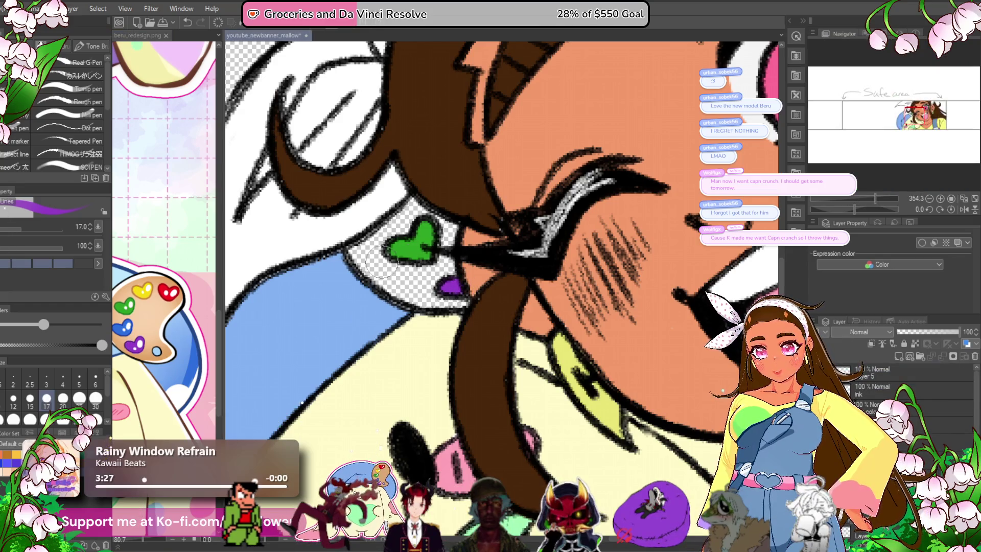
alt+click(152, 349)
click(366, 249)
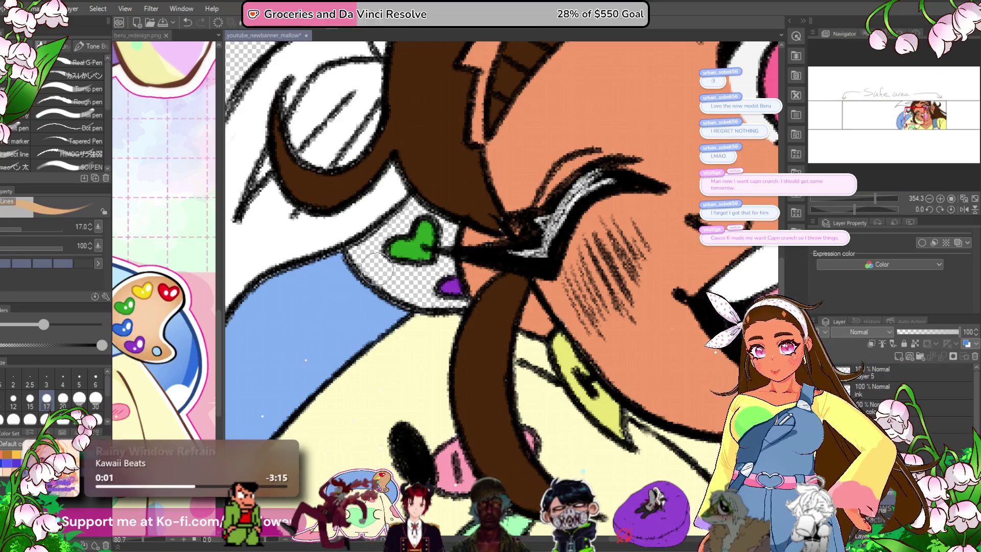
key(g)
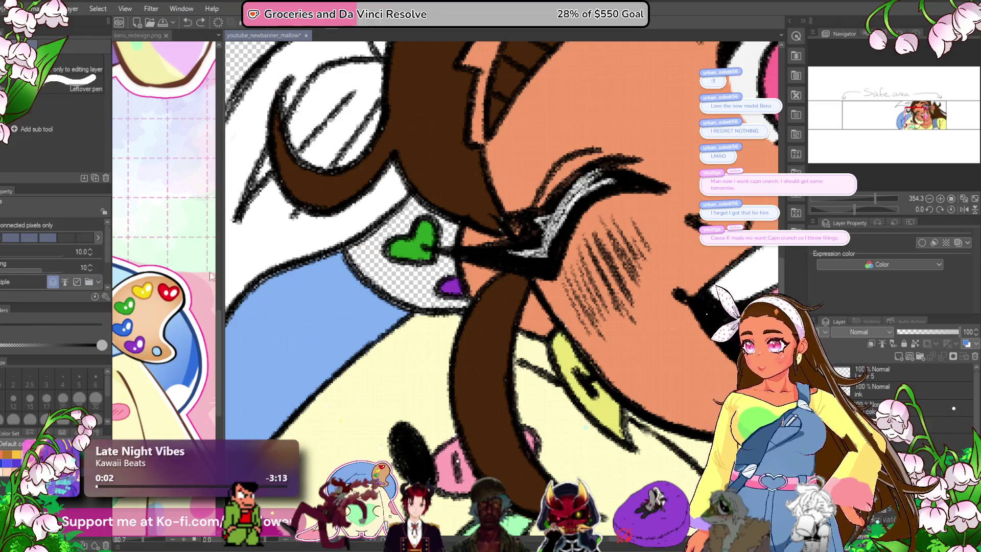
click(426, 244)
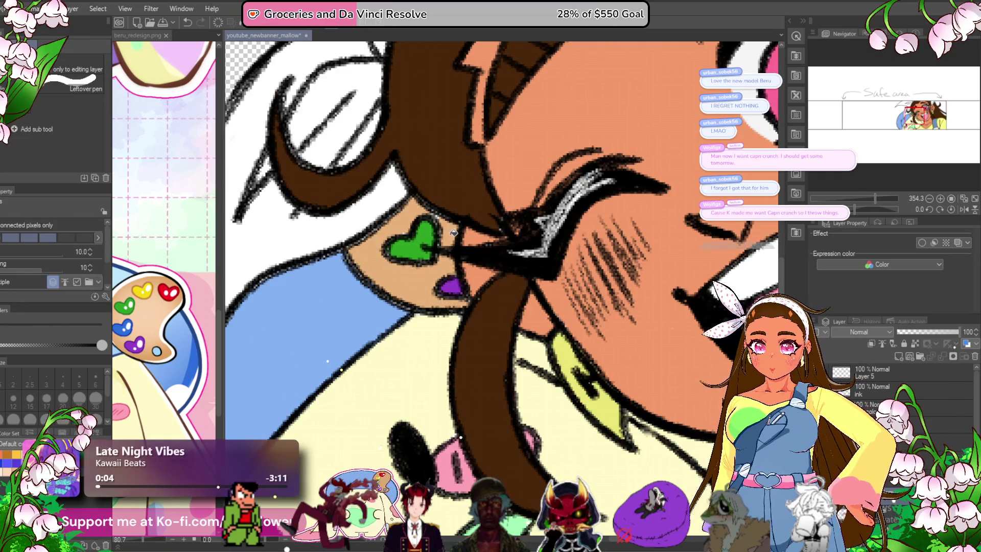
key(p)
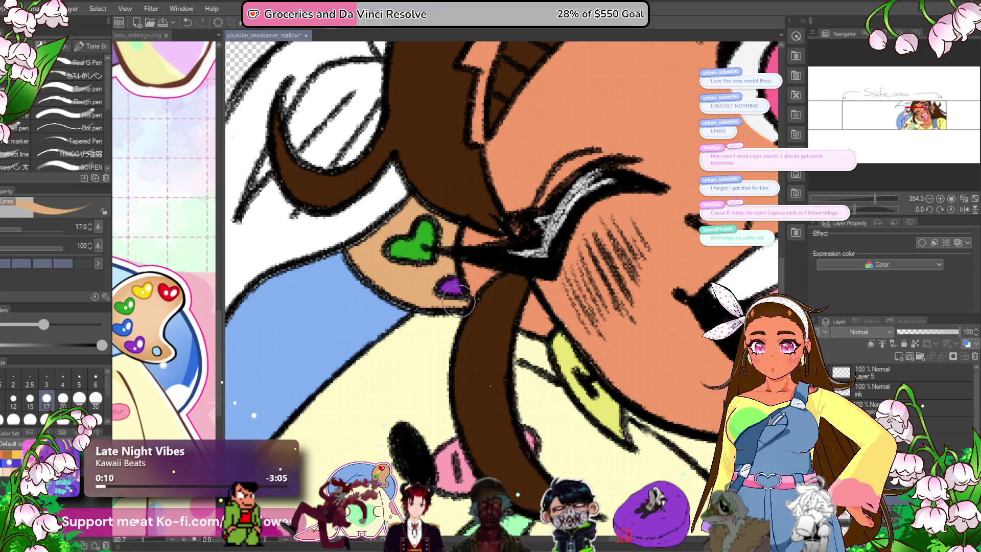
scroll(457, 286, down, 10)
scroll(466, 299, up, 6)
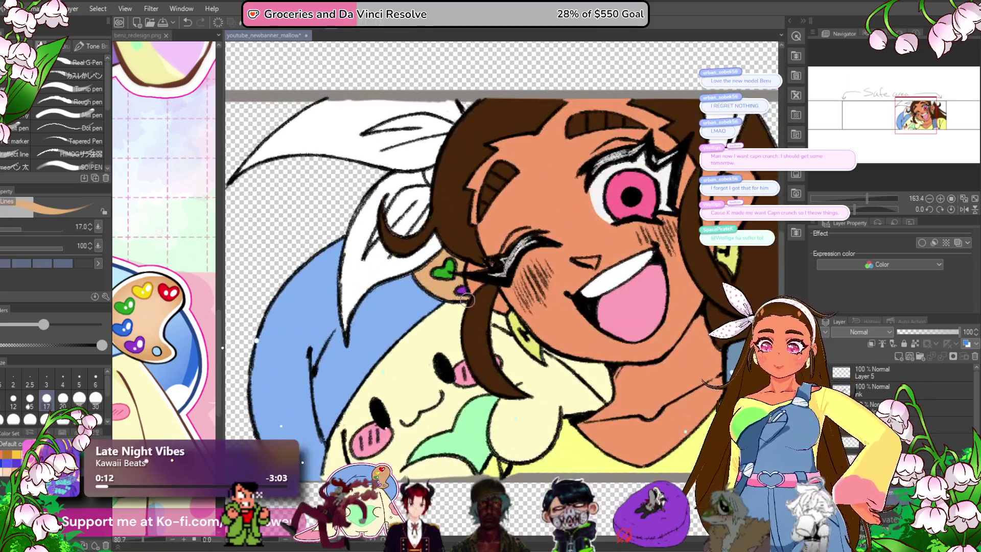
key(ctrl+Tab)
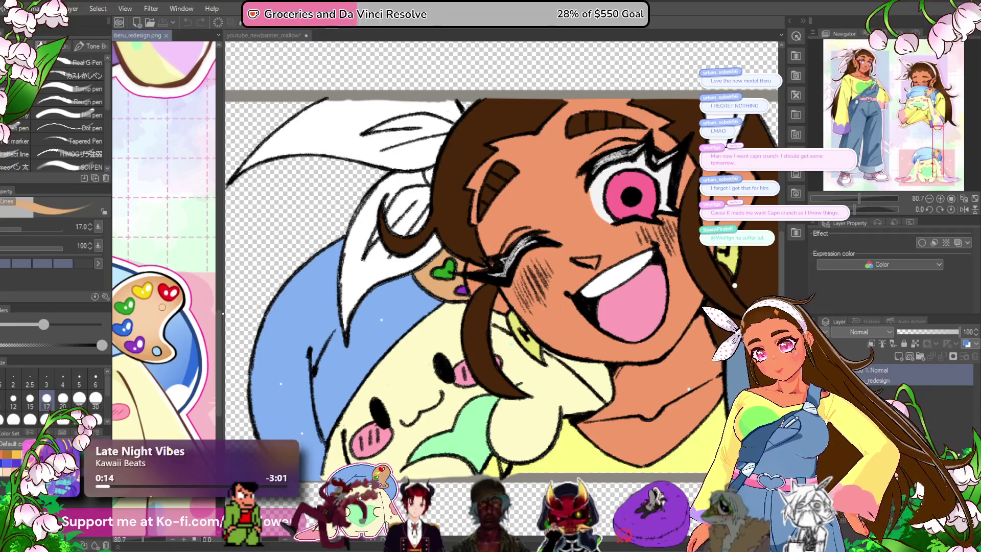
key(ctrl+Tab)
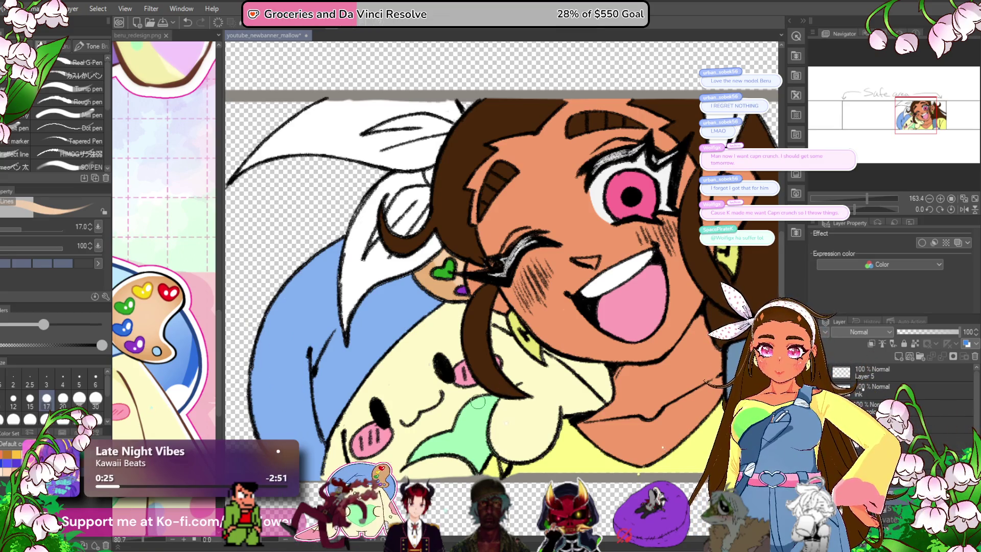
scroll(478, 402, down, 3)
scroll(478, 402, up, 3)
scroll(478, 402, down, 2)
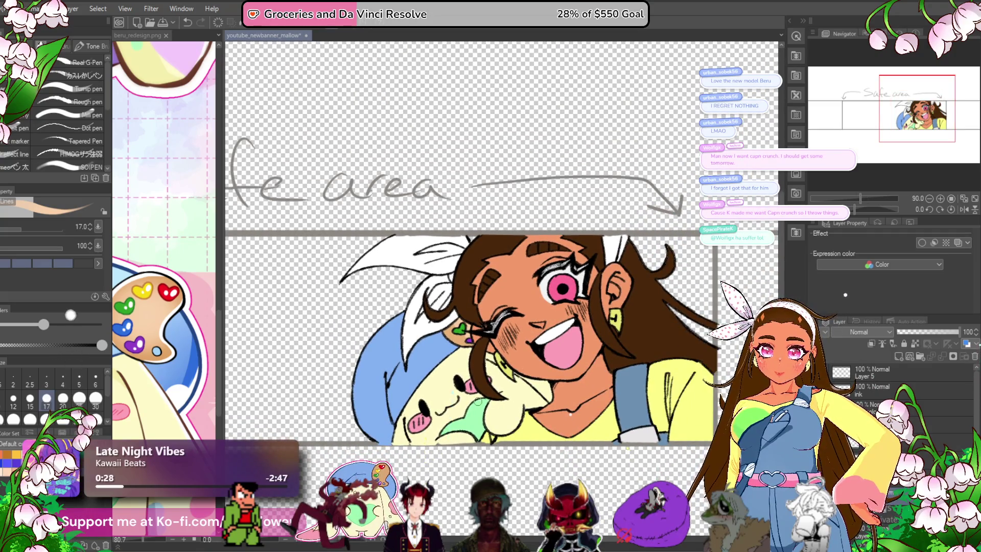
scroll(478, 402, up, 3)
scroll(477, 402, down, 1)
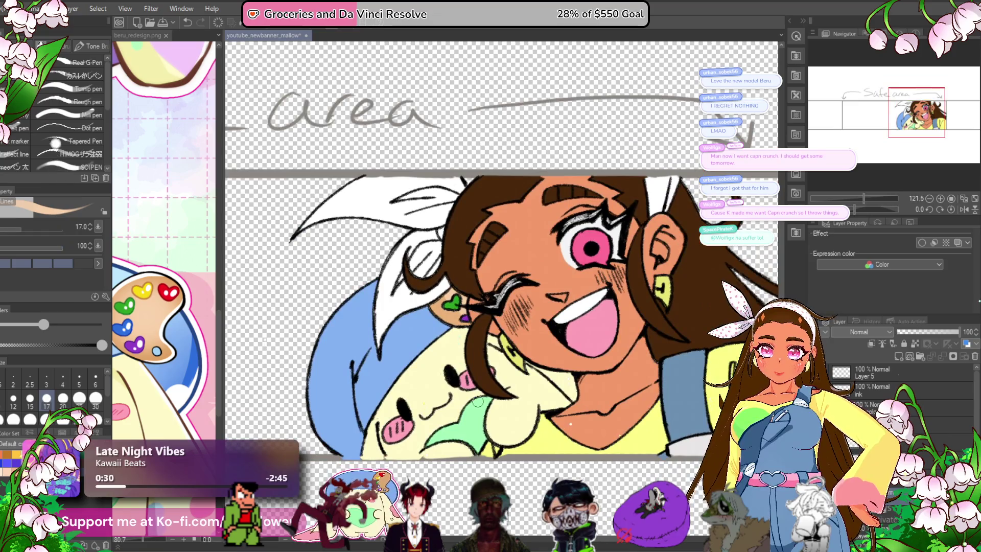
scroll(478, 402, up, 2)
scroll(478, 402, down, 1)
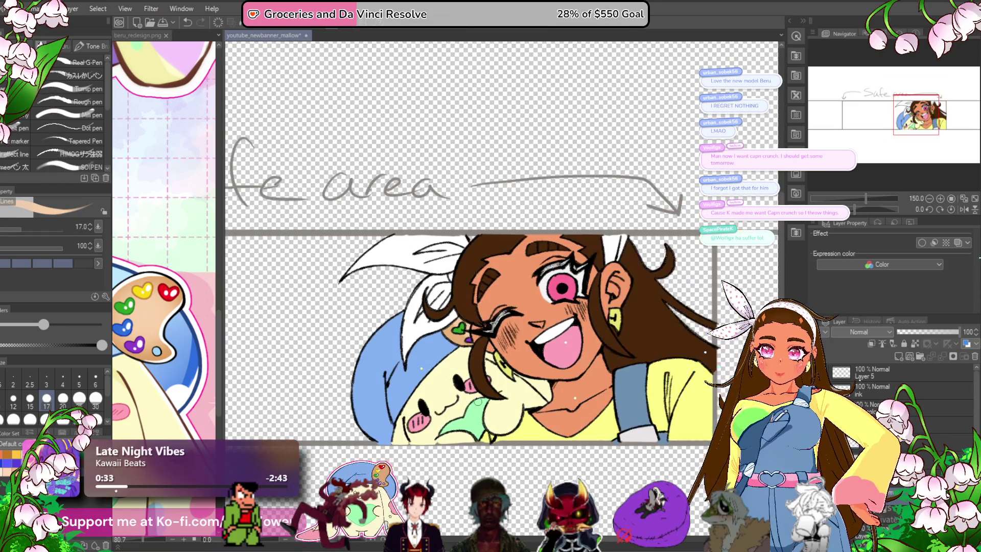
scroll(477, 402, down, 2)
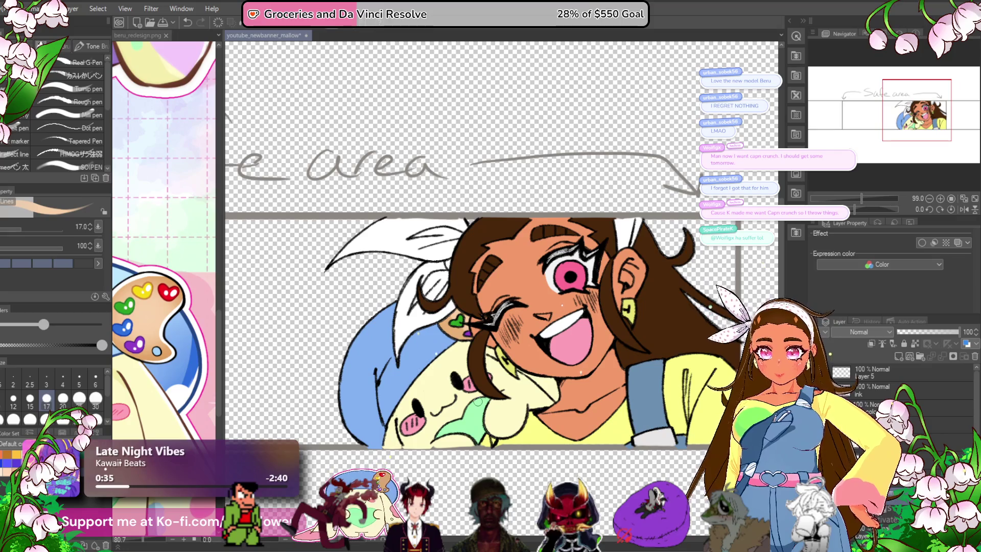
key(alt+bracketleft)
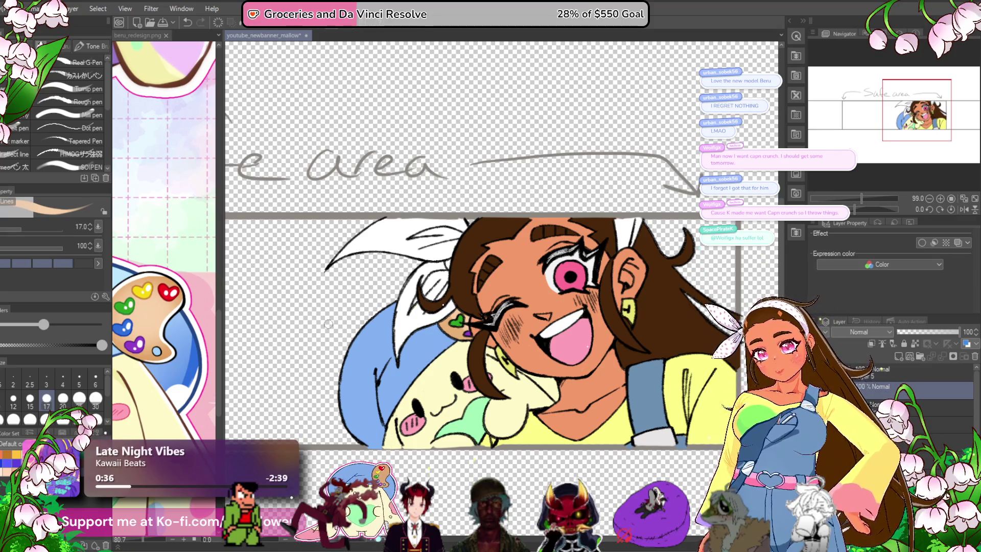
key(alt+bracketright)
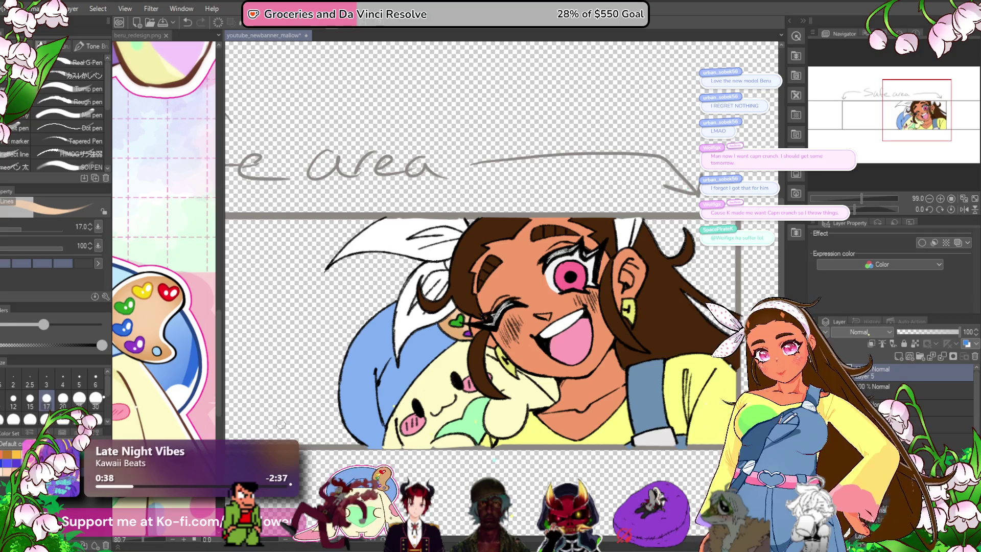
scroll(400, 344, up, 5)
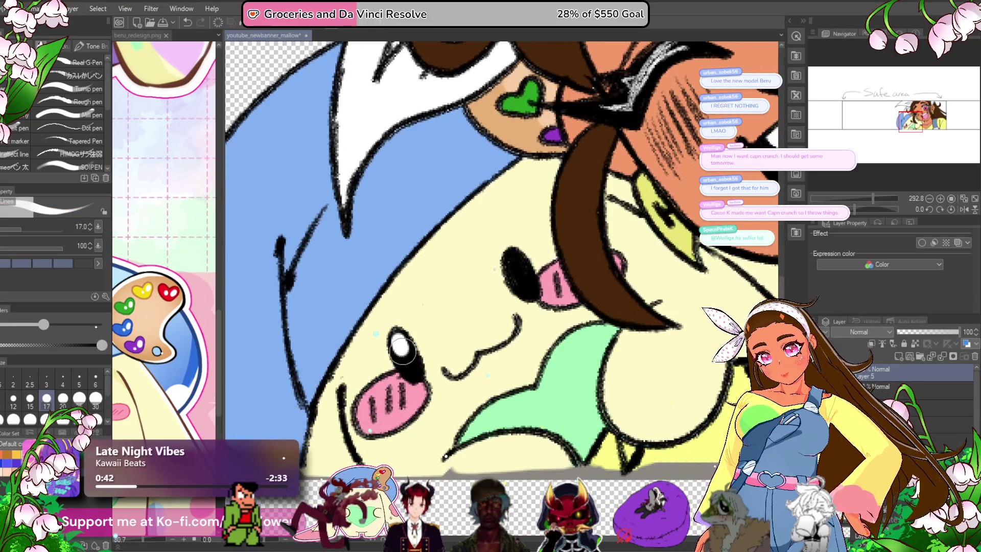
- Dot a white highlight into the plush's upper eye, then zoom back out
click(513, 264)
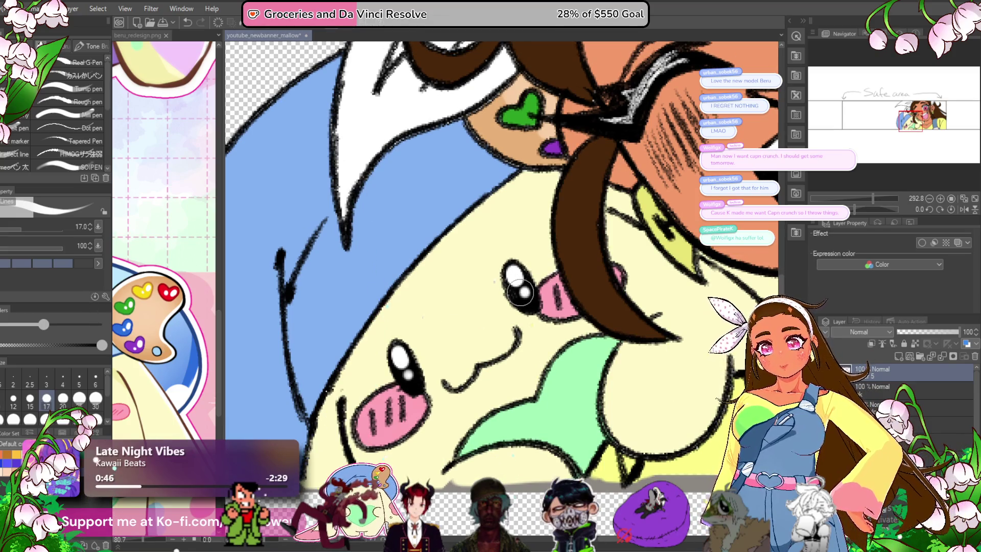
scroll(514, 274, down, 6)
scroll(515, 273, up, 4)
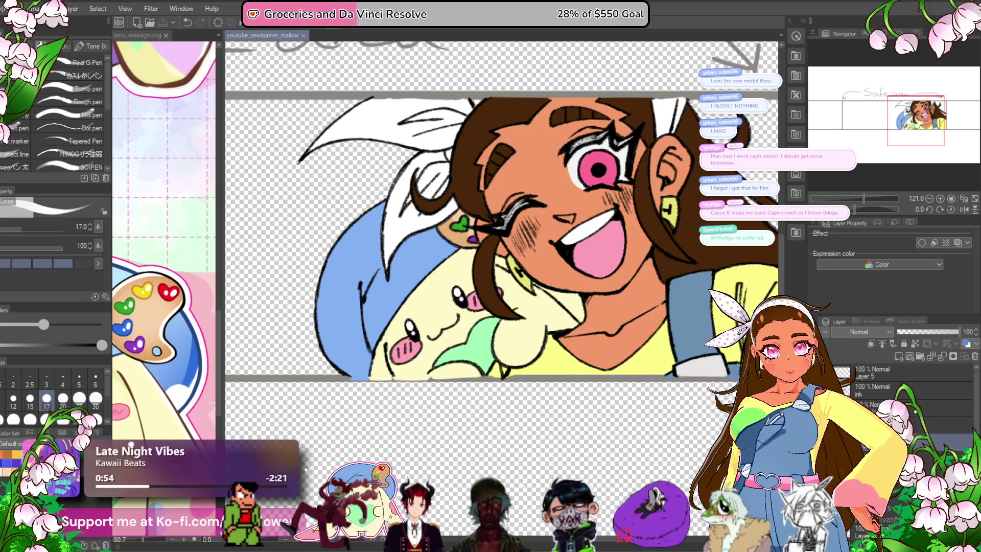
click(872, 342)
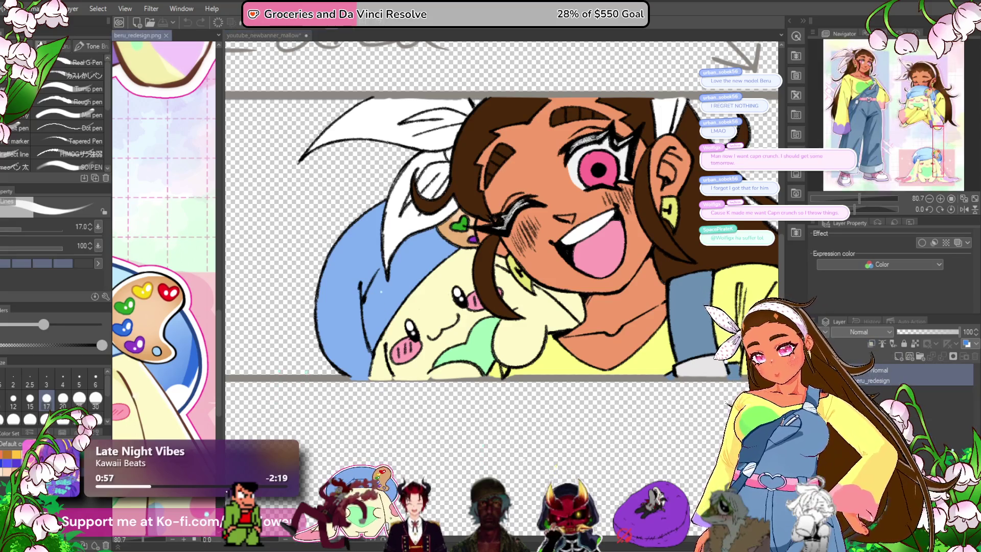
- Shade the plush's chin with pale-yellow strokes, redrawing the first stroke
alt+click(494, 320)
scroll(494, 319, up, 3)
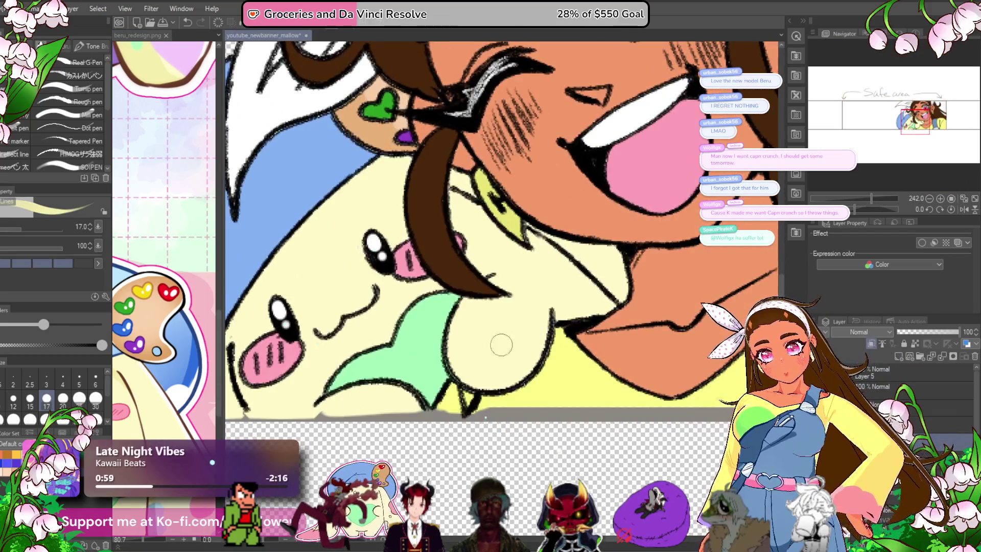
drag(460, 379, 555, 289)
key(ctrl+z)
mouse_move(473, 396)
mouse_down()
mouse_move(521, 339)
mouse_move(543, 282)
mouse_up()
drag(499, 386, 547, 281)
scroll(447, 245, up, 3)
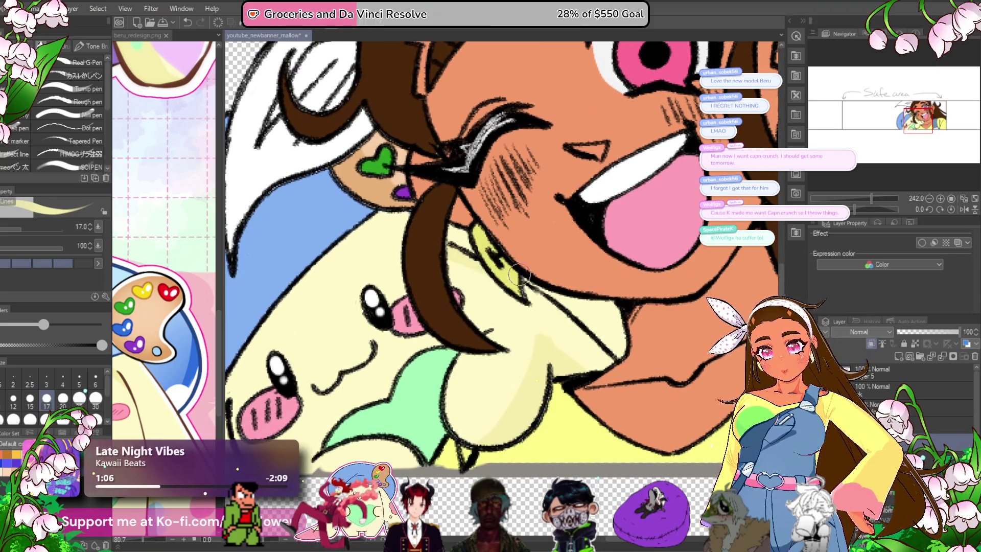
scroll(449, 250, down, 1)
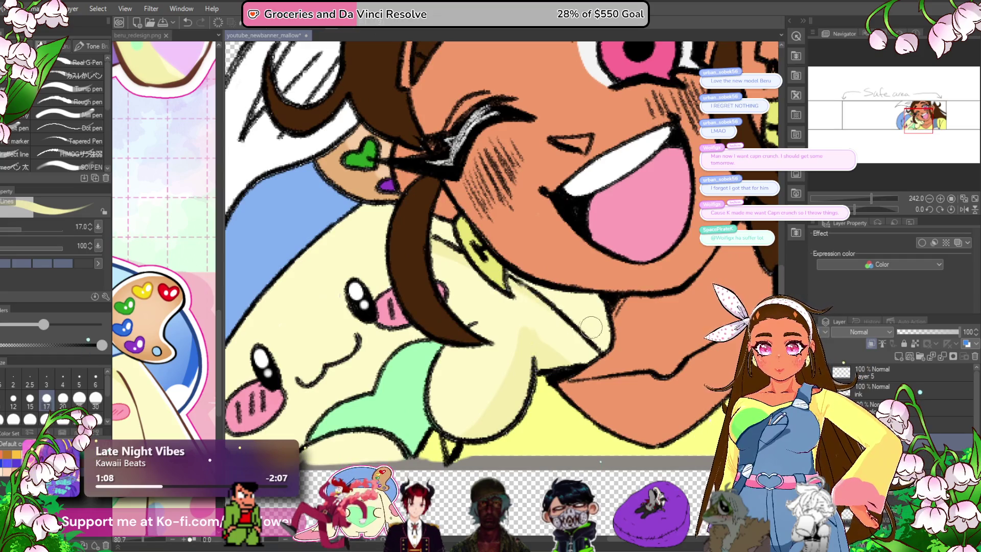
drag(375, 398, 588, 295)
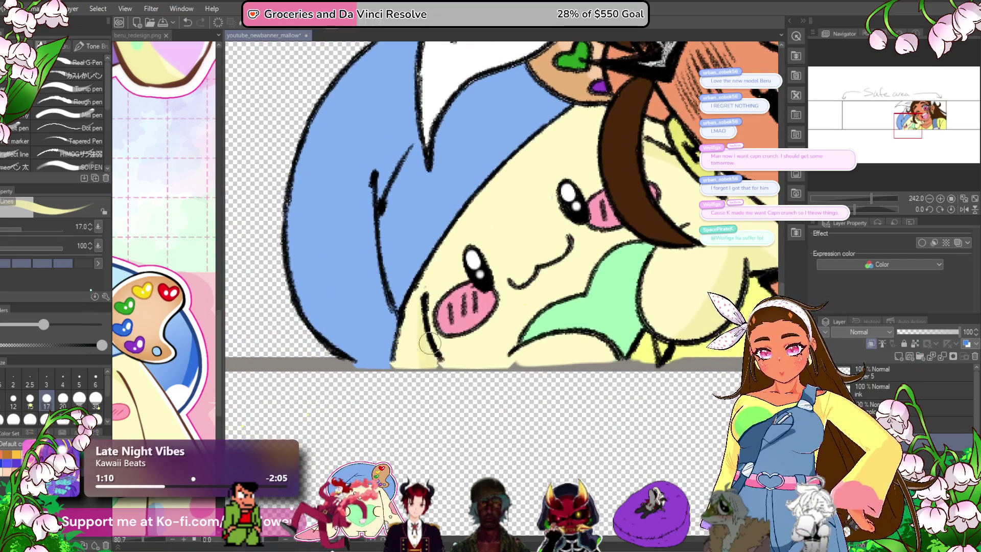
mouse_move(602, 334)
mouse_down()
mouse_move(543, 364)
mouse_move(504, 368)
mouse_move(518, 412)
mouse_up()
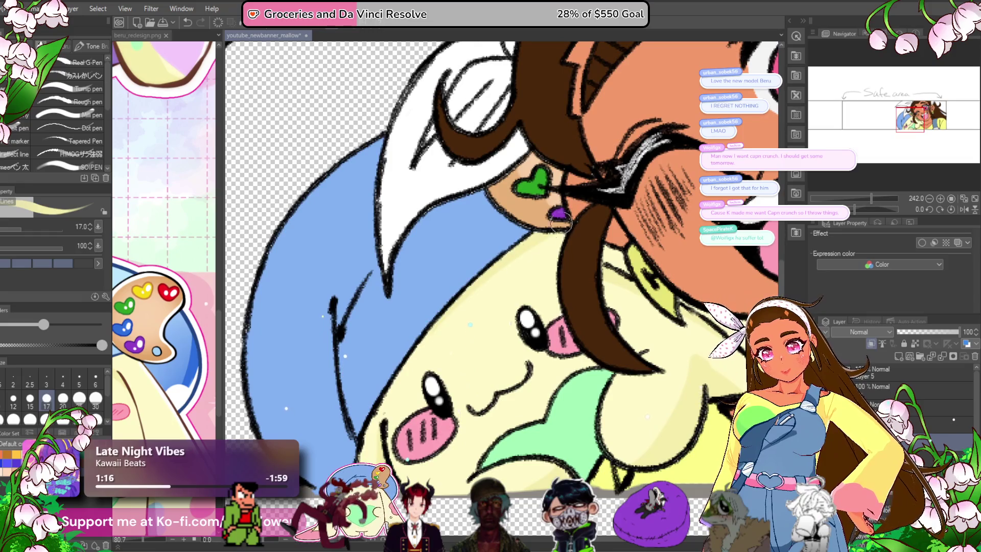
- Save the banner with Ctrl+S and switch to the beru_redesign.png reference
scroll(587, 211, down, 5)
scroll(587, 211, up, 3)
scroll(588, 211, up, 3)
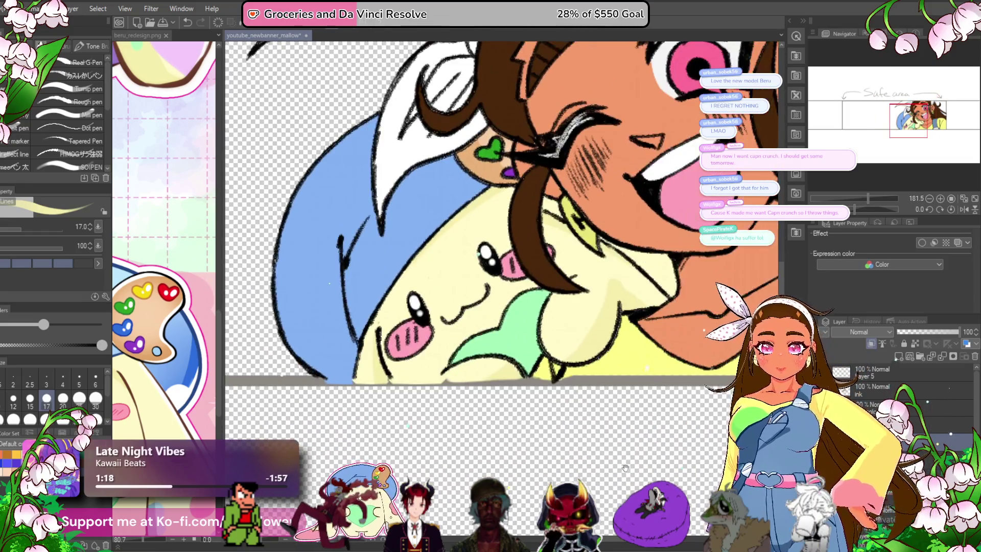
mouse_move(643, 475)
mouse_down()
mouse_move(603, 463)
mouse_move(526, 469)
mouse_move(544, 470)
mouse_up()
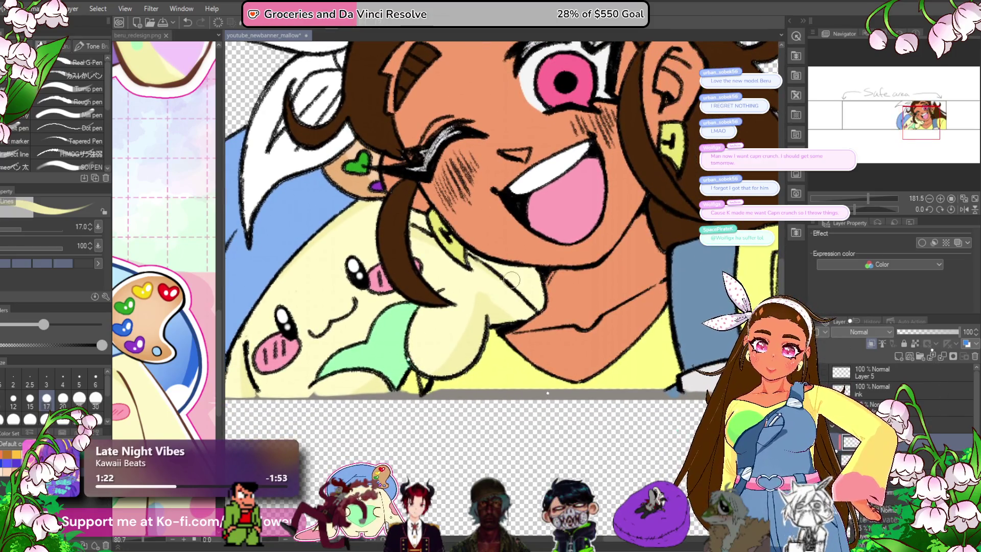
scroll(560, 325, down, 5)
scroll(560, 325, up, 2)
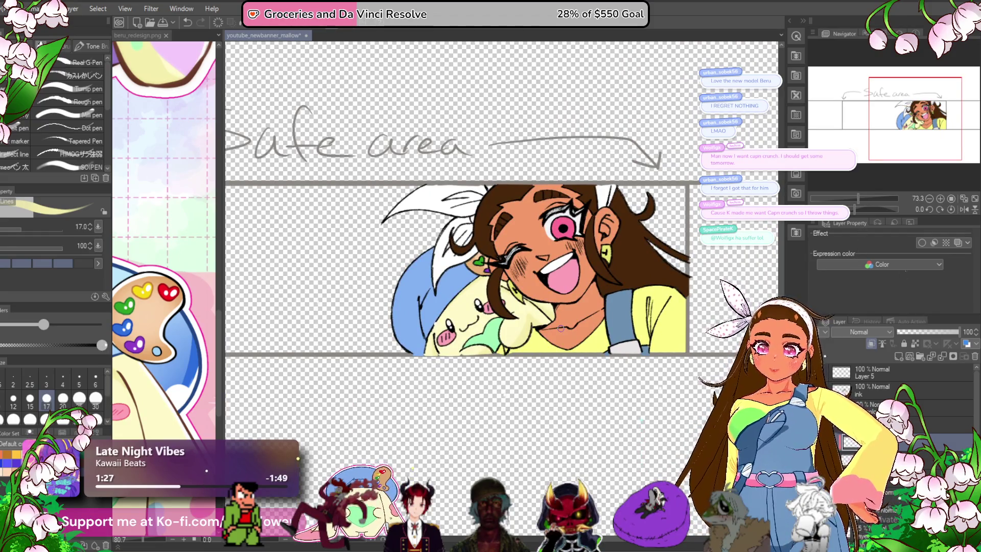
scroll(435, 365, up, 5)
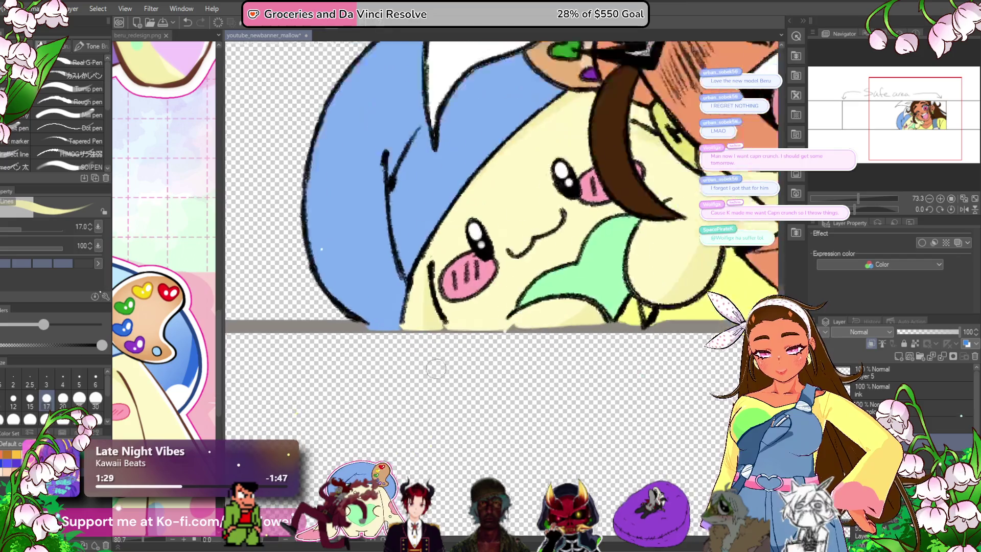
scroll(389, 387, down, 3)
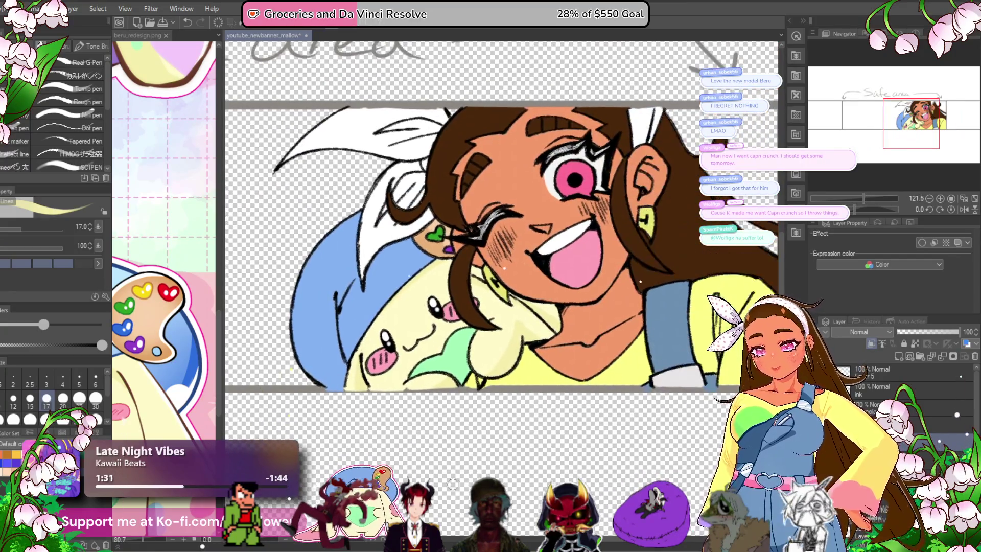
key(ctrl+s)
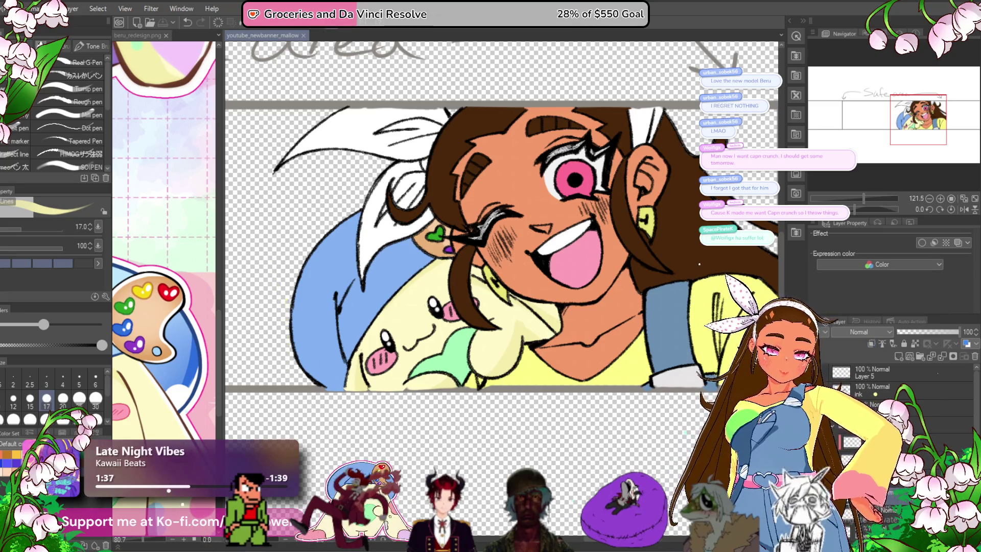
click(871, 344)
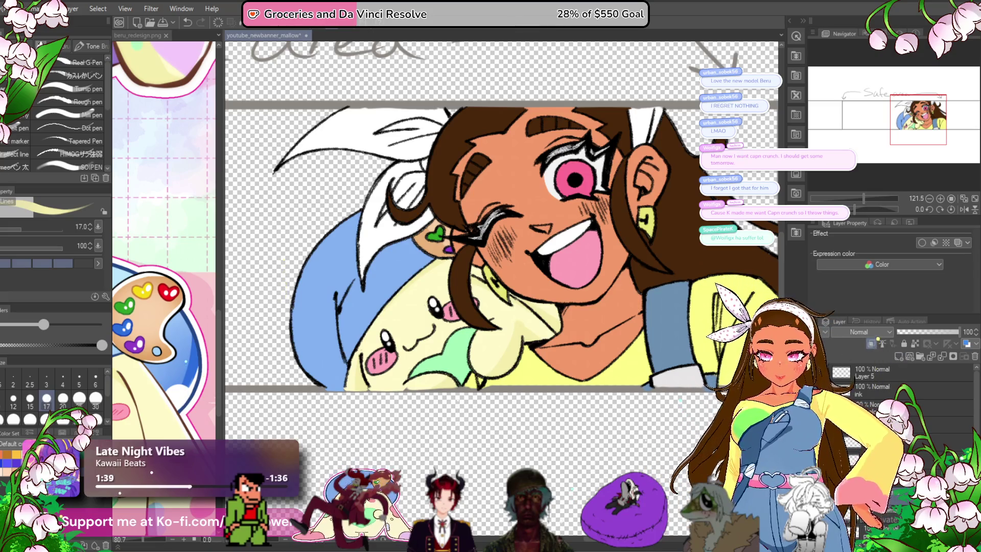
click(195, 362)
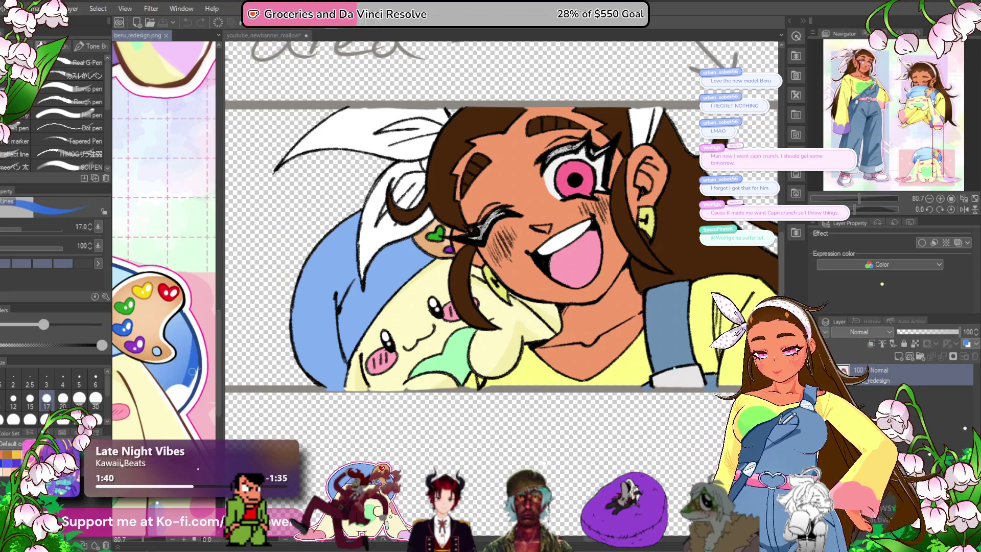
- Back on the banner, shade the blue hat's lower-left edge darker blue
click(348, 332)
scroll(311, 361, up, 2)
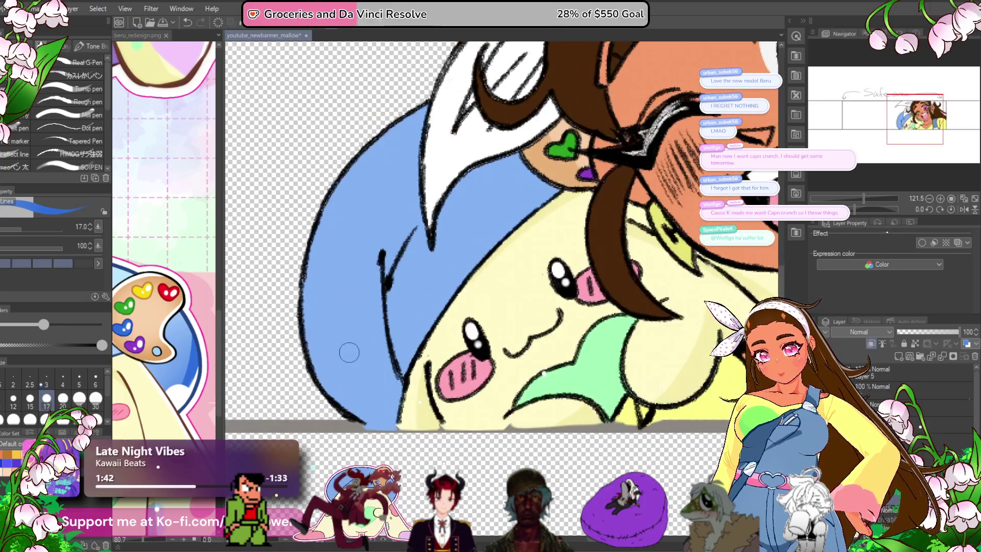
mouse_move(320, 368)
mouse_down()
mouse_move(399, 393)
mouse_move(383, 409)
mouse_move(404, 411)
mouse_move(383, 377)
mouse_move(327, 343)
mouse_move(419, 396)
mouse_move(293, 286)
mouse_move(424, 388)
mouse_move(296, 221)
mouse_up()
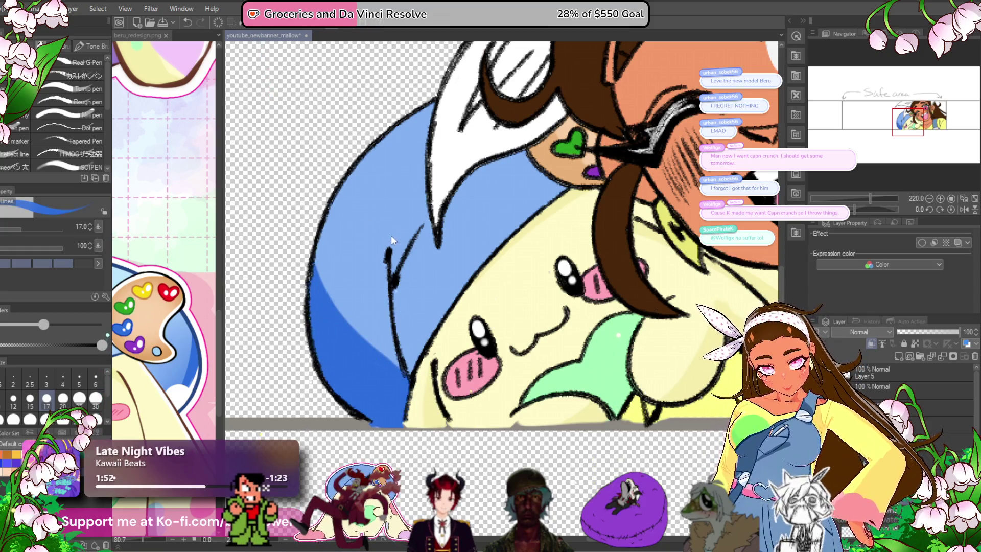
key(ctrl+z)
key(ctrl+z)
key(ctrl+z)
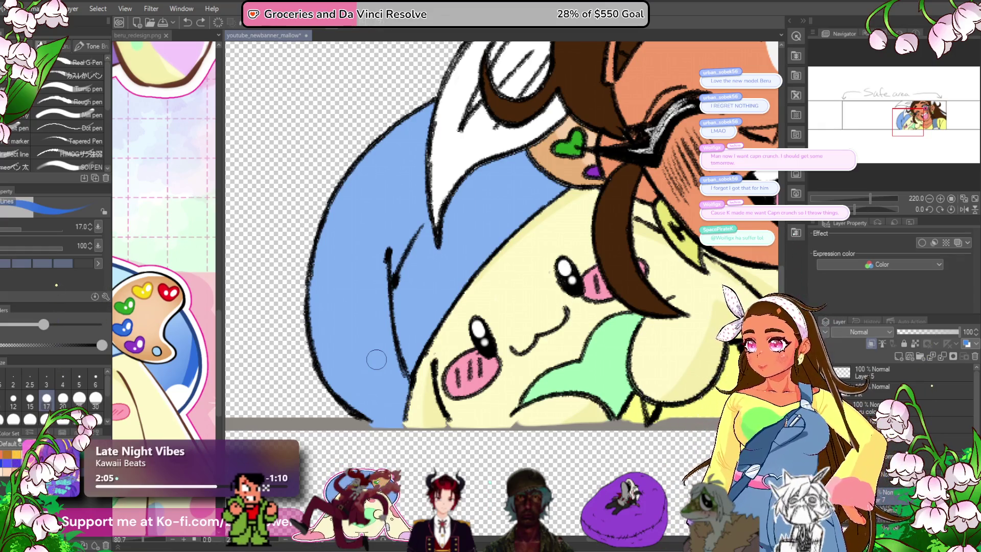
drag(314, 347, 403, 409)
mouse_move(313, 357)
mouse_down()
mouse_move(368, 414)
mouse_move(414, 410)
mouse_up()
drag(308, 325, 412, 405)
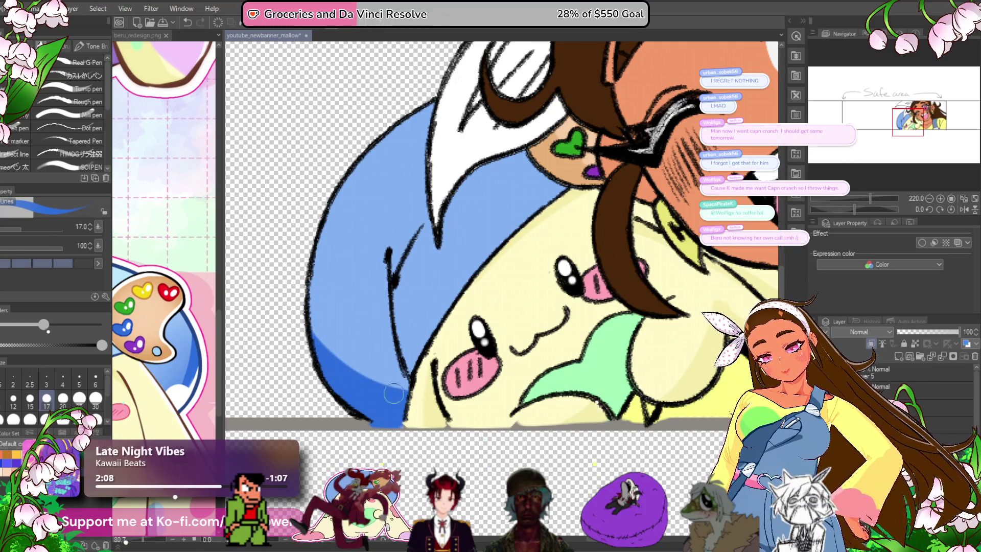
drag(309, 296, 388, 383)
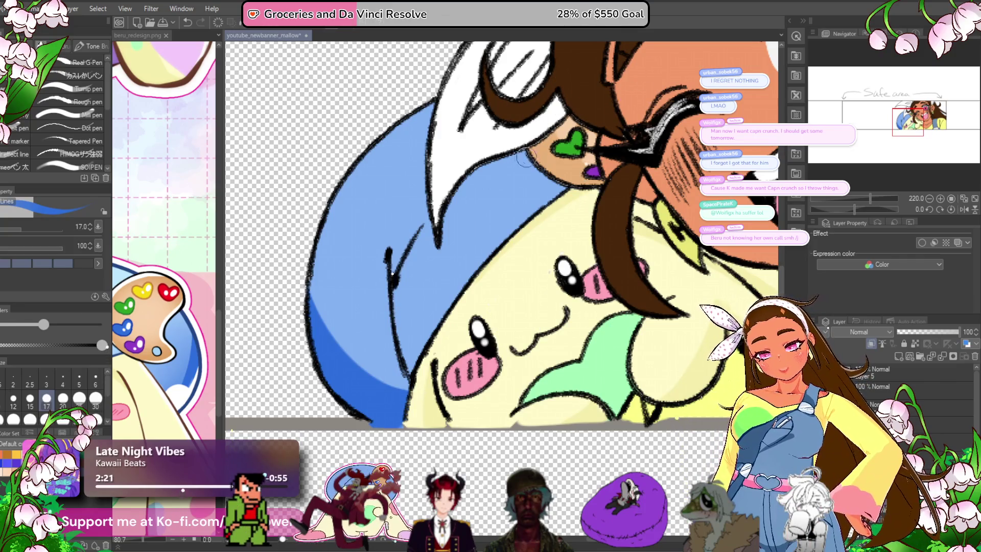
- Add a curved dark-blue shading stroke down the hat, undoing and redrawing part of it
drag(536, 158, 461, 256)
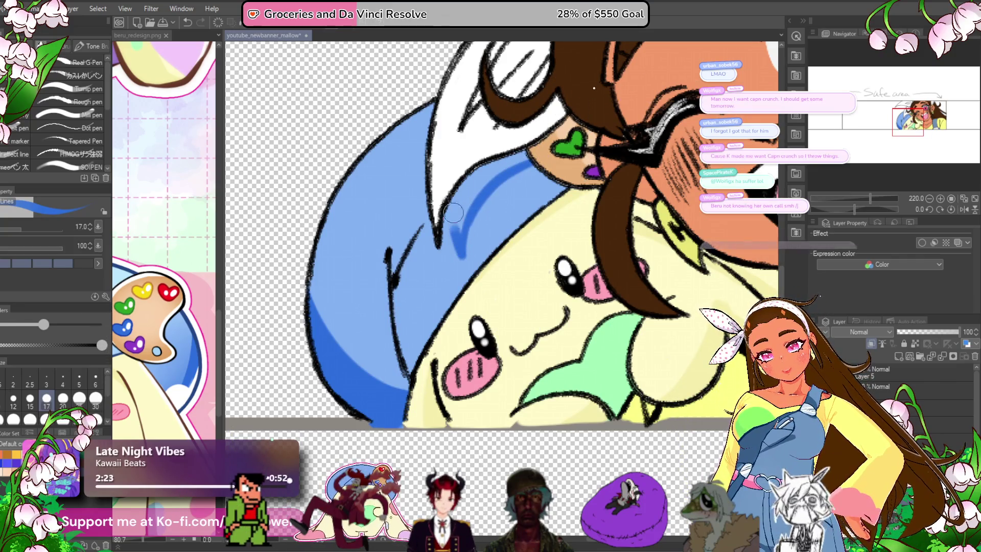
mouse_move(459, 203)
mouse_down()
mouse_move(480, 178)
mouse_move(470, 205)
mouse_move(499, 170)
mouse_up()
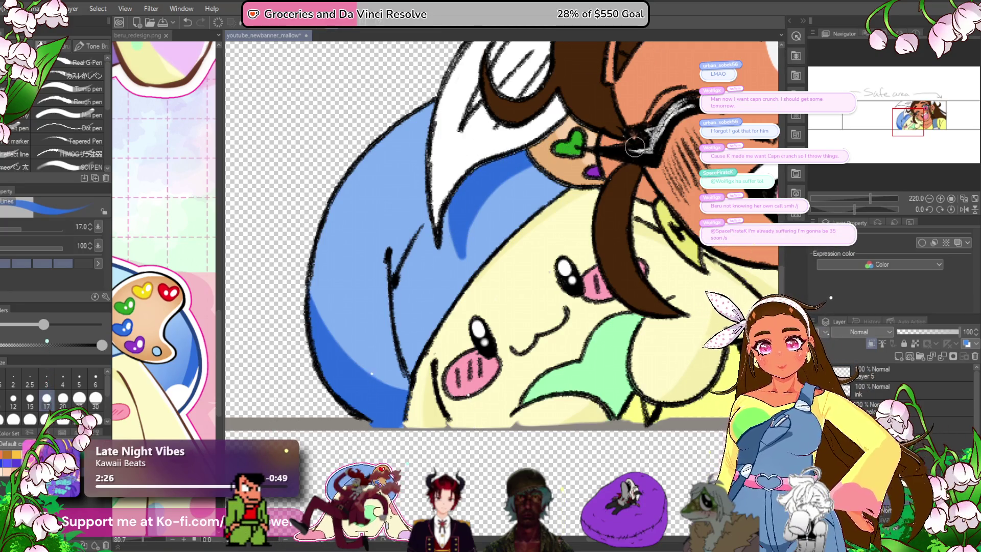
mouse_move(507, 270)
mouse_down()
mouse_move(507, 409)
mouse_move(506, 342)
mouse_move(467, 394)
mouse_up()
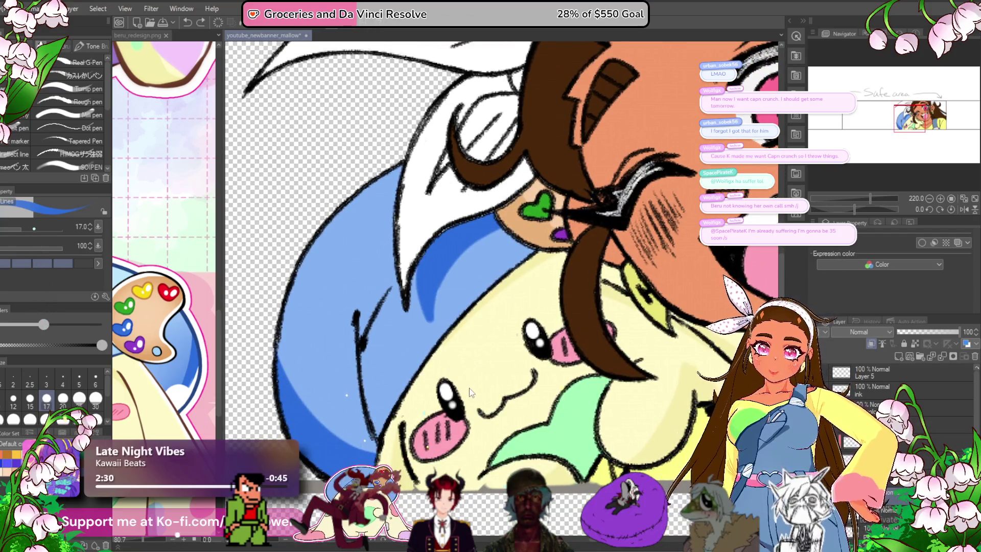
key(ctrl+z)
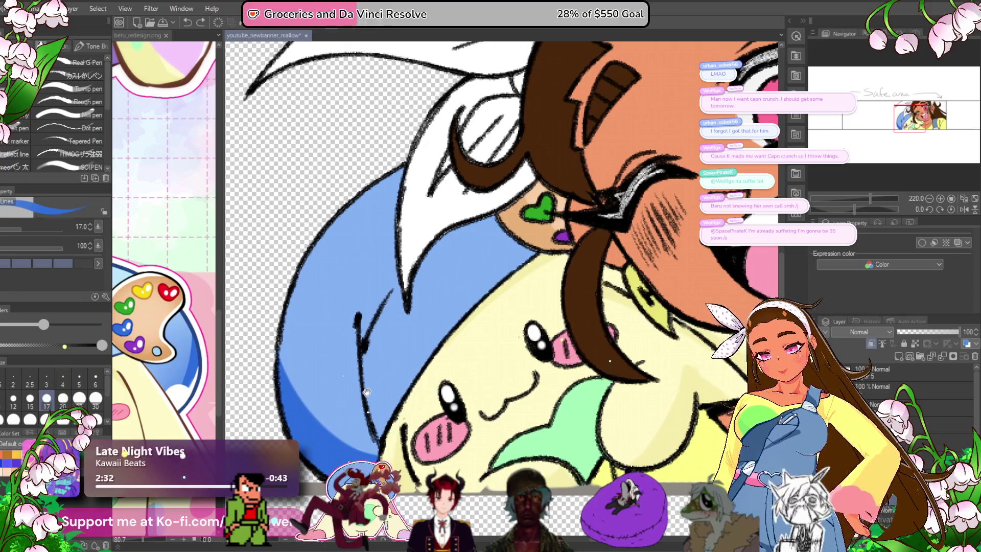
mouse_move(359, 323)
mouse_down()
mouse_move(390, 278)
mouse_move(370, 393)
mouse_up()
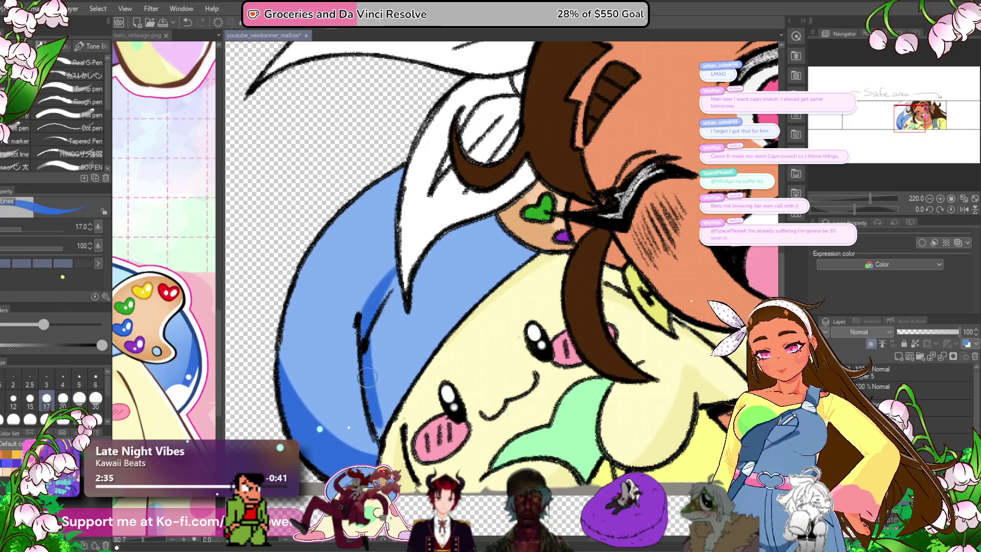
scroll(385, 439, down, 3)
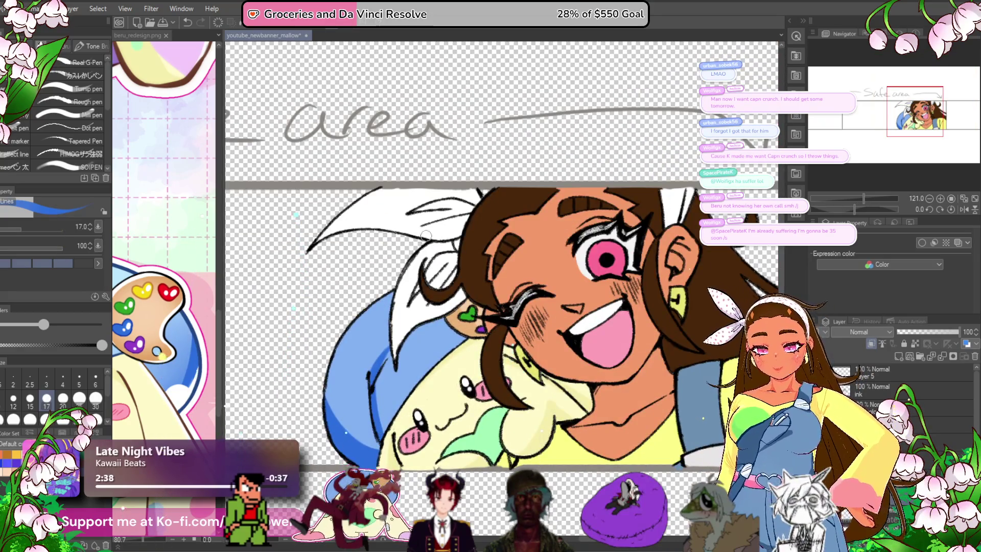
mouse_move(394, 273)
mouse_down()
mouse_move(368, 250)
mouse_move(357, 254)
mouse_up()
scroll(491, 337, down, 2)
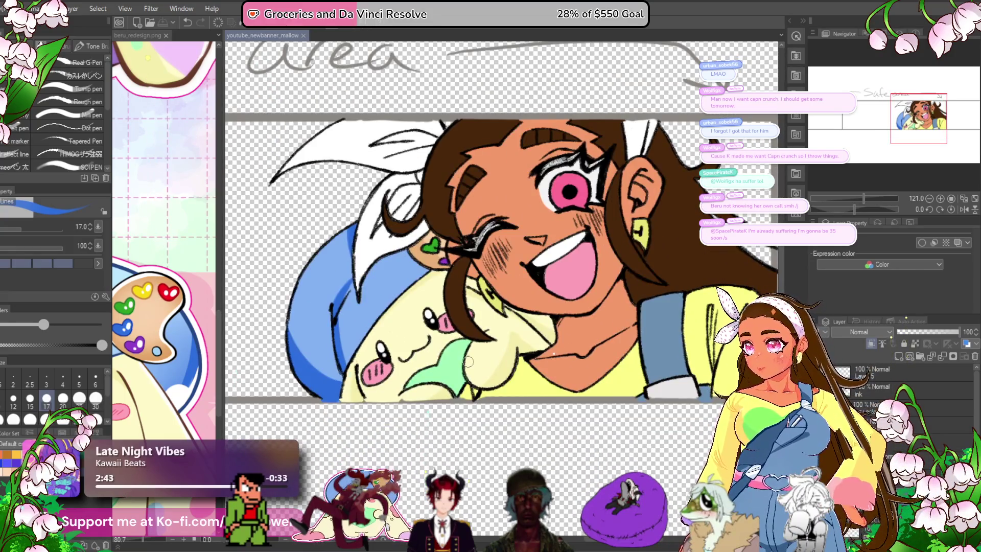
drag(462, 377, 459, 380)
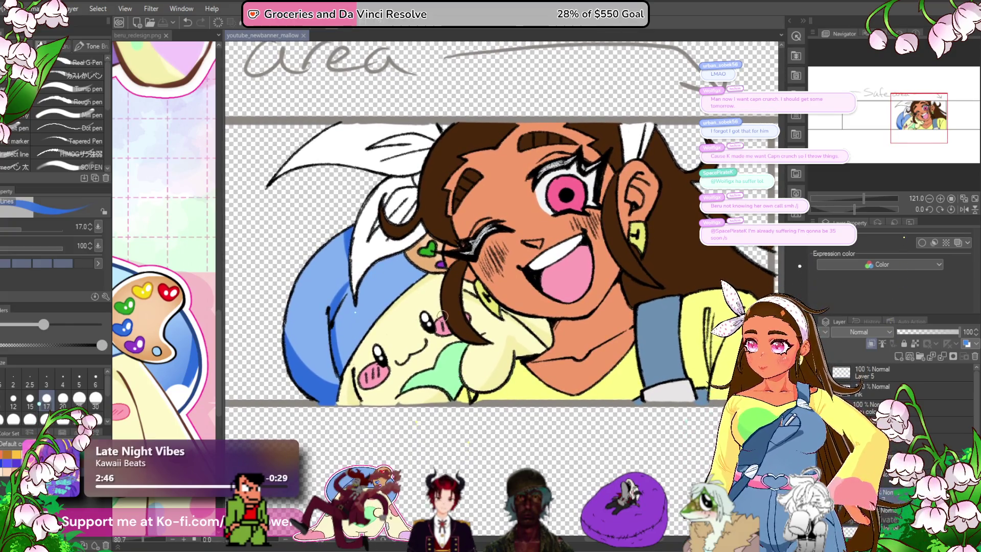
scroll(444, 315, up, 1)
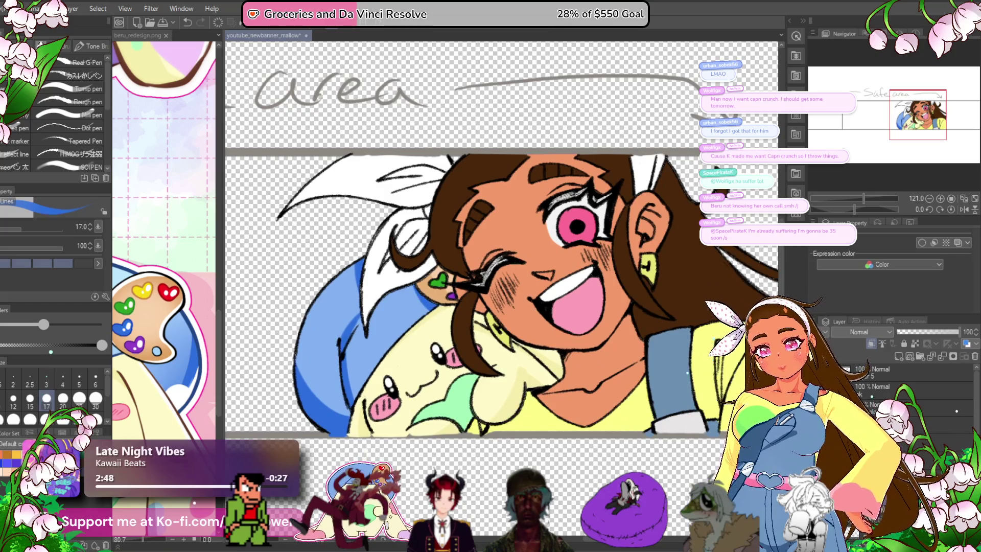
scroll(687, 373, down, 2)
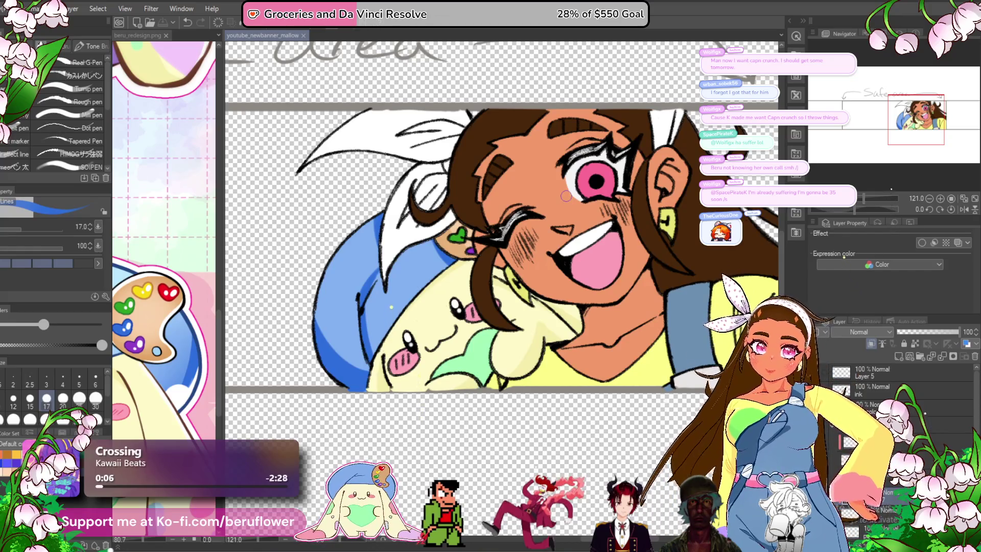
key(b)
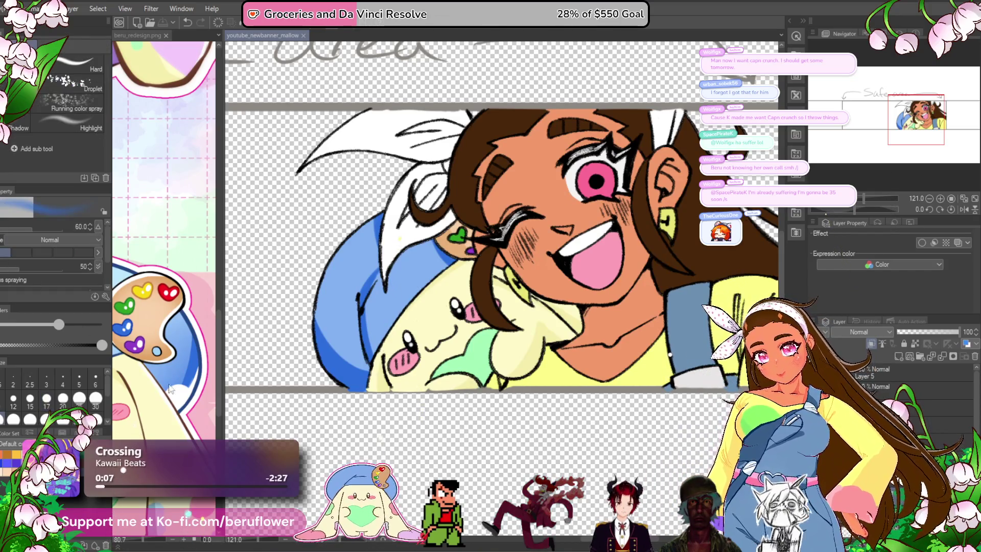
- Airbrush a lighter tone onto the blue hat and enlarge the airbrush
scroll(173, 363, up, 3)
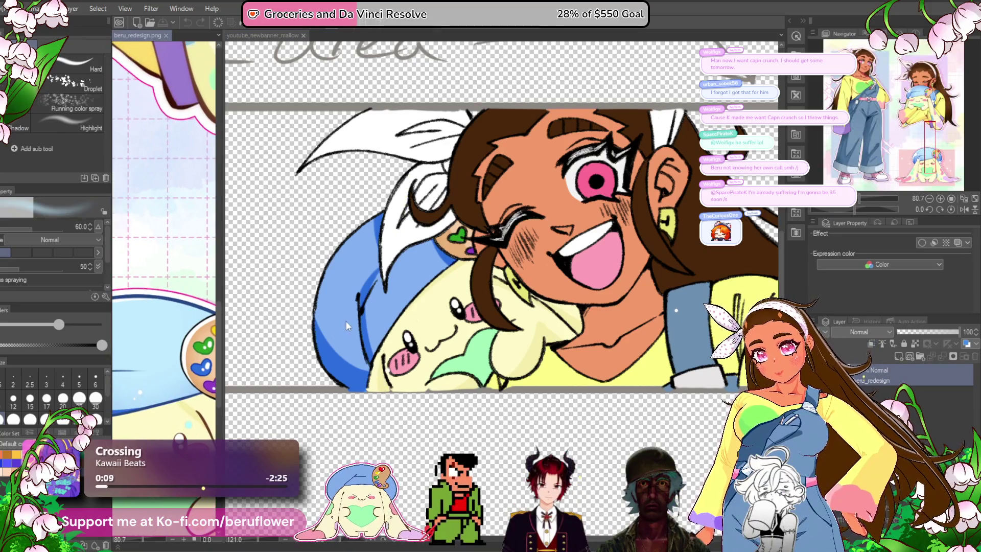
scroll(346, 321, up, 2)
mouse_move(387, 285)
mouse_down()
mouse_move(357, 276)
mouse_move(367, 287)
mouse_up()
key(bracketright)
key(bracketright)
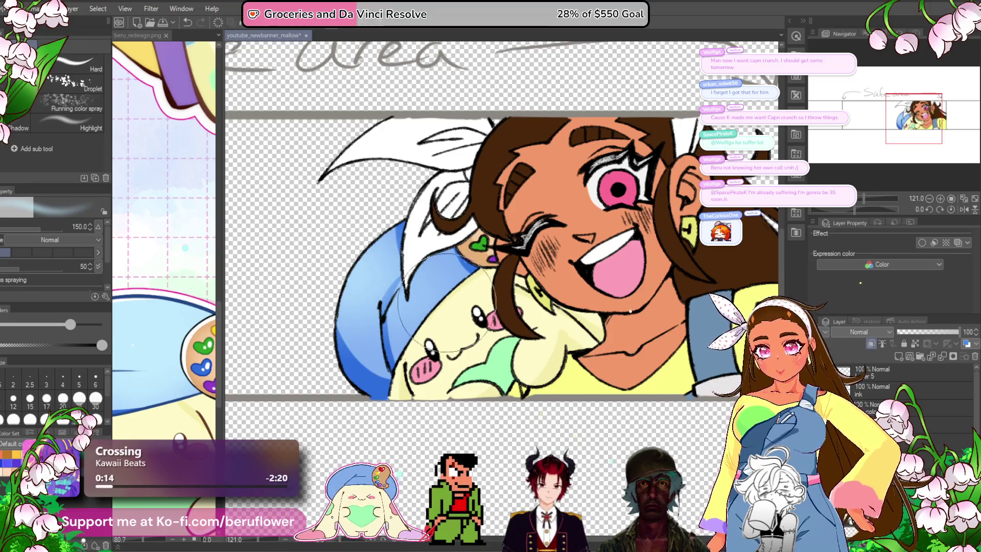
drag(431, 296, 401, 266)
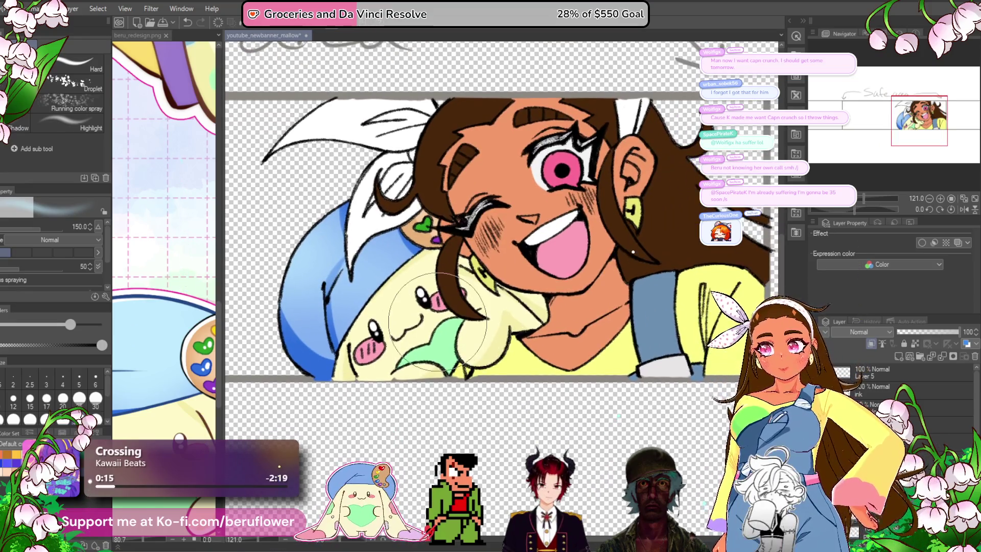
scroll(438, 322, down, 3)
scroll(438, 321, up, 3)
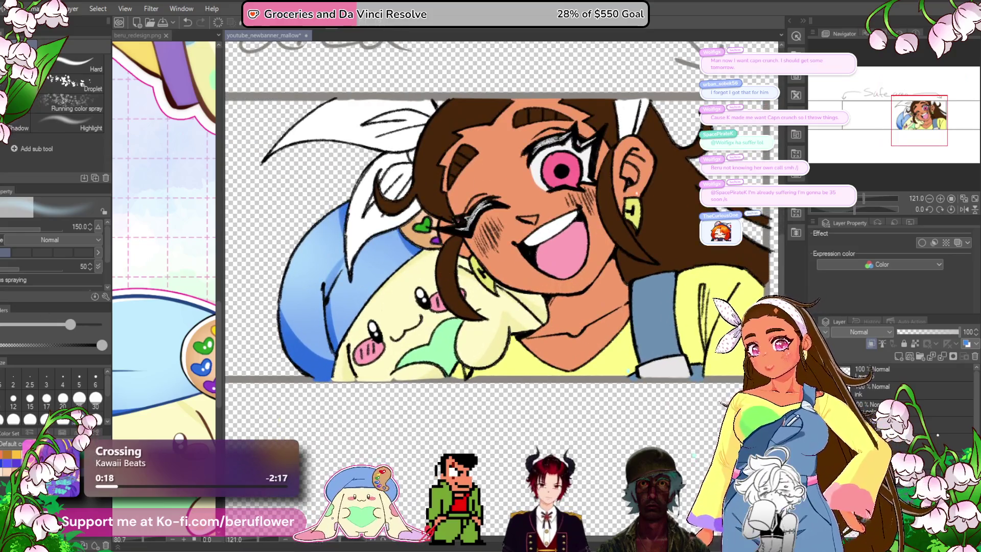
- Paint whitish pen highlights along the hat's left and lower-left edges, then view the whole banner
key(p)
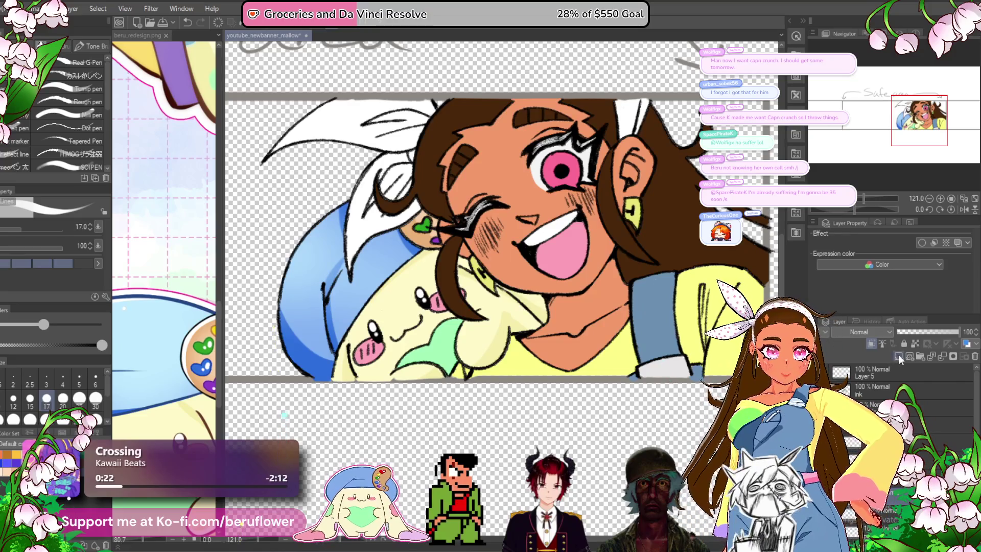
drag(312, 229, 347, 220)
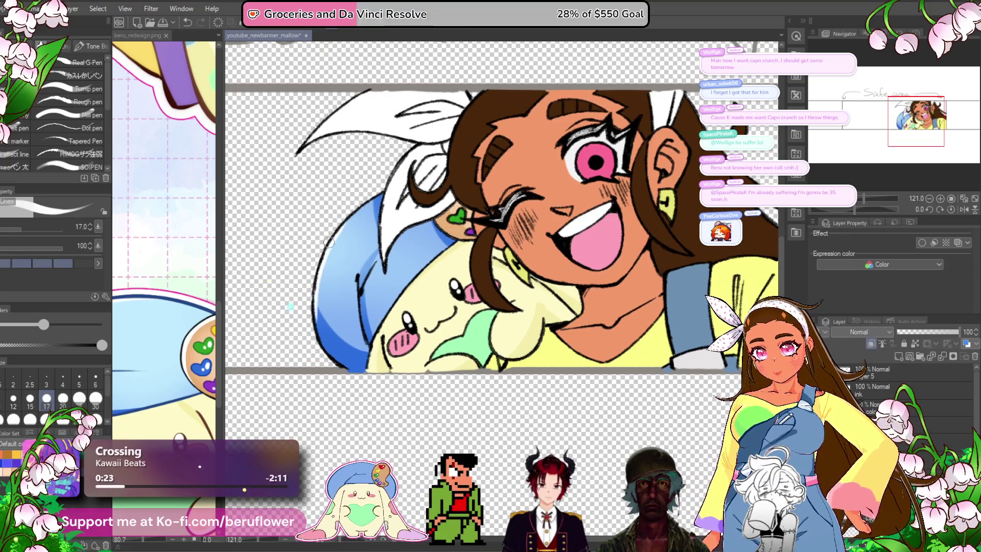
drag(321, 312, 329, 305)
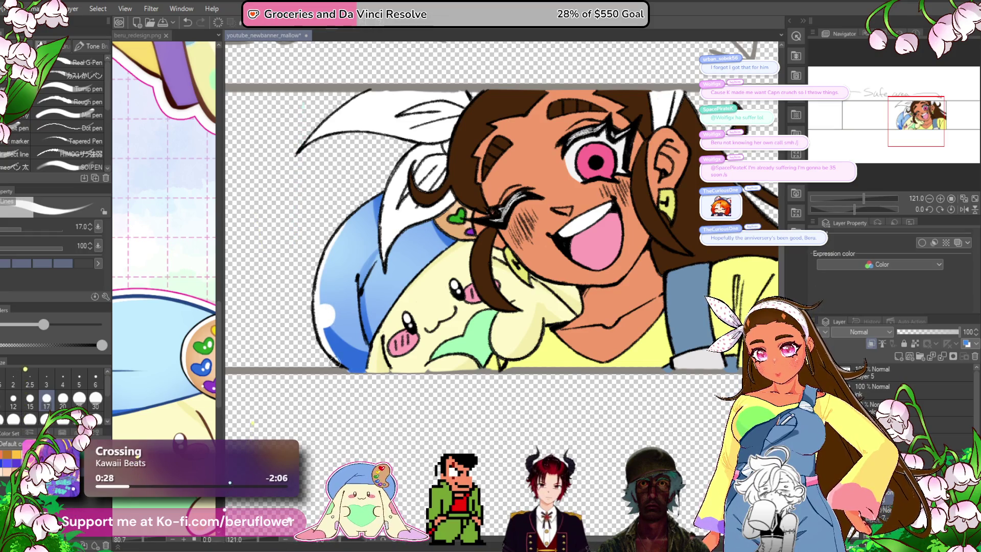
scroll(353, 353, up, 1)
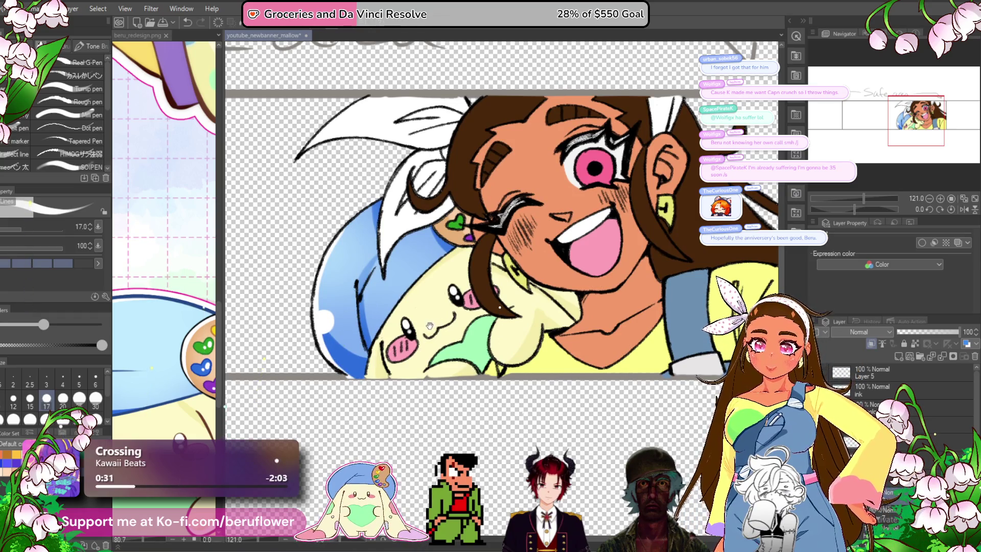
drag(322, 352, 347, 361)
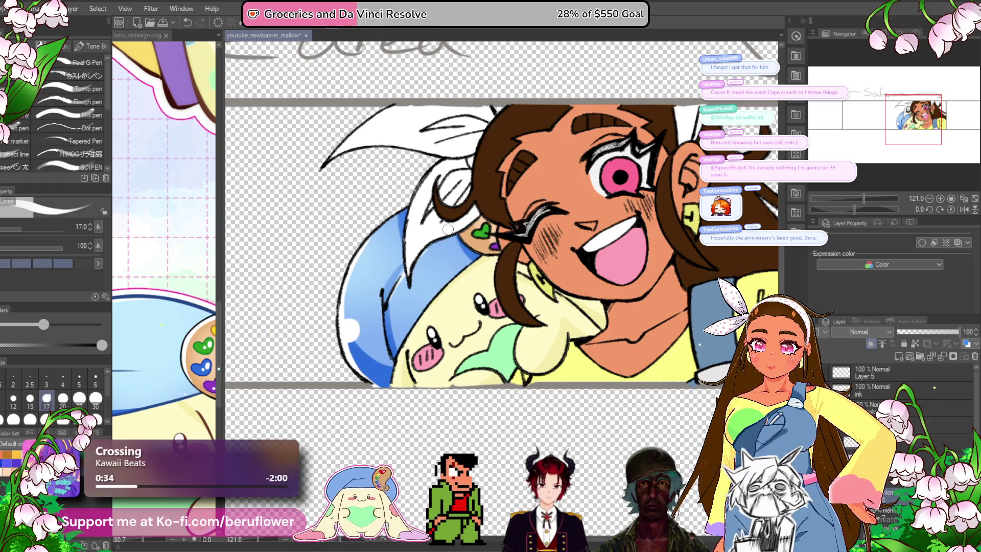
drag(384, 320, 395, 351)
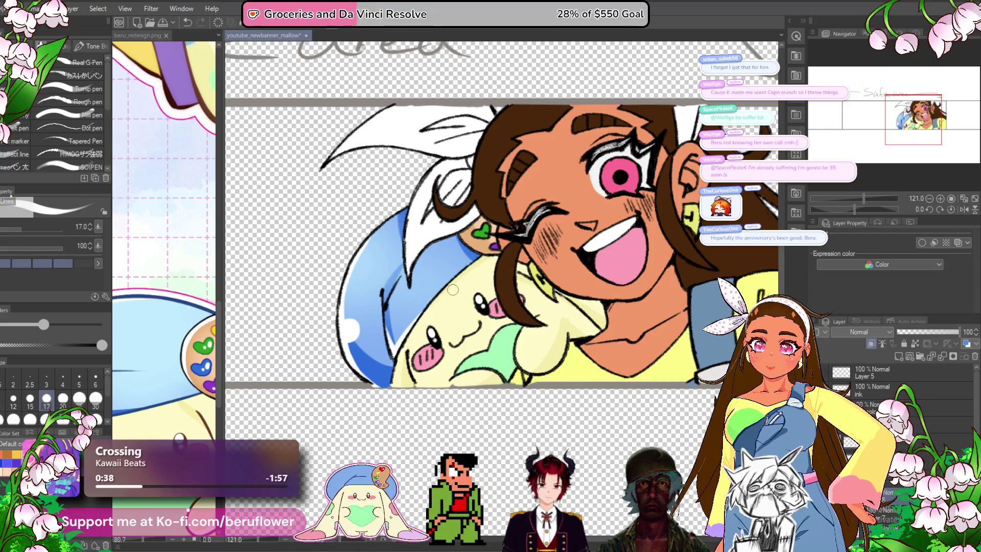
key(ctrl+0)
scroll(453, 289, up, 3)
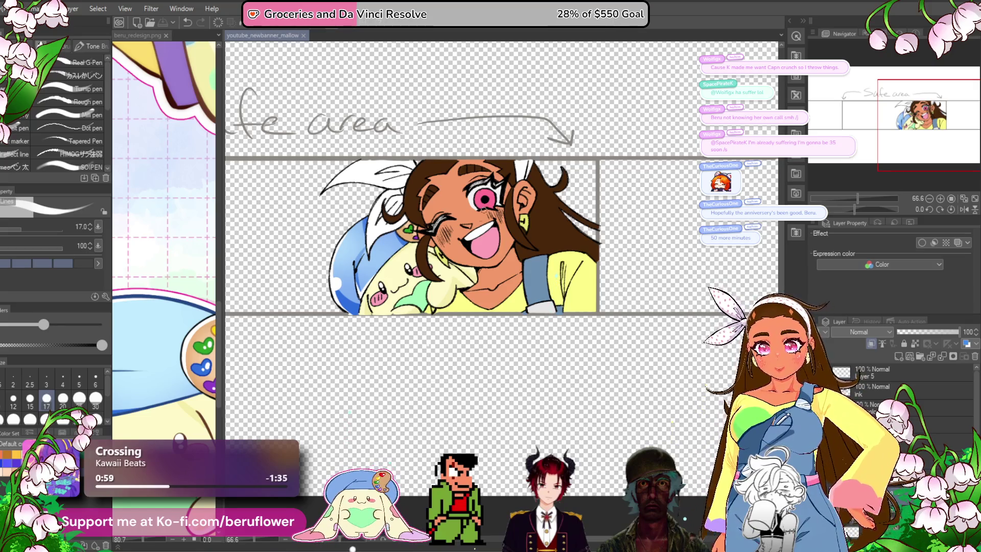
- Zoom out on the banner and select the layer for the shading
key(ctrl+minus)
scroll(408, 305, up, 3)
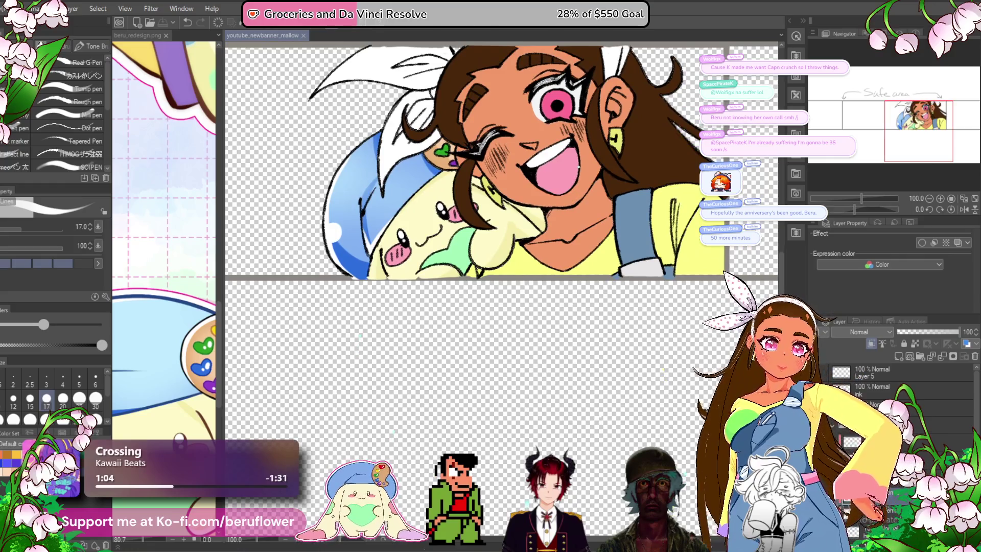
click(832, 423)
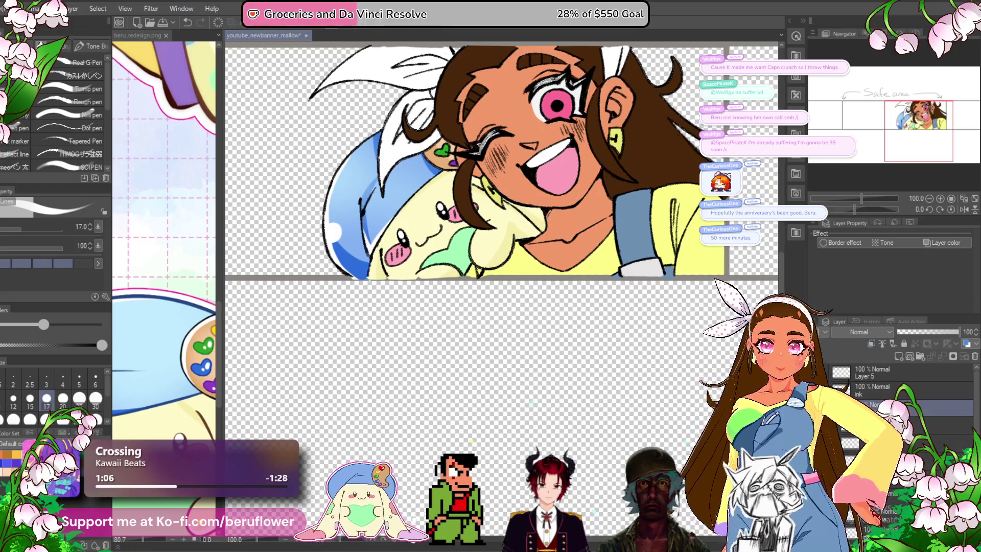
drag(501, 307, 490, 319)
- Show the face in the beru_redesign.png reference and sample its red shadow tone
scroll(490, 319, down, 1)
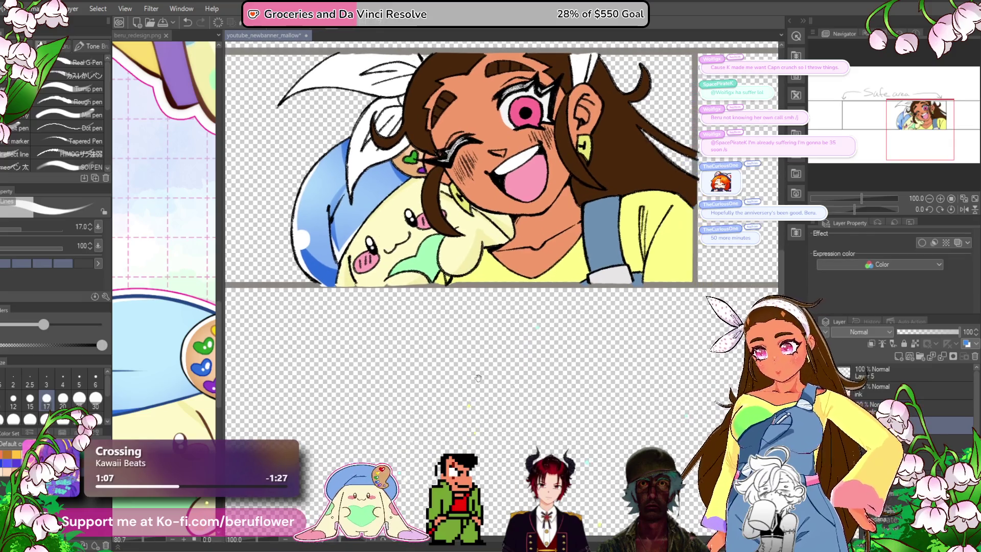
click(174, 253)
scroll(175, 252, down, 3)
mouse_move(175, 253)
mouse_down()
mouse_move(150, 414)
mouse_move(132, 434)
mouse_move(133, 358)
mouse_move(138, 384)
mouse_up()
scroll(163, 420, up, 5)
alt+click(168, 411)
- Paint a wide diagonal reddish shadow across the neck under the jaw, undoing two attempts
scroll(511, 205, up, 2)
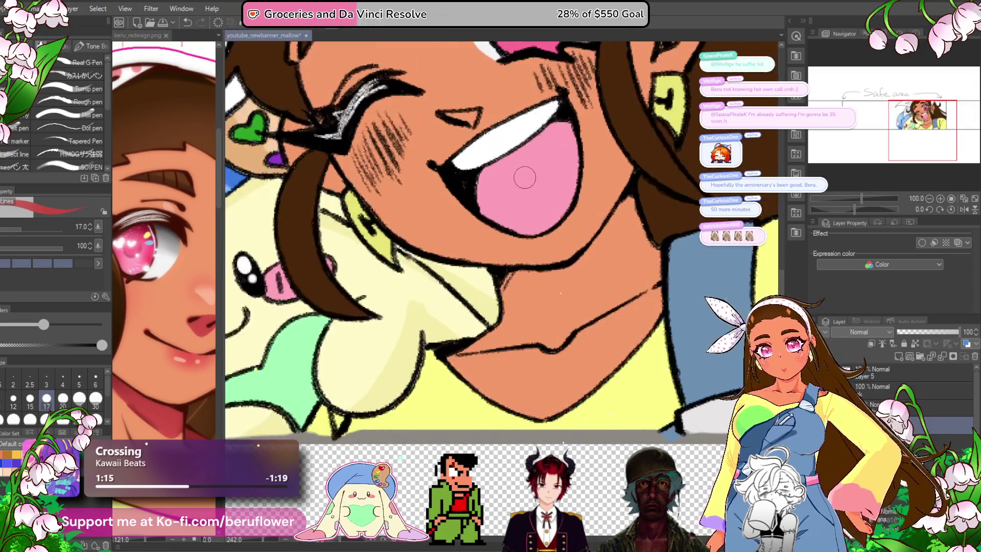
mouse_move(577, 206)
mouse_down()
mouse_move(539, 270)
mouse_move(483, 296)
mouse_move(441, 289)
mouse_move(516, 276)
mouse_move(503, 280)
mouse_up()
key(ctrl+z)
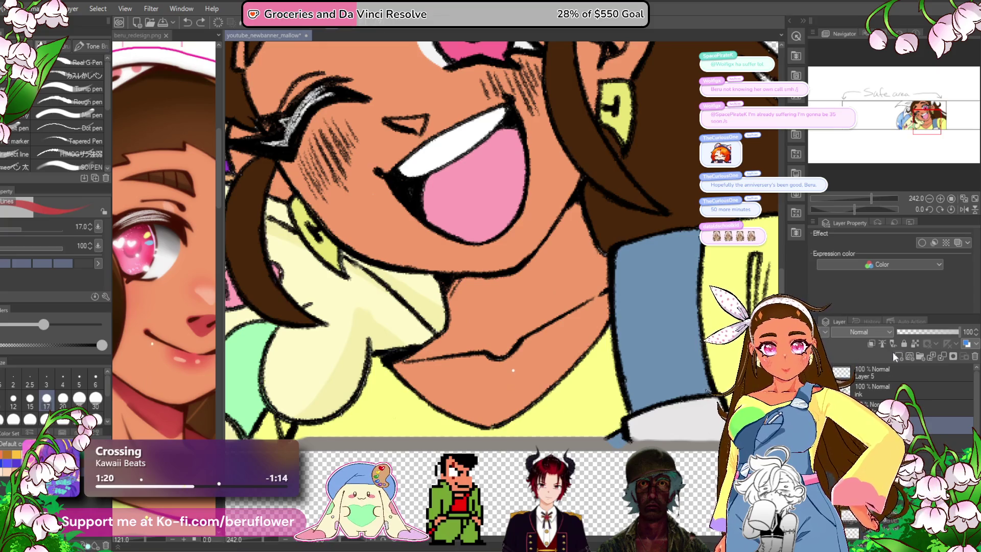
mouse_move(449, 292)
mouse_down()
mouse_move(521, 288)
mouse_move(571, 214)
mouse_move(491, 349)
mouse_up()
key(ctrl+z)
mouse_move(577, 204)
mouse_down()
mouse_move(487, 341)
mouse_move(410, 358)
mouse_move(456, 282)
mouse_move(506, 274)
mouse_move(486, 304)
mouse_move(457, 290)
mouse_move(490, 306)
mouse_move(485, 323)
mouse_move(459, 337)
mouse_move(504, 300)
mouse_move(503, 337)
mouse_up()
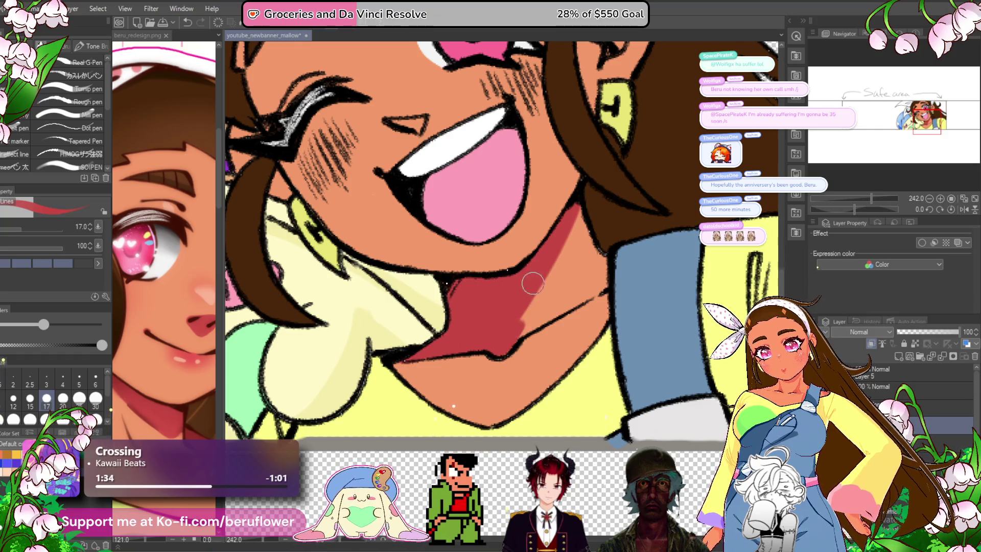
scroll(518, 332, down, 3)
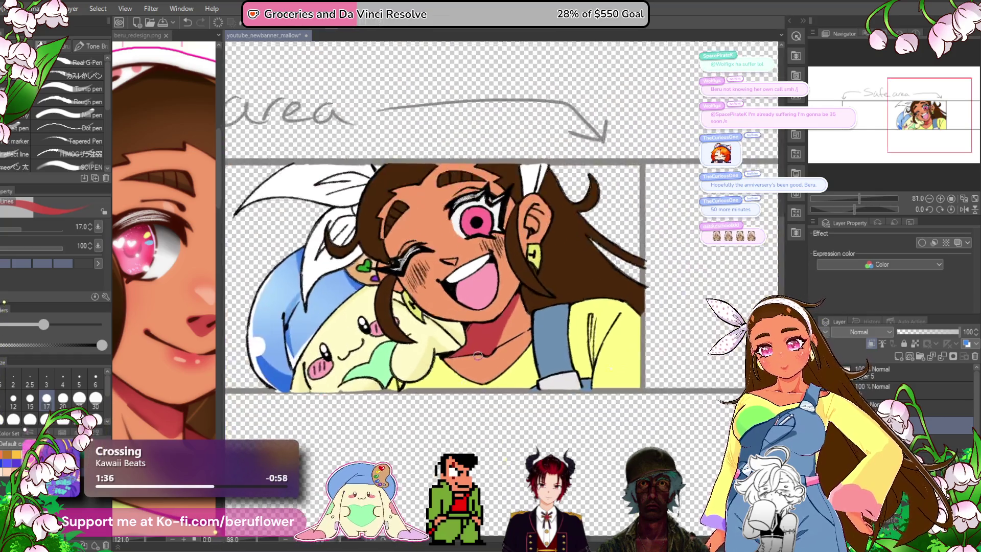
- Extend the neck shadow down along the jaw, then save the banner with Ctrl+S
drag(450, 350, 431, 368)
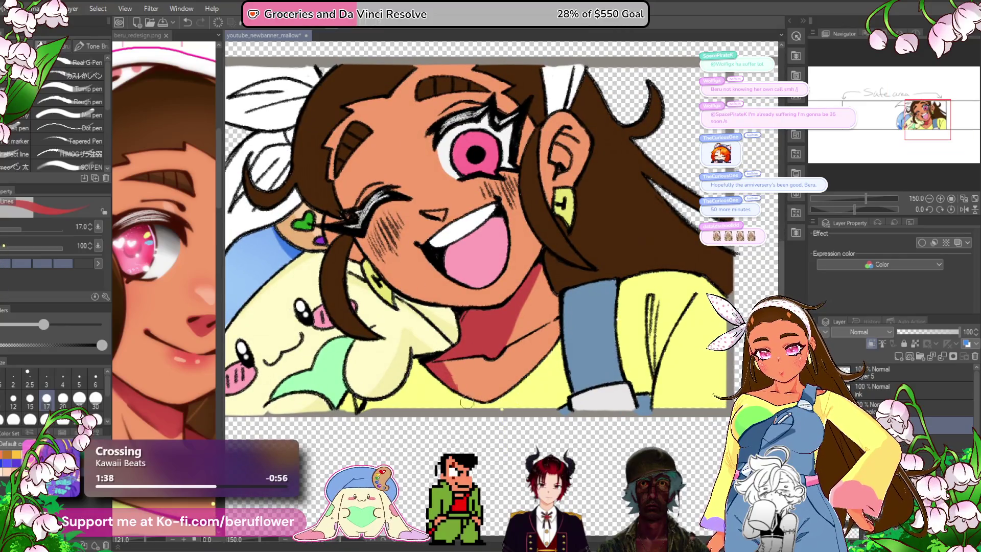
drag(589, 351, 573, 363)
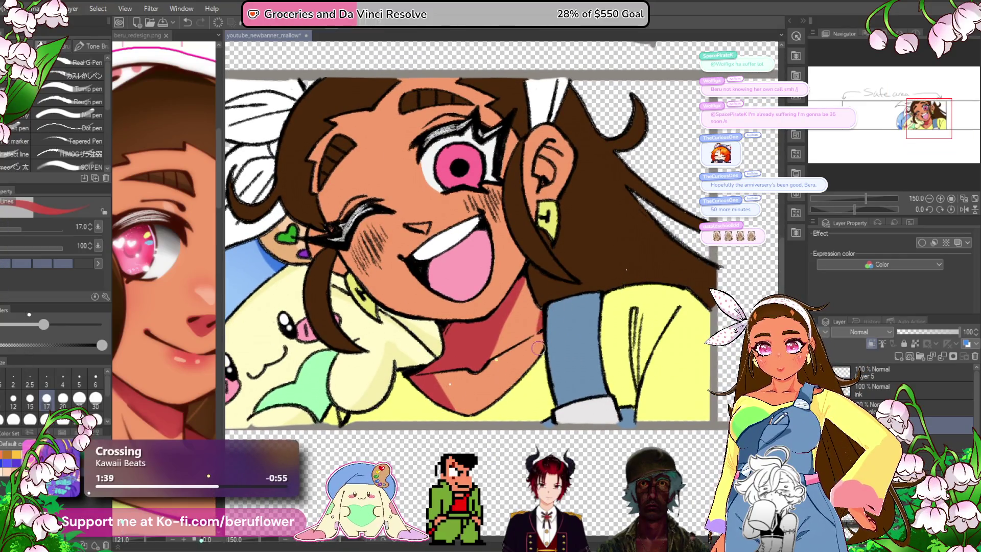
scroll(550, 286, up, 2)
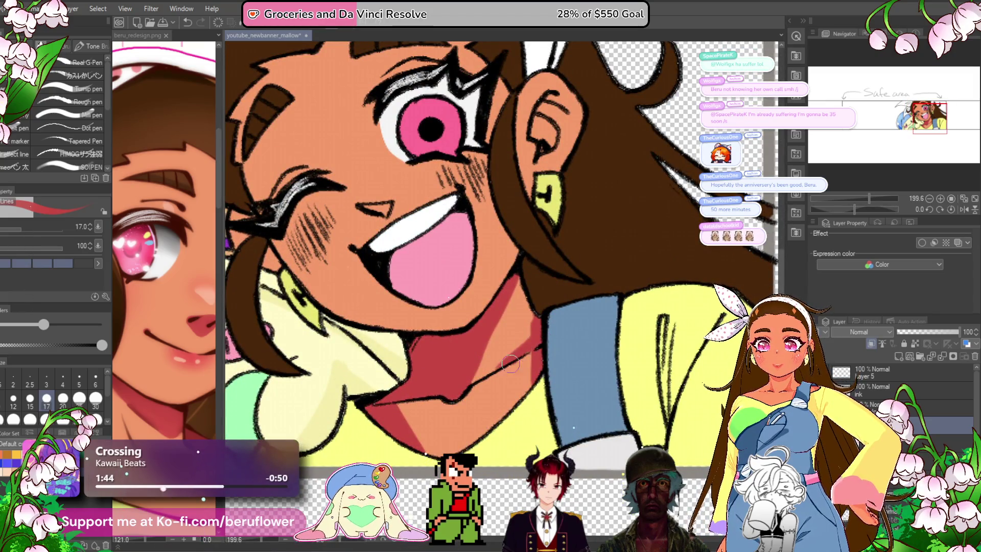
scroll(520, 347, down, 5)
scroll(501, 388, up, 2)
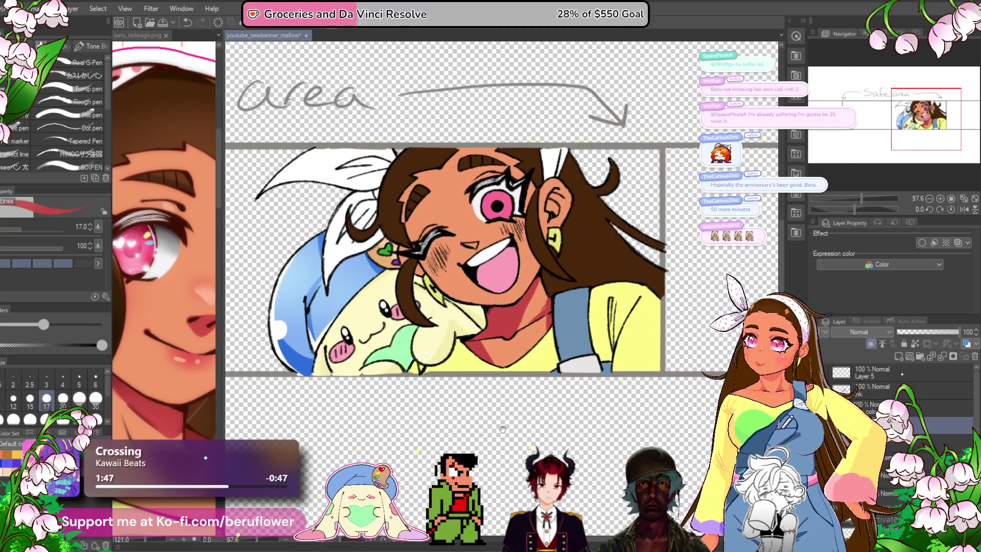
drag(500, 429, 503, 440)
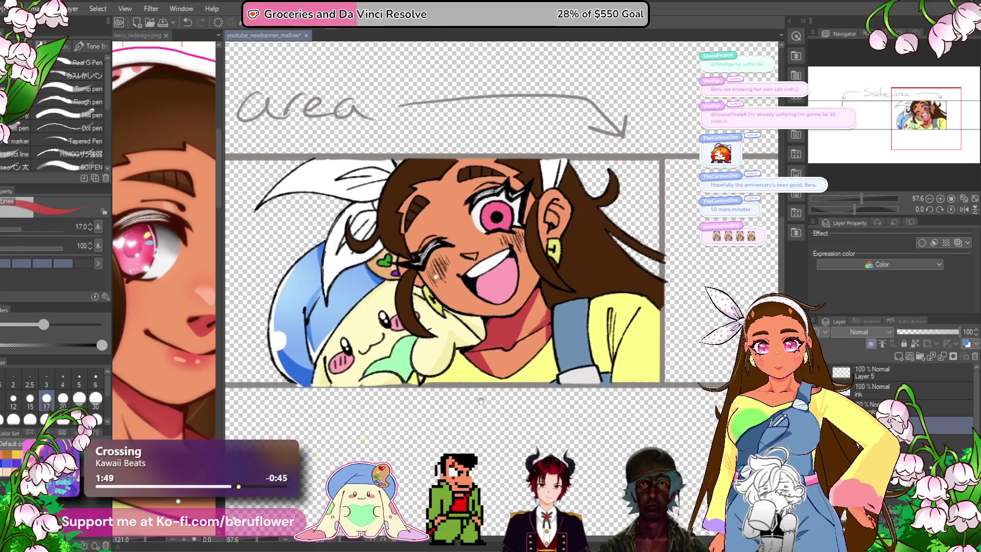
scroll(552, 206, up, 5)
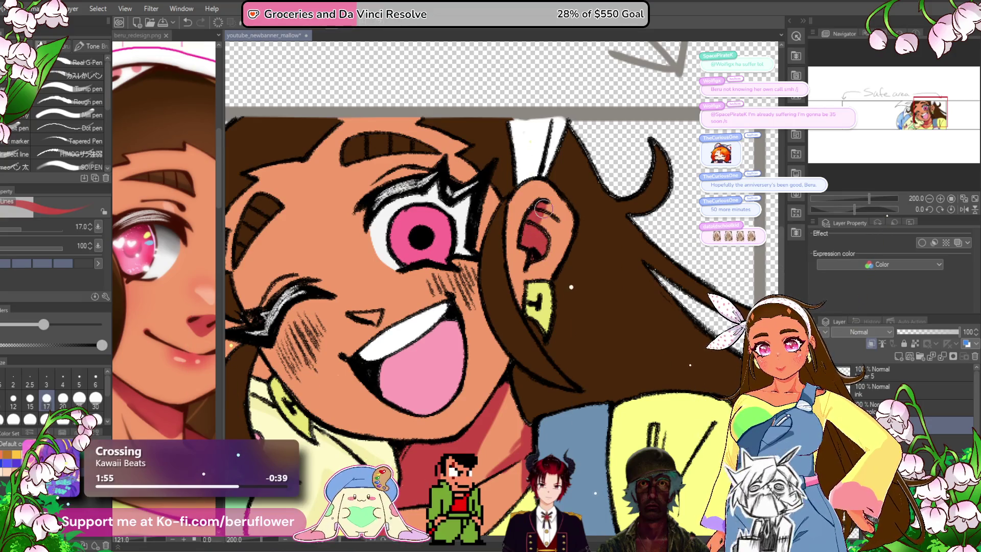
mouse_move(259, 360)
mouse_down()
mouse_move(341, 328)
mouse_move(369, 349)
mouse_up()
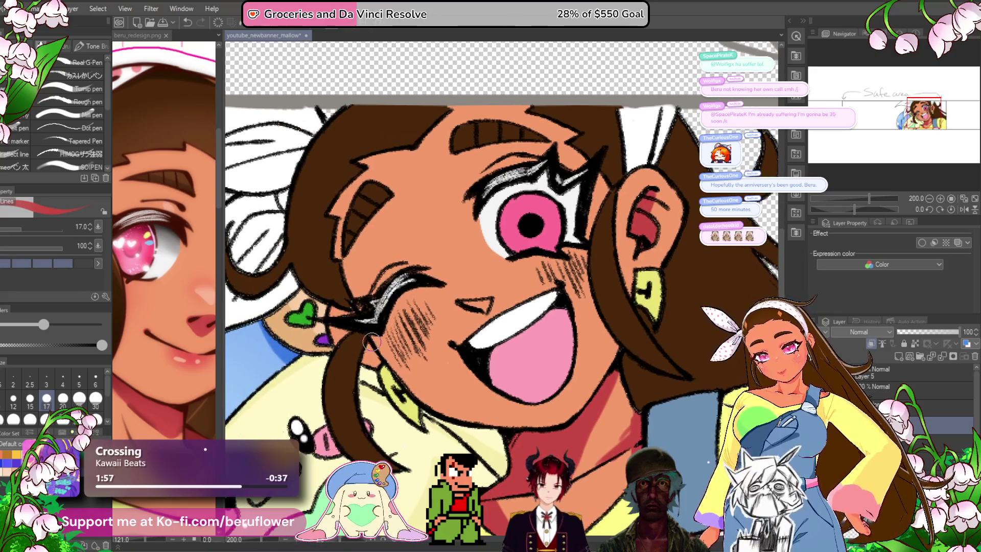
mouse_move(619, 298)
mouse_down()
mouse_move(588, 369)
mouse_move(516, 236)
mouse_up()
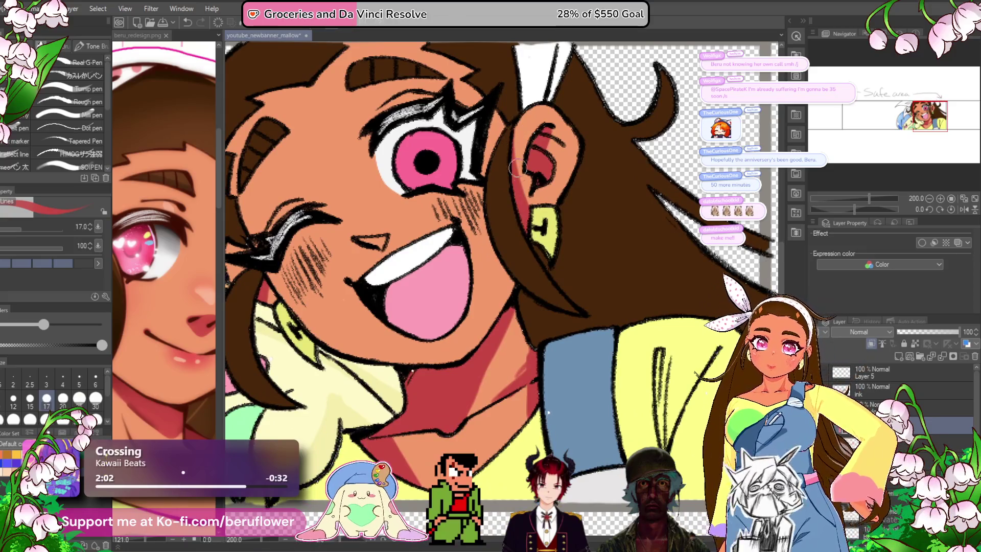
scroll(567, 281, up, 3)
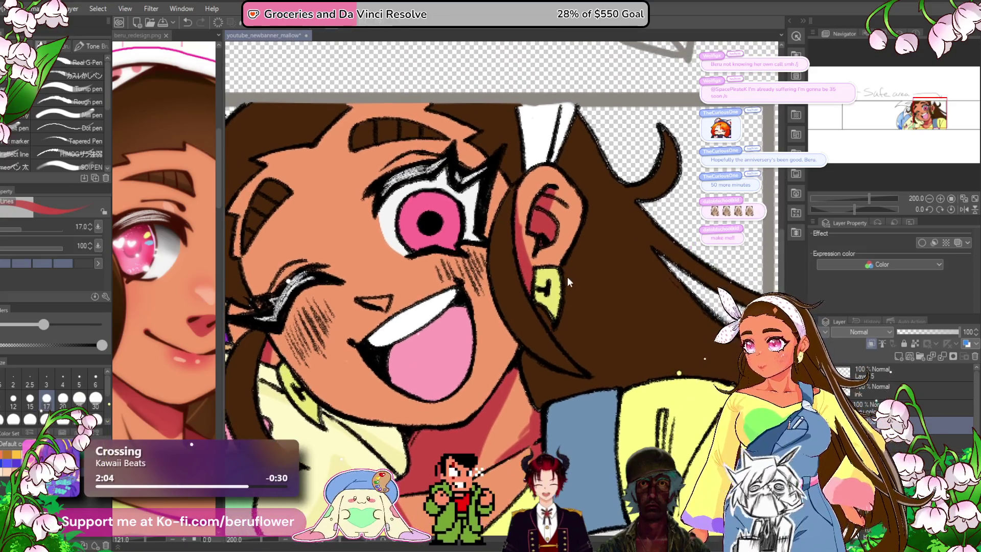
key(ctrl+s)
- Fill the girl's nose with red-pink
scroll(545, 218, down, 3)
drag(389, 163, 471, 242)
drag(452, 308, 483, 310)
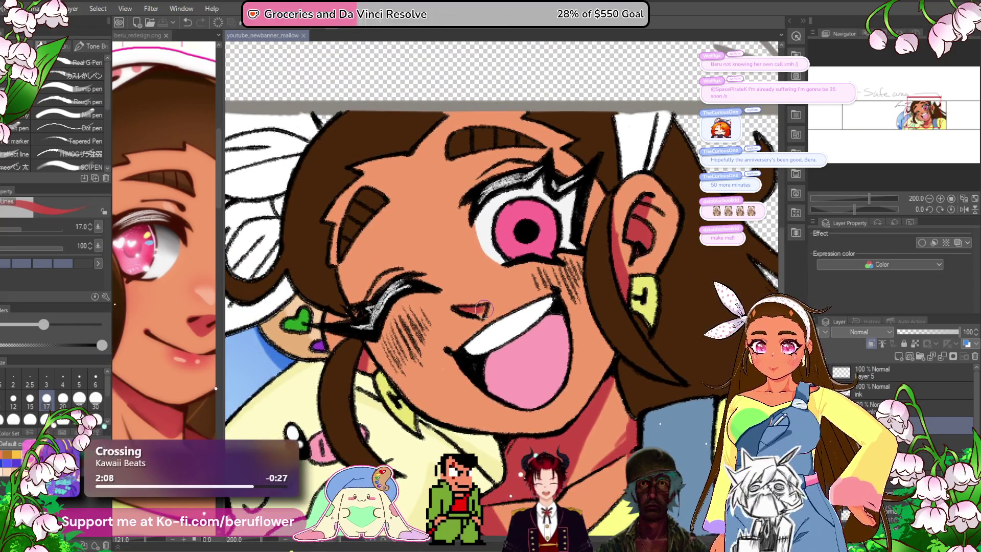
drag(537, 295, 483, 235)
scroll(483, 235, down, 3)
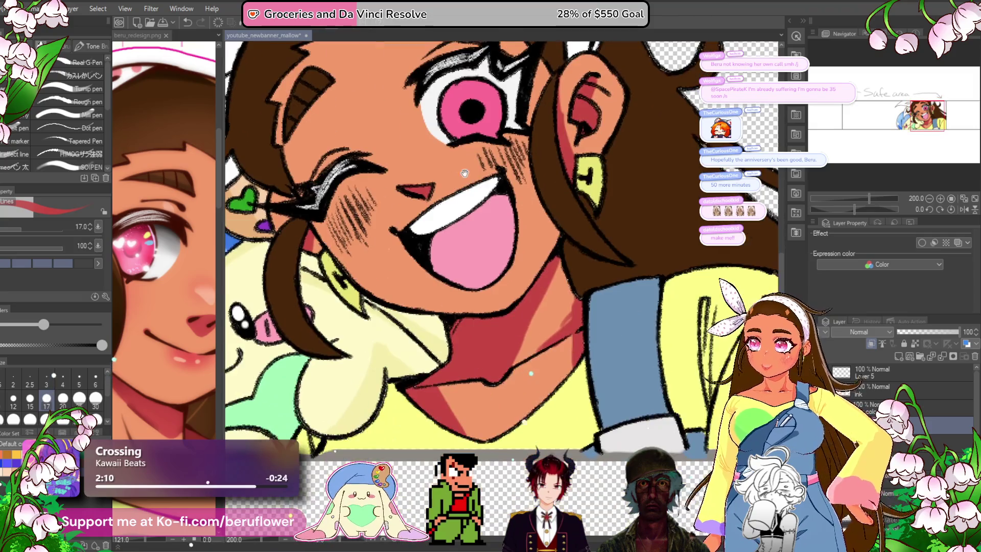
scroll(473, 259, down, 3)
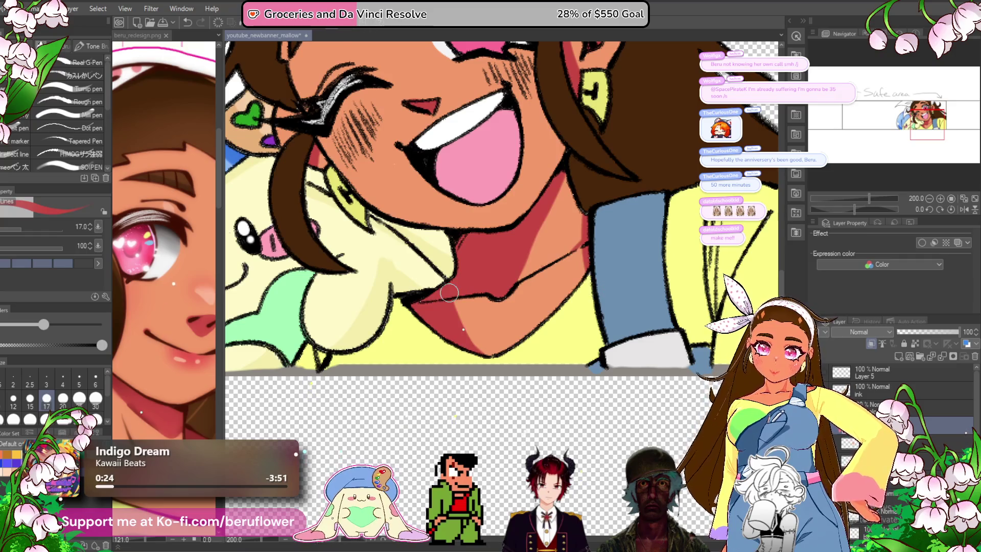
scroll(449, 292, down, 5)
scroll(435, 358, up, 2)
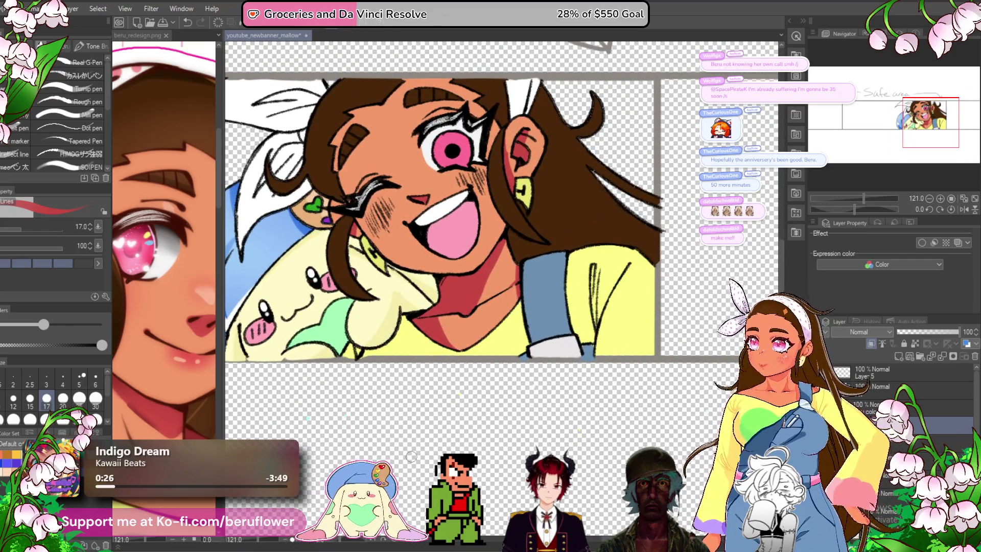
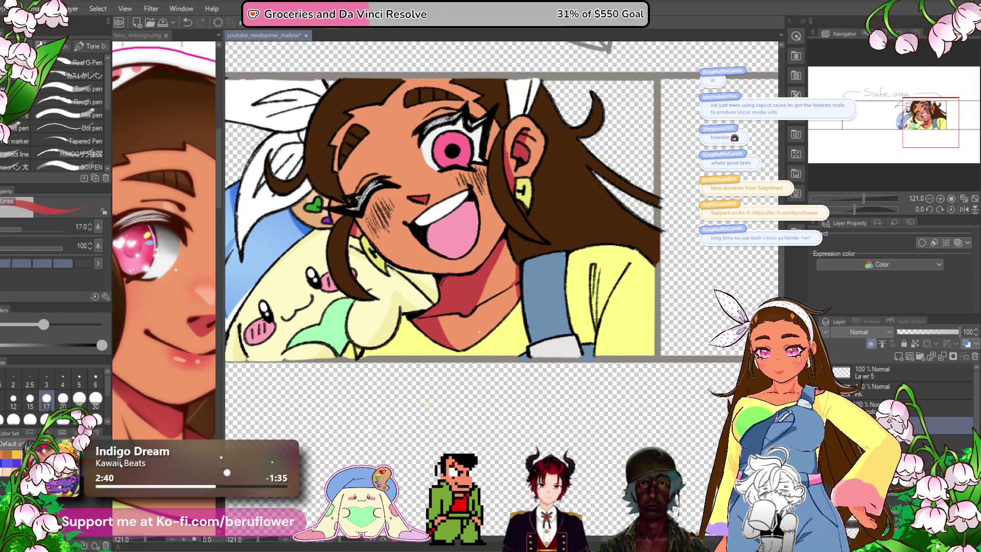
- Dab a small reddish touch just above the winking eye's eyelash, then view the whole banner
drag(474, 214, 510, 238)
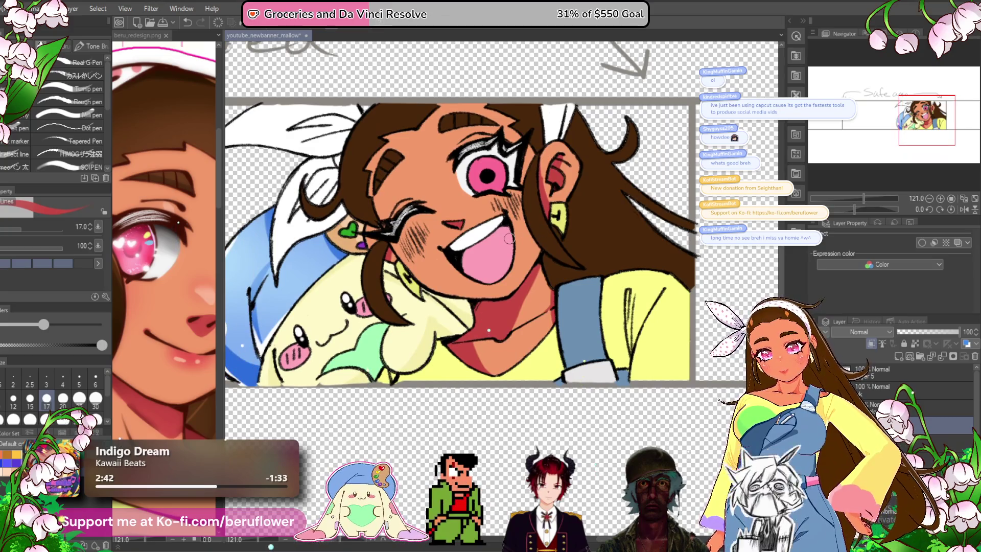
scroll(509, 238, up, 5)
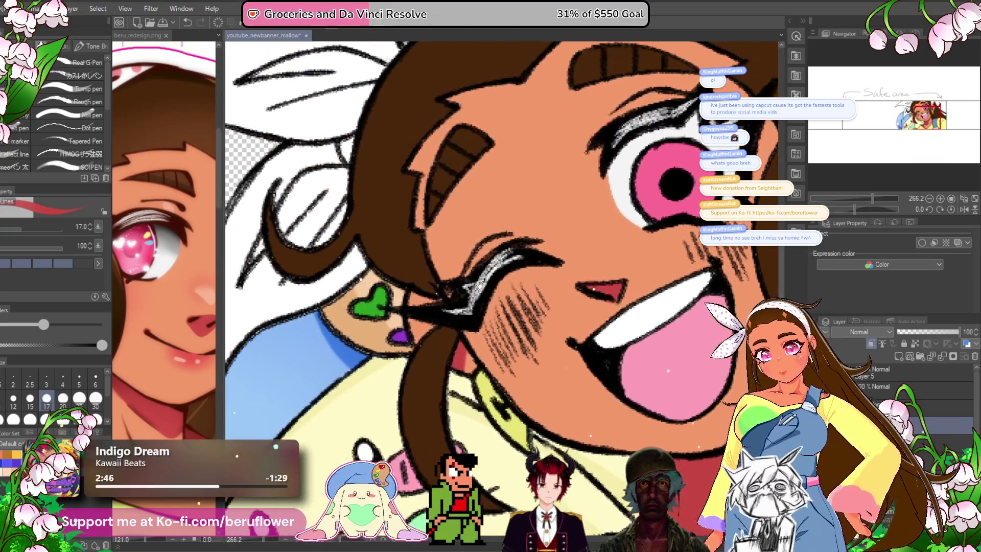
drag(470, 255, 434, 282)
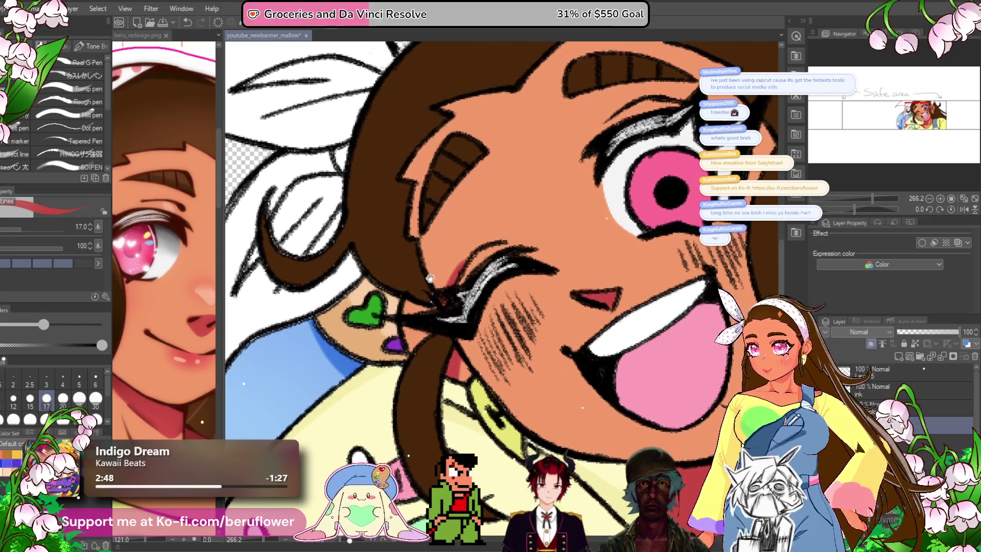
drag(454, 329, 398, 262)
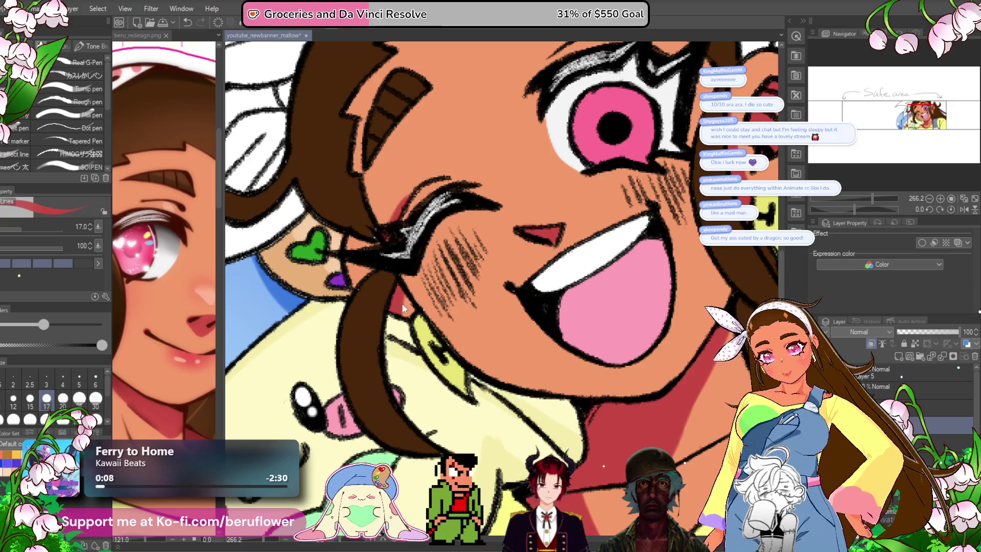
key(ctrl+alt+0)
- Zoom back in on the face and save the youtube_newbanner_mallow banner with Ctrl+S
scroll(506, 358, up, 2)
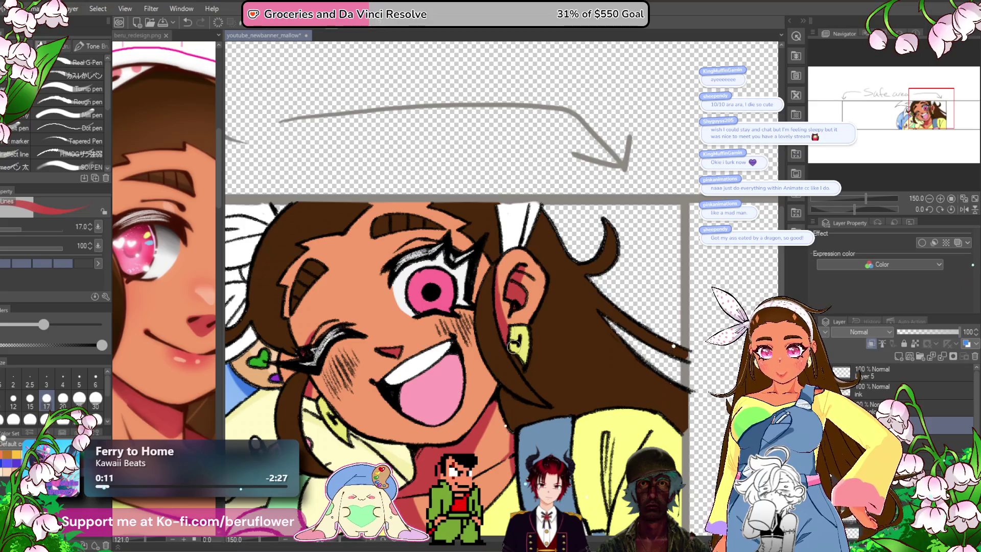
drag(493, 297, 517, 199)
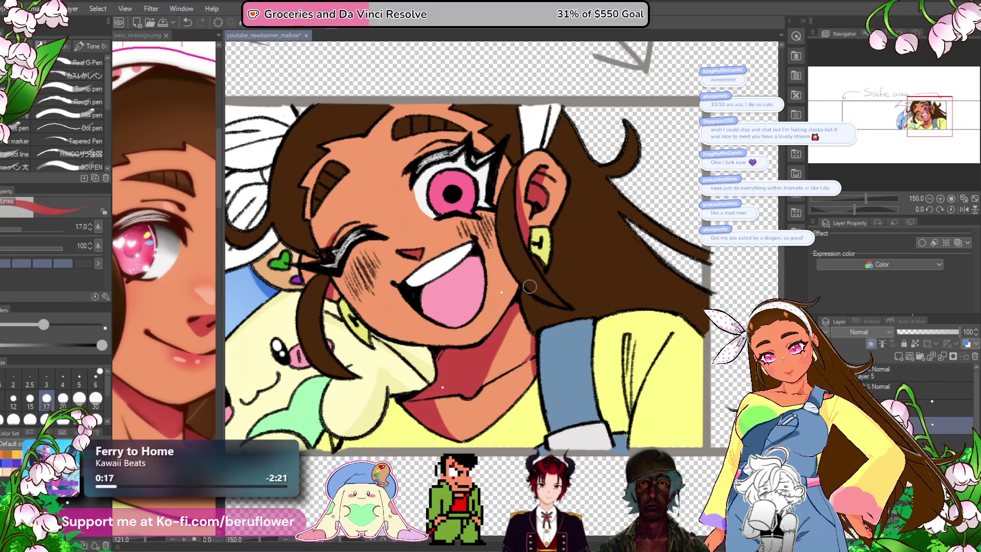
scroll(455, 347, down, 3)
scroll(455, 347, up, 4)
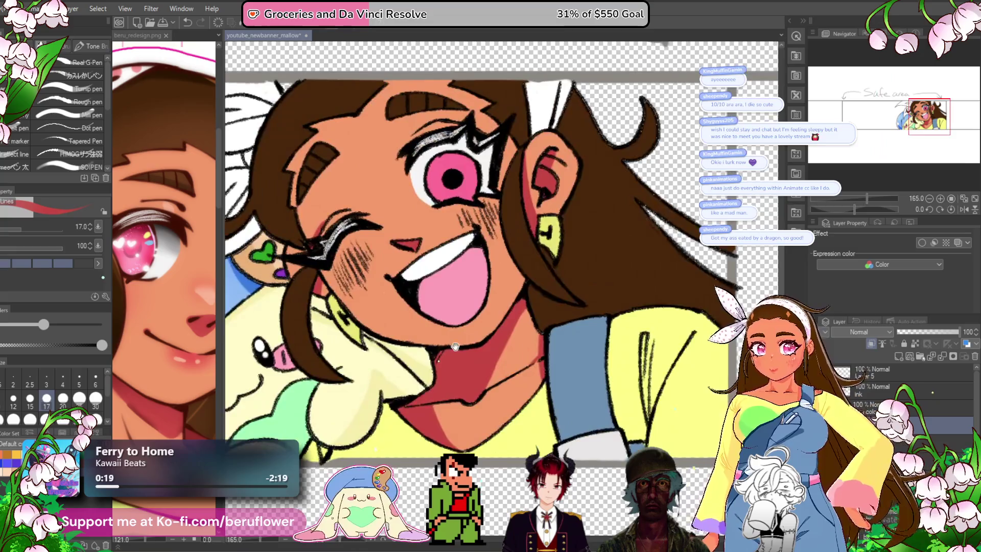
key(ctrl+s)
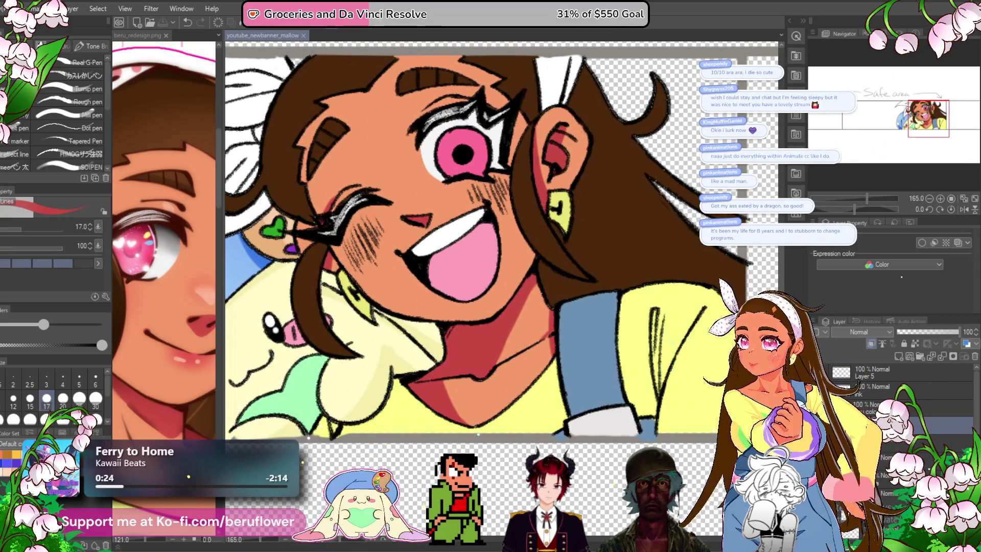
drag(477, 417, 449, 358)
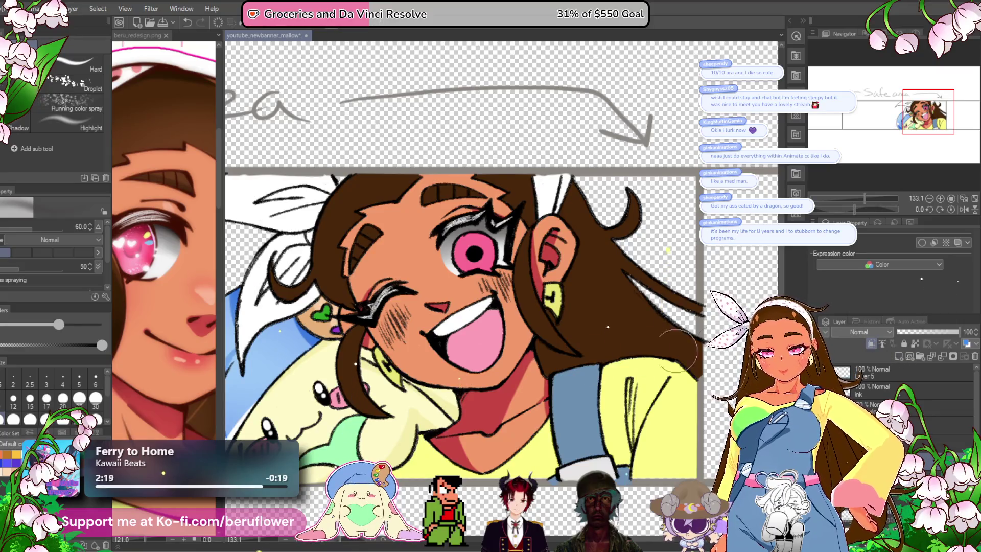
- With the G-Pen, sample pink from beru_redesign.png and paint a lighter pink iris highlight
key(p)
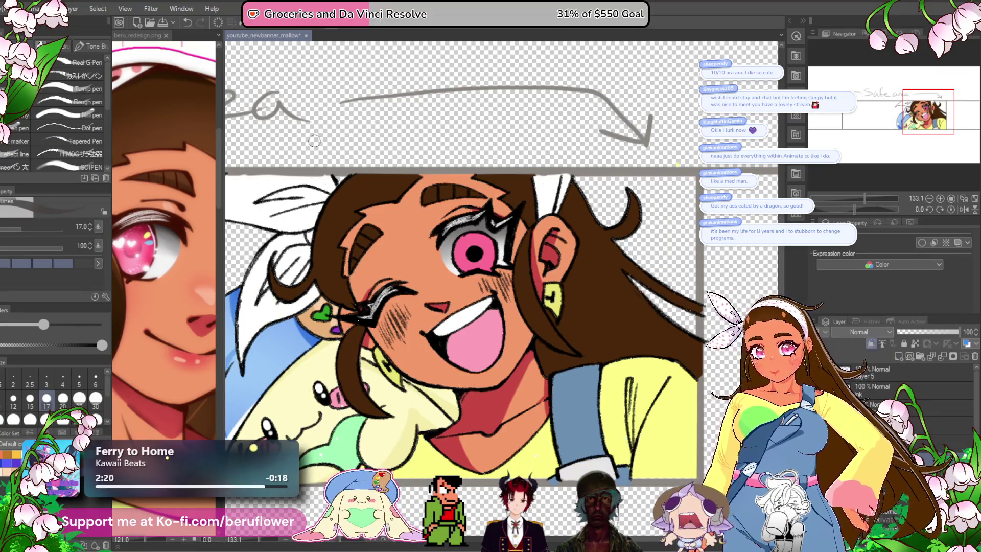
click(137, 256)
alt+click(137, 261)
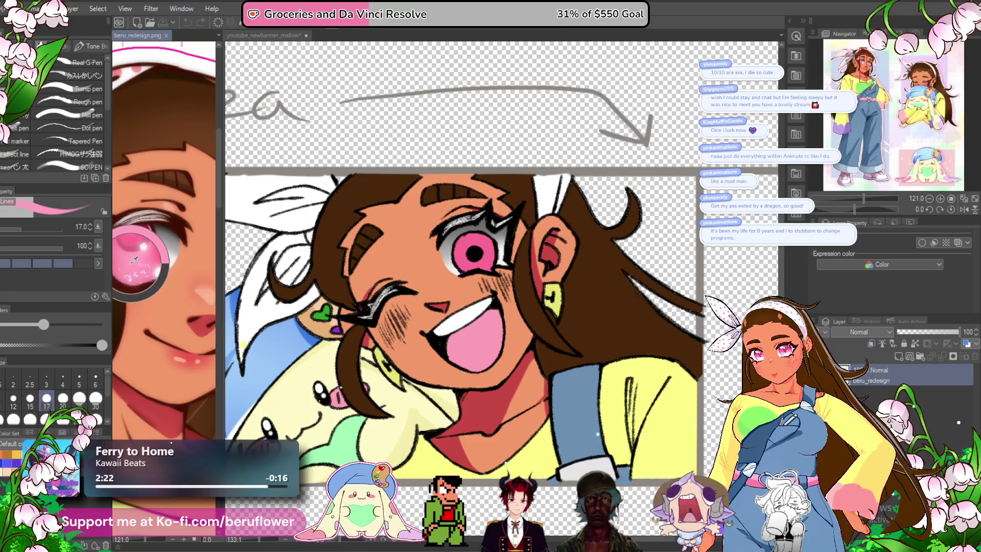
click(479, 270)
scroll(479, 270, up, 5)
mouse_move(488, 258)
mouse_down()
mouse_move(481, 256)
mouse_move(498, 262)
mouse_move(506, 253)
mouse_move(465, 263)
mouse_move(482, 278)
mouse_up()
scroll(483, 279, down, 5)
- Brush darker magenta shading over the upper iris, then undo that stroke
mouse_move(437, 511)
mouse_down()
mouse_move(403, 394)
mouse_move(378, 425)
mouse_up()
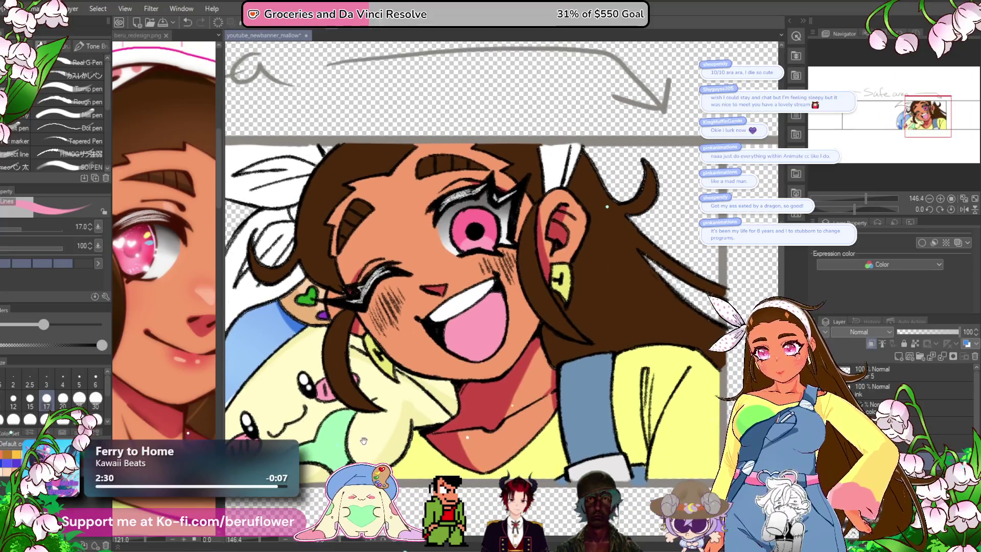
click(146, 230)
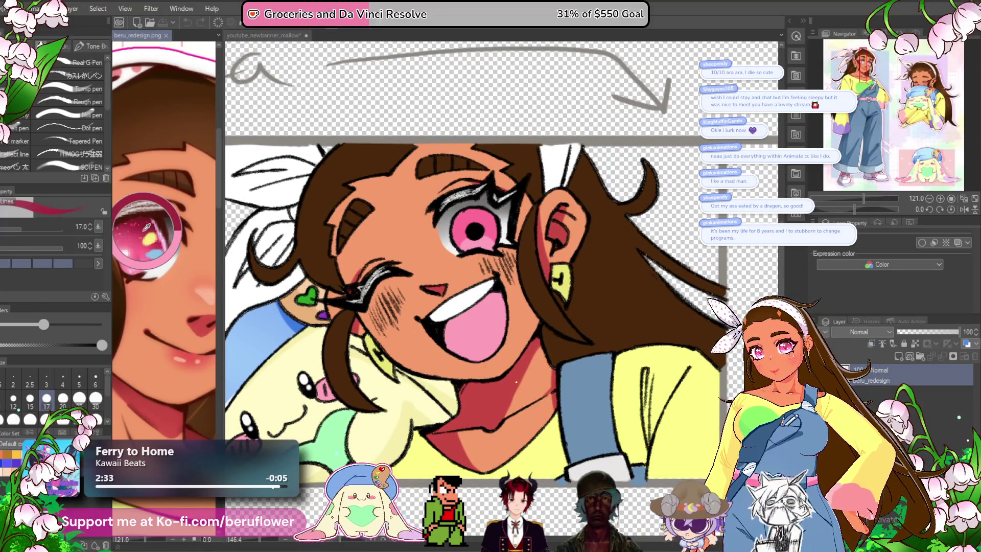
scroll(462, 199, up, 5)
mouse_move(445, 250)
mouse_down()
mouse_move(531, 248)
mouse_move(449, 236)
mouse_up()
key(ctrl+z)
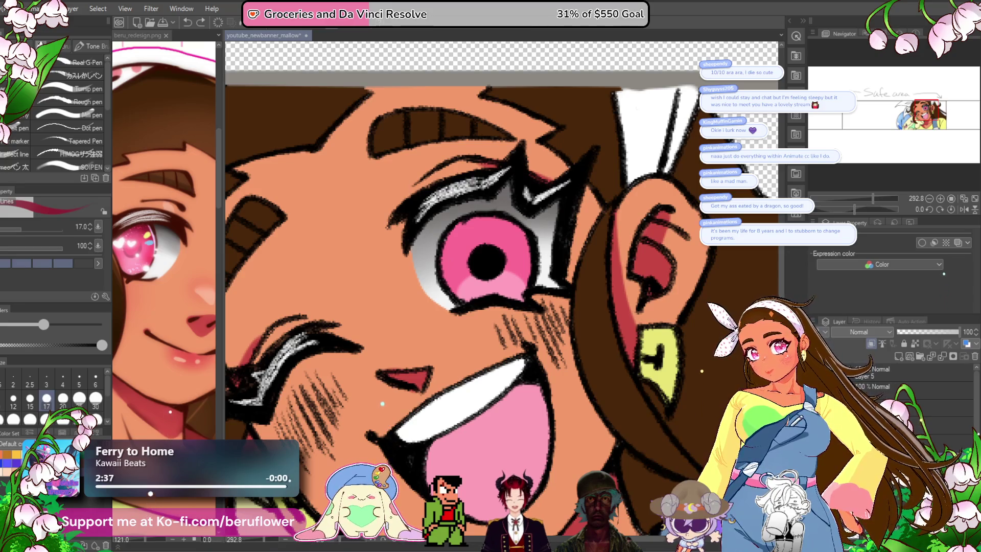
- Airbrush soft deeper pink shading on the iris, at size 30 for the upper left
key(b)
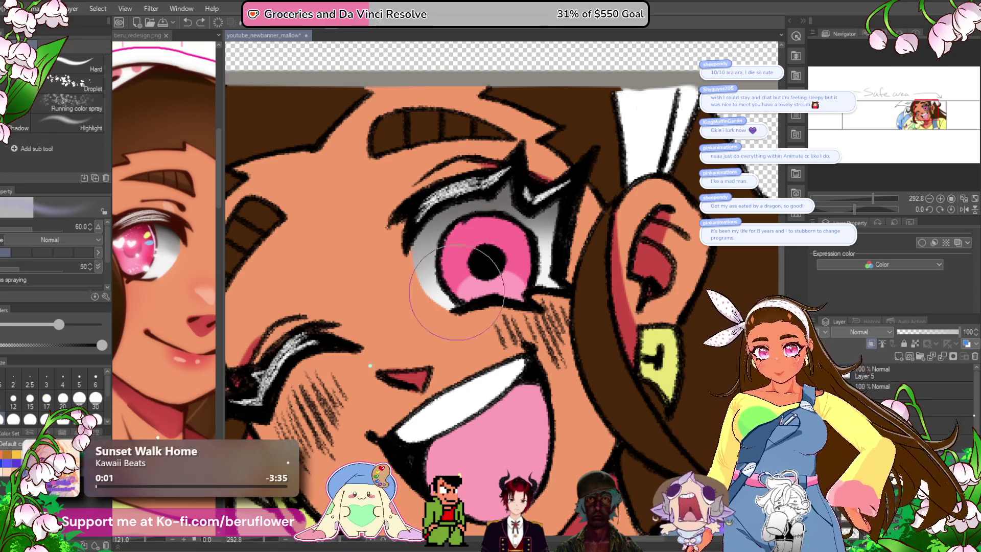
mouse_move(477, 307)
mouse_down()
mouse_move(490, 291)
mouse_move(480, 326)
mouse_move(486, 306)
mouse_move(520, 310)
mouse_move(505, 296)
mouse_move(480, 296)
mouse_move(491, 271)
mouse_move(487, 281)
mouse_up()
key(bracketleft)
key(bracketleft)
key(bracketleft)
mouse_move(429, 244)
mouse_down()
mouse_move(475, 230)
mouse_move(490, 240)
mouse_move(480, 235)
mouse_move(394, 272)
mouse_move(550, 230)
mouse_move(536, 220)
mouse_up()
- Reink the linework along the iris's right edge with the G-Pen
key(p)
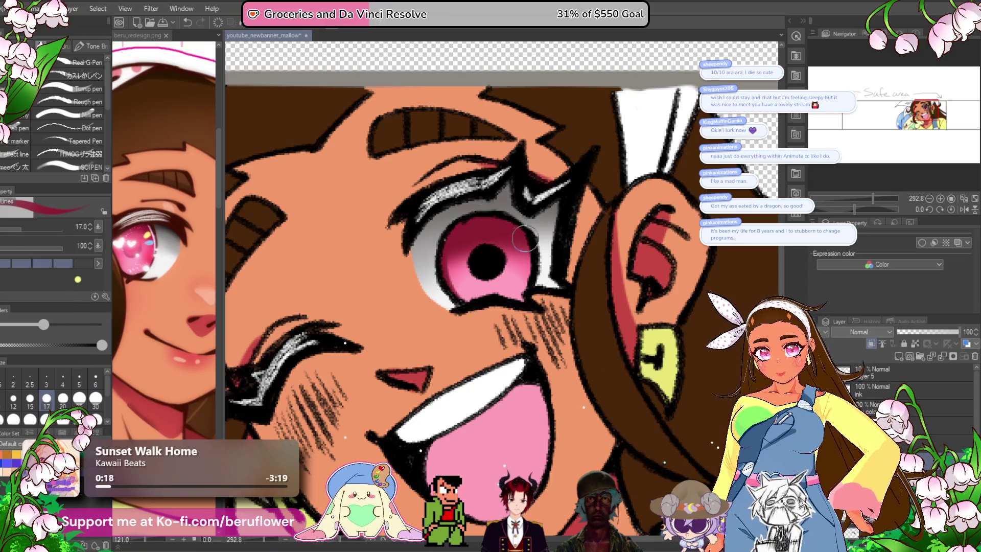
drag(527, 296, 531, 251)
scroll(499, 210, down, 4)
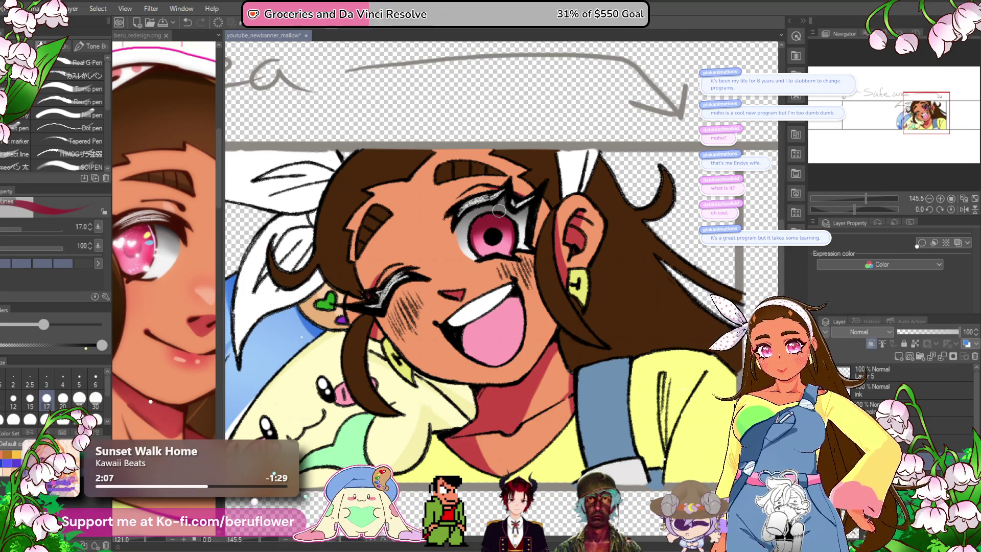
- Make Layer 5 the active layer for the eye highlights
mouse_move(498, 364)
mouse_down()
mouse_move(574, 312)
mouse_move(573, 292)
mouse_up()
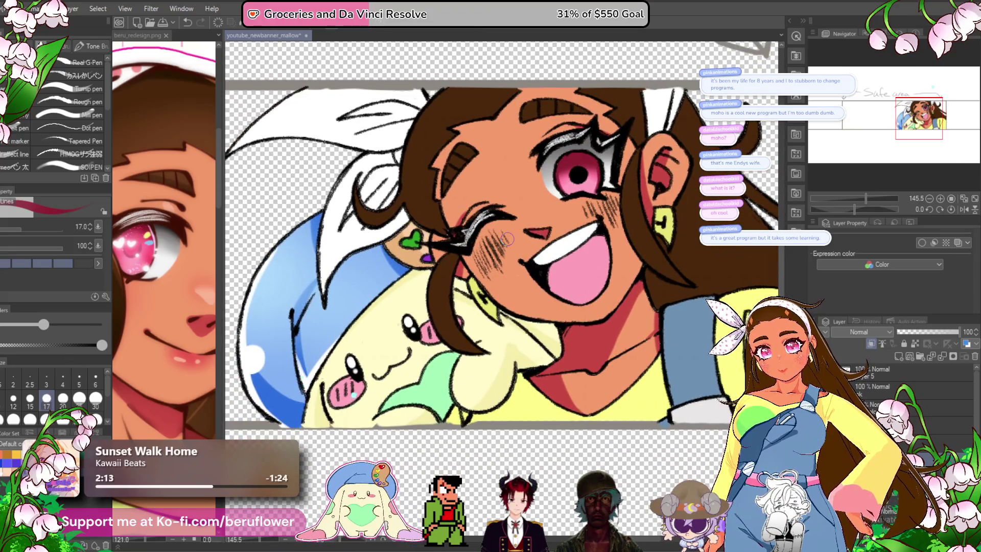
scroll(506, 239, down, 5)
scroll(506, 238, up, 6)
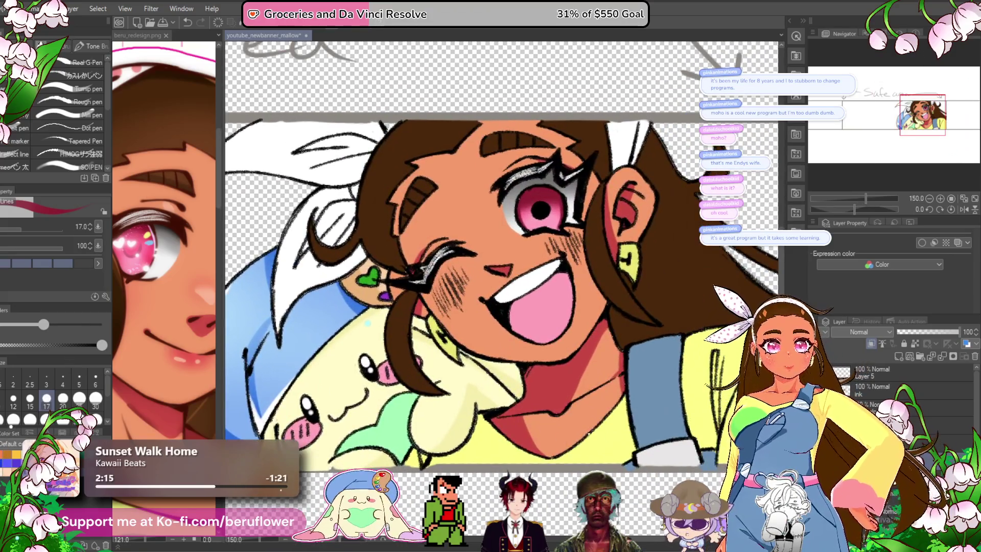
key(alt+bracketleft)
click(885, 376)
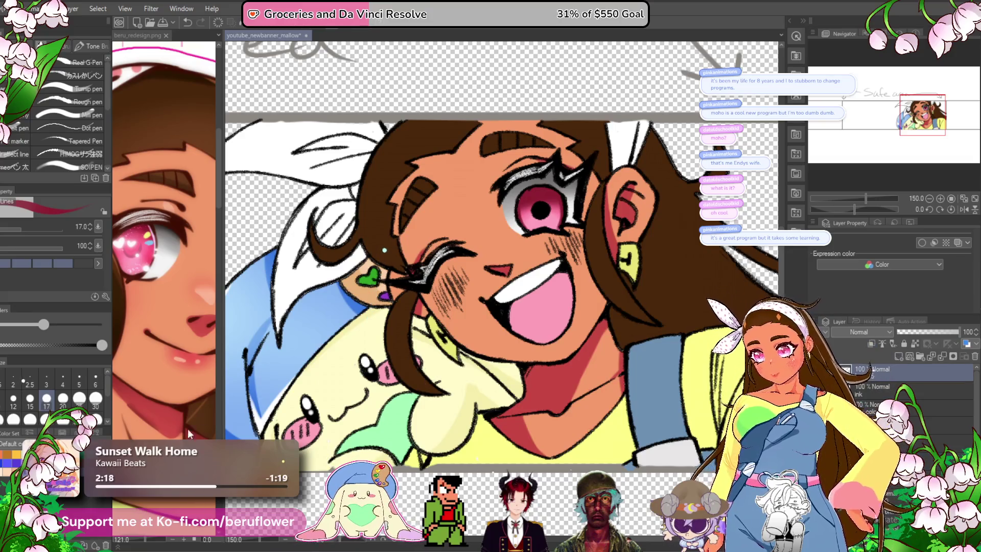
- At brush size 8, paint a white highlight across the open eye, discarding a stray pupil dot
drag(511, 203, 468, 246)
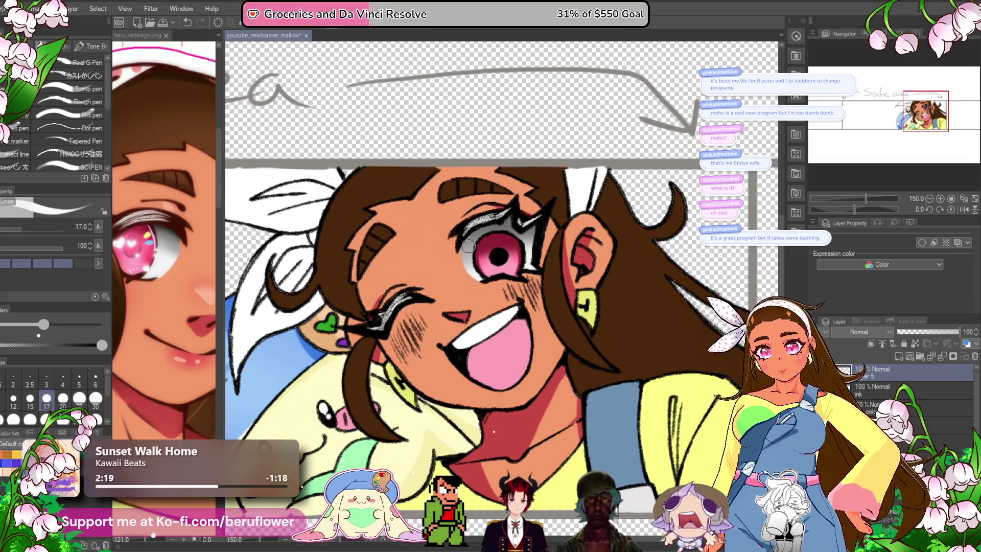
scroll(468, 247, up, 4)
key(bracketleft)
key(bracketleft)
key(bracketleft)
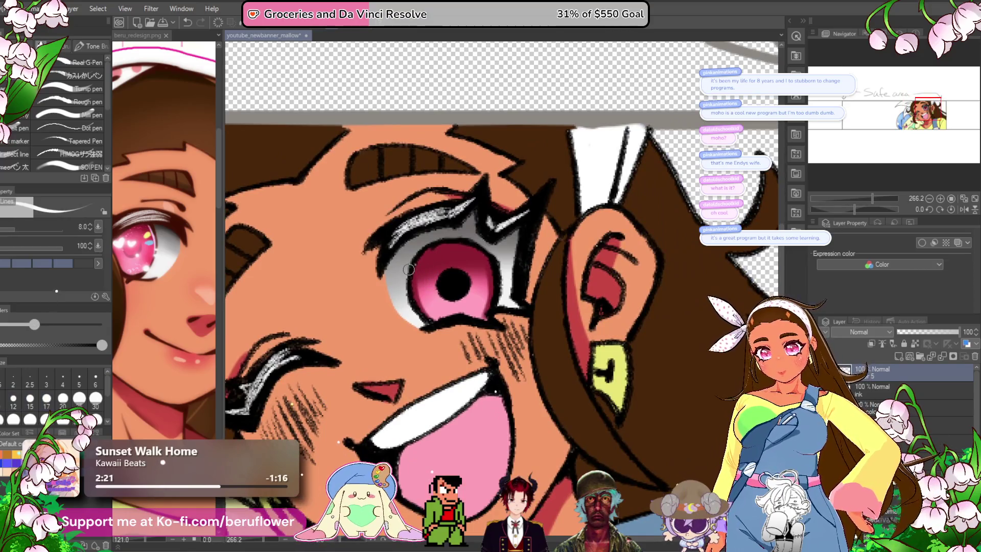
drag(406, 267, 444, 267)
click(466, 287)
key(ctrl+z)
- Add a small white highlight on the iris's lower left, redrawing it once
scroll(448, 231, down, 3)
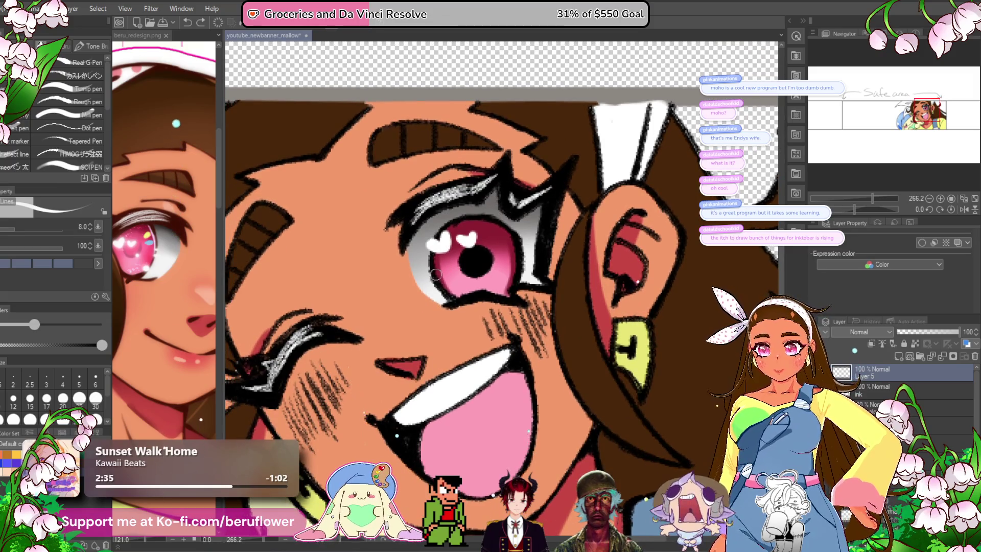
drag(431, 281, 443, 268)
key(ctrl+z)
drag(435, 280, 439, 282)
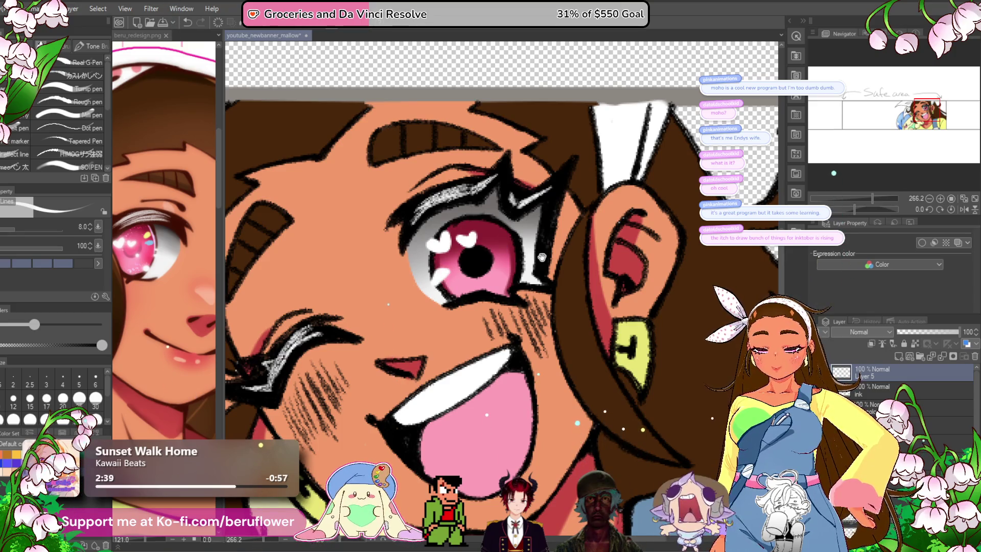
scroll(439, 282, up, 1)
mouse_move(503, 272)
mouse_down()
mouse_move(465, 290)
mouse_move(515, 285)
mouse_up()
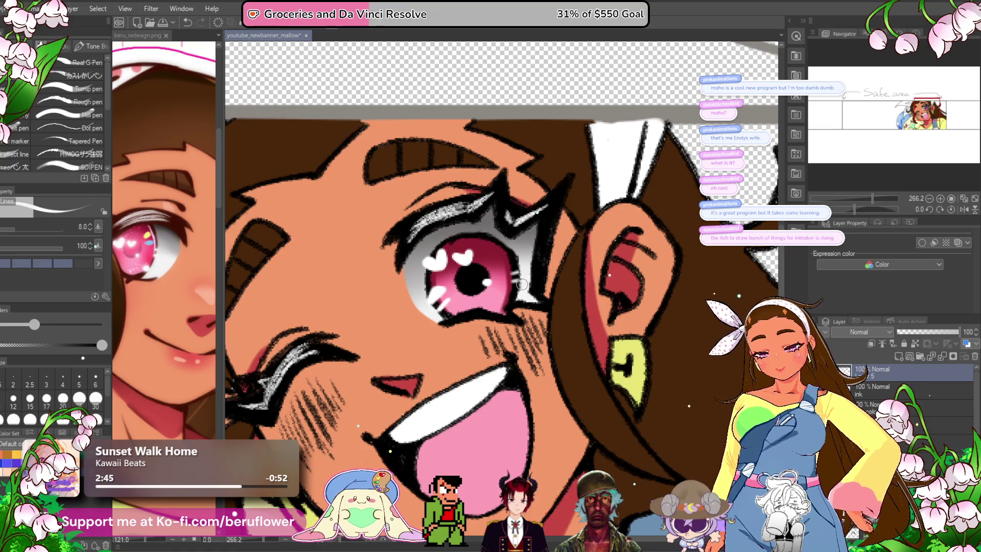
- Save the banner with Ctrl+S and review the eye, undoing the last action
scroll(517, 279, down, 3)
scroll(519, 280, up, 1)
scroll(521, 284, down, 1)
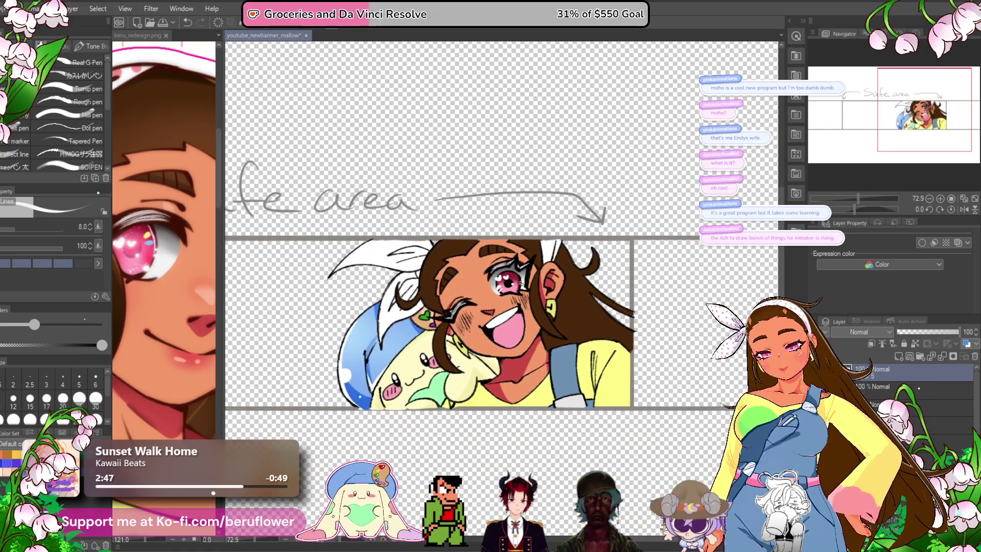
scroll(521, 284, up, 2)
key(ctrl+s)
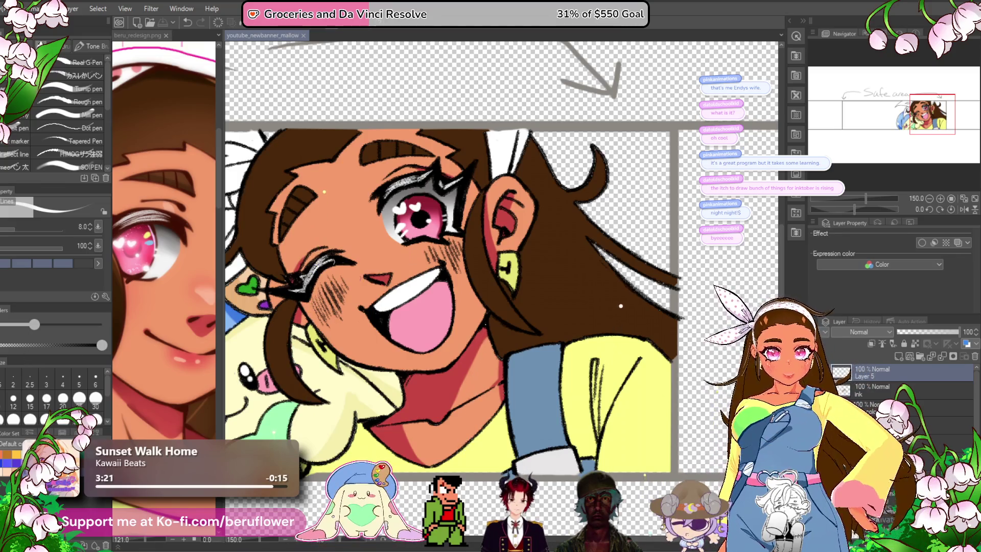
scroll(317, 199, up, 3)
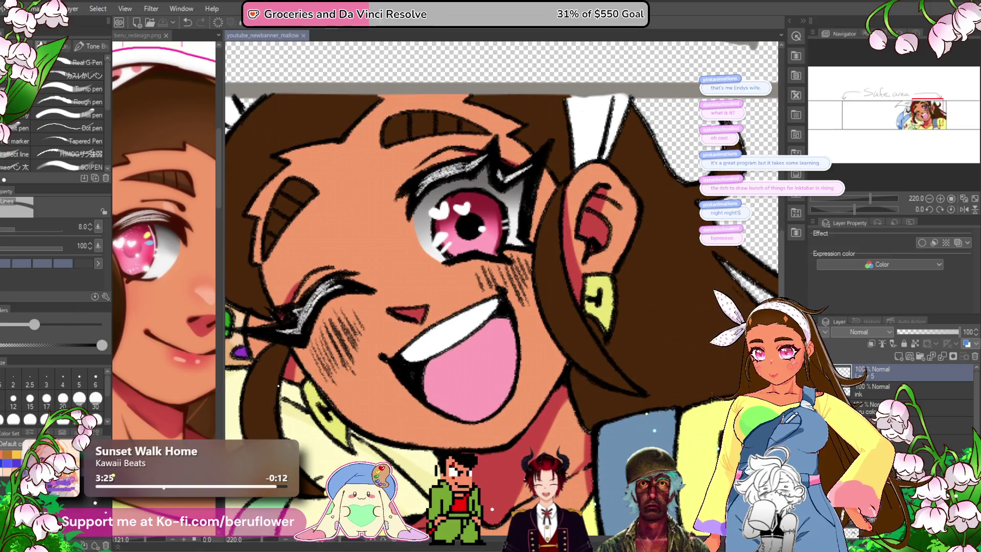
scroll(413, 200, up, 3)
scroll(479, 187, down, 2)
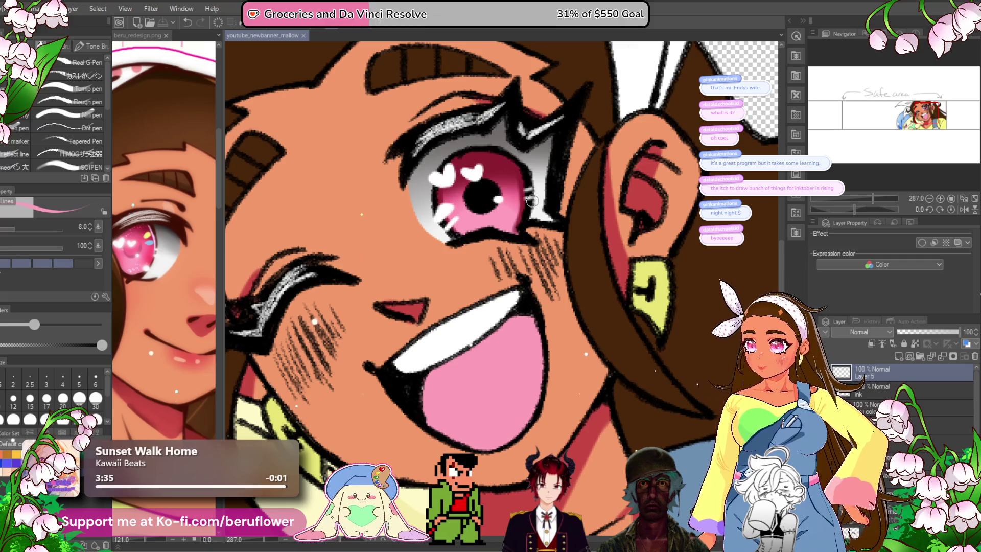
key(ctrl+z)
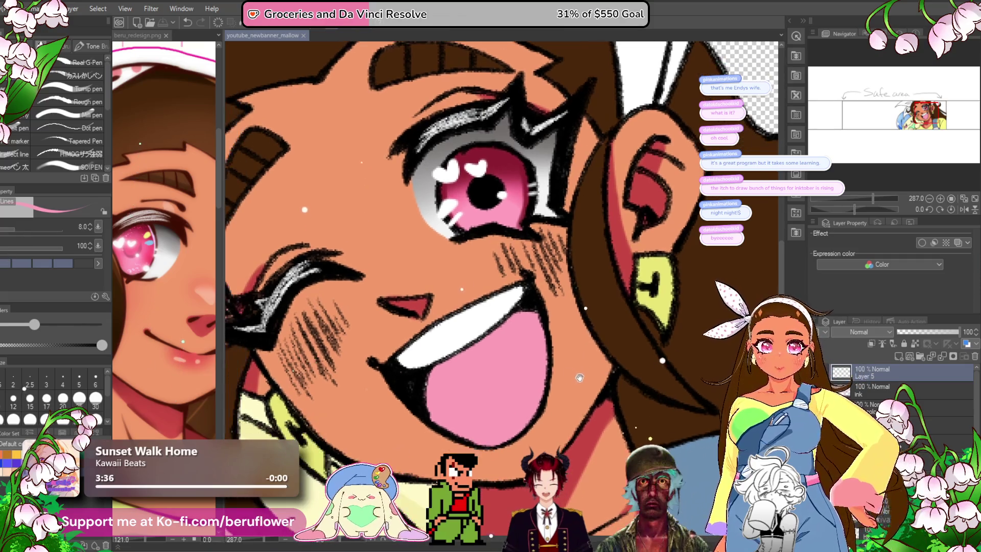
- Duplicate the face artwork Layer 5 into Layer 5 Copy from the Layer panel
click(550, 371)
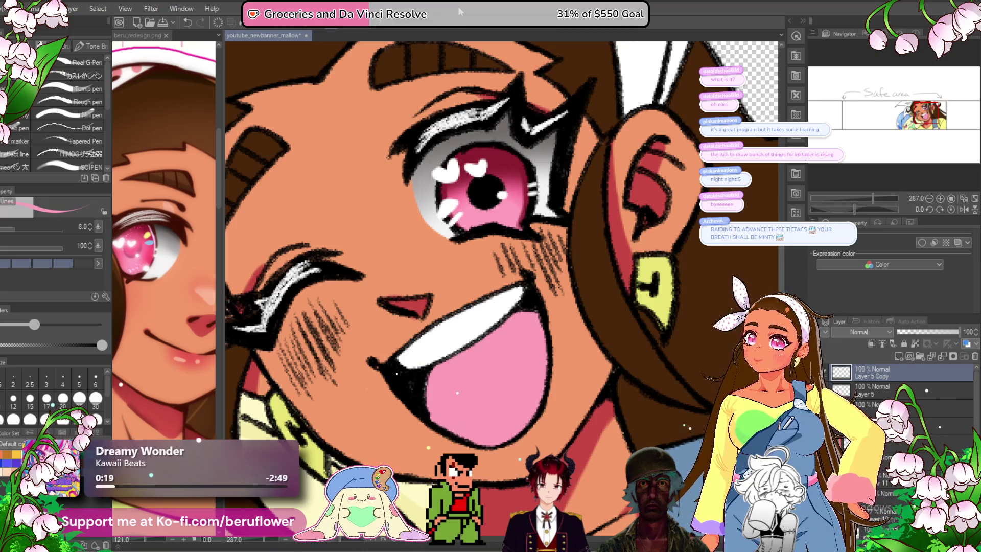
scroll(554, 213, down, 1)
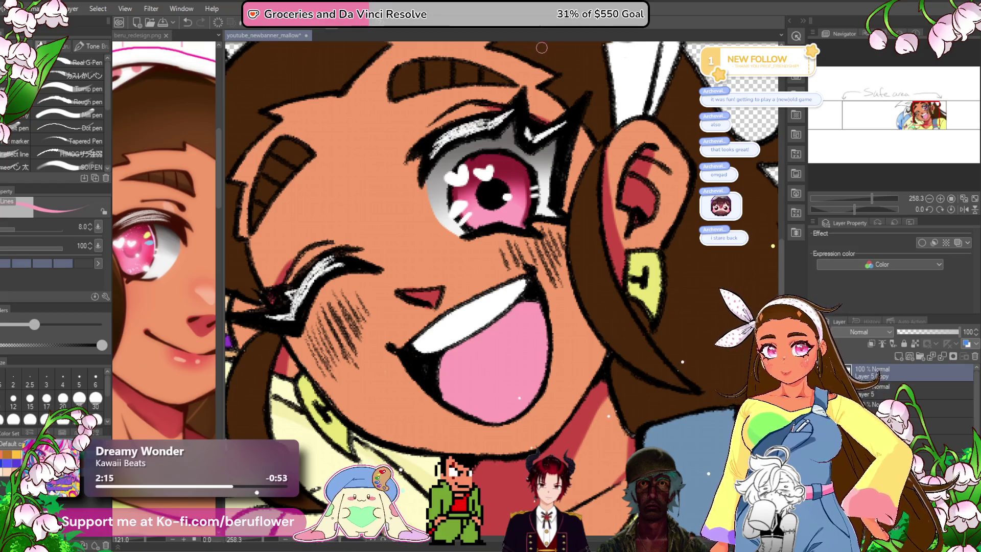
drag(526, 348, 513, 287)
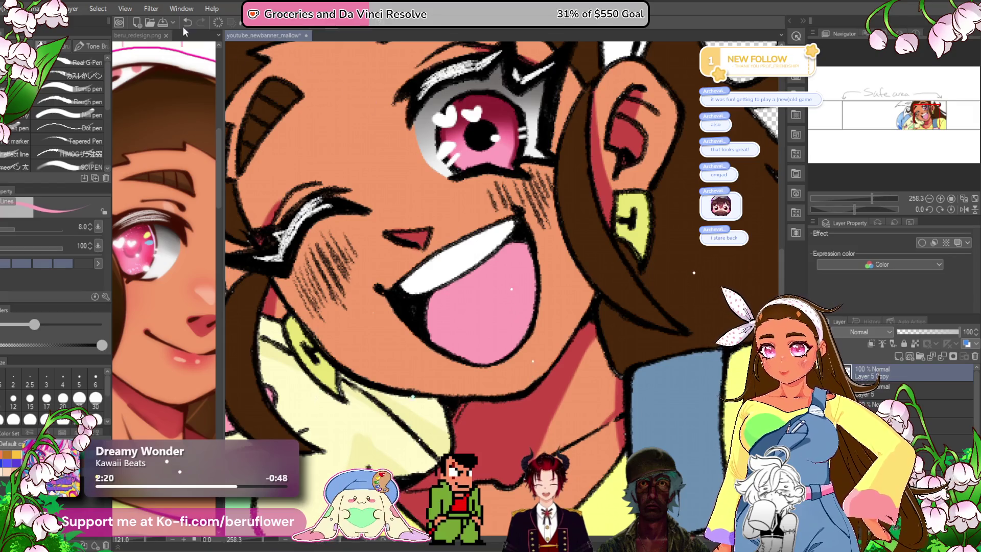
- Apply a Gaussian blur with slightly raised Strength to Layer 5 Copy, then try merging layers
click(145, 9)
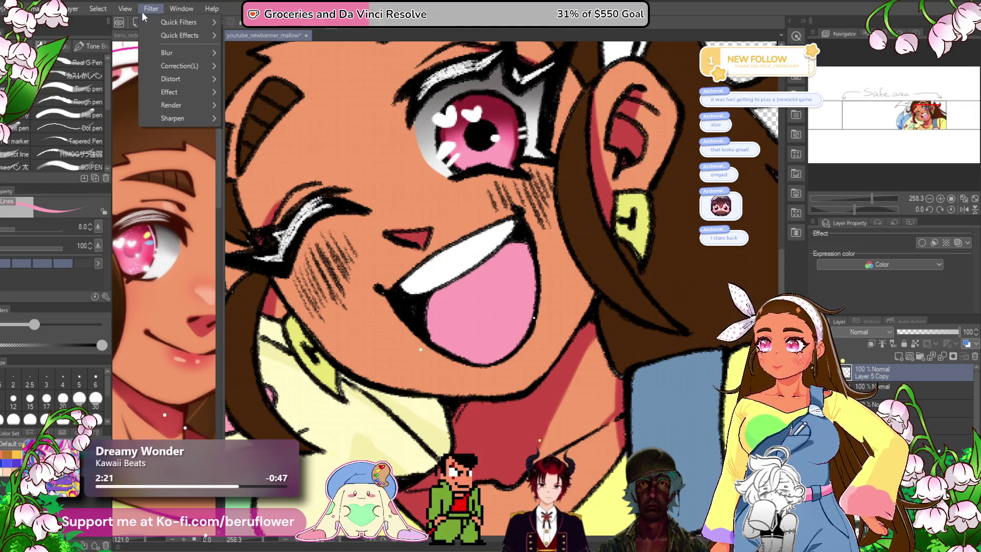
mouse_move(195, 53)
click(263, 81)
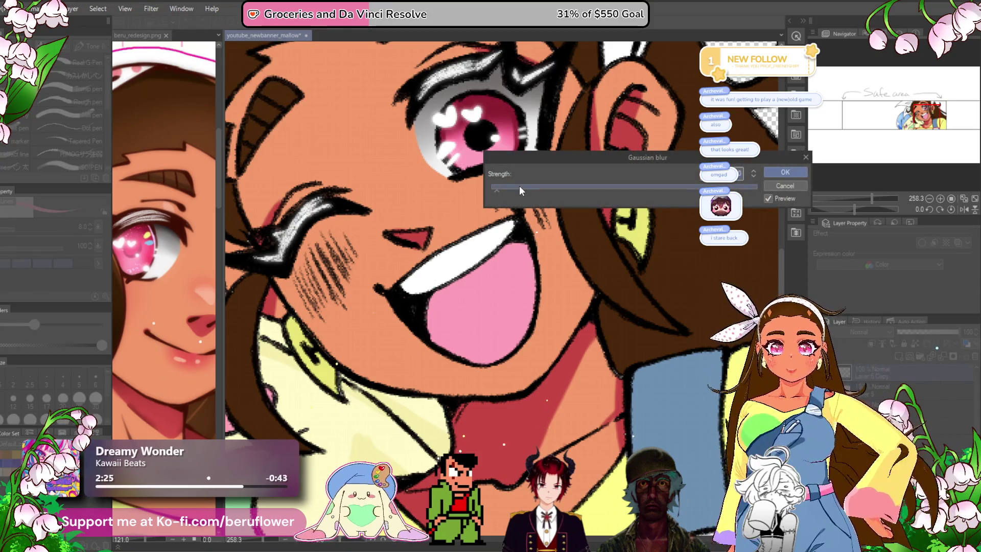
click(512, 188)
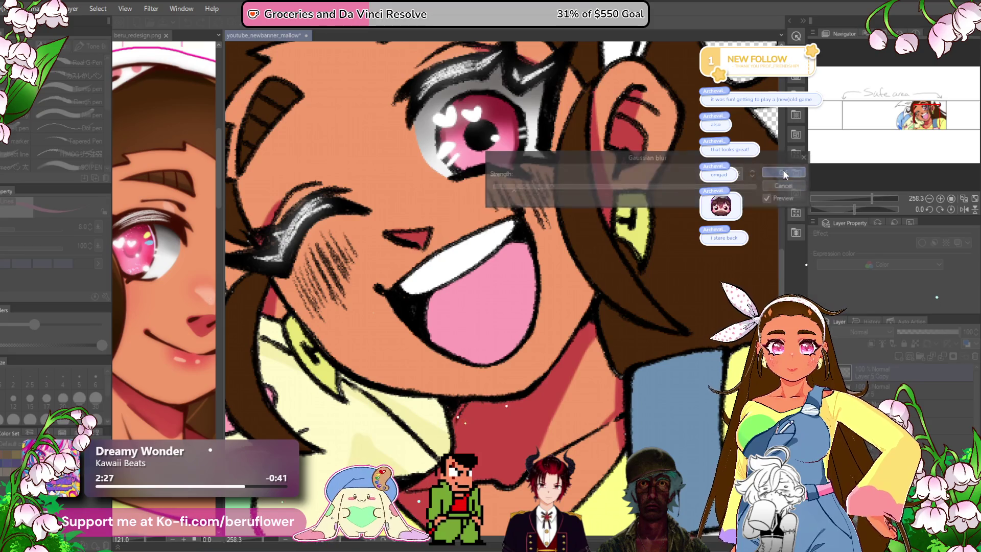
click(784, 171)
right_click(918, 392)
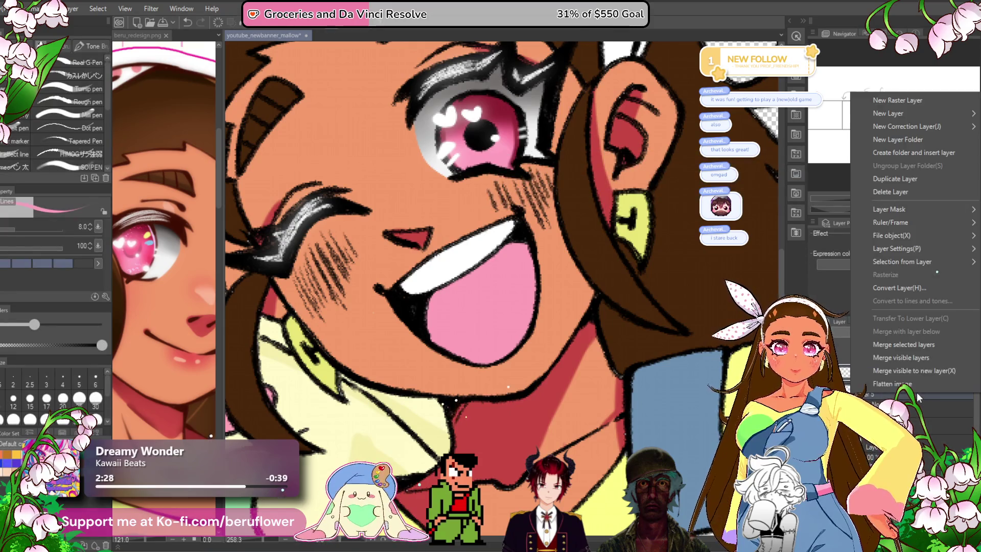
click(915, 348)
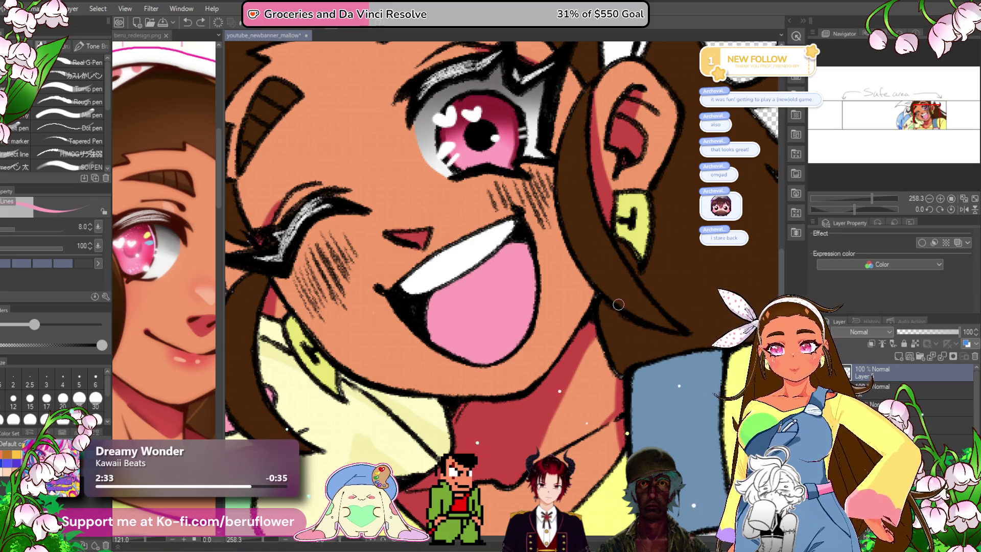
key(m)
mouse_move(429, 117)
mouse_down()
mouse_move(547, 174)
mouse_move(437, 98)
mouse_up()
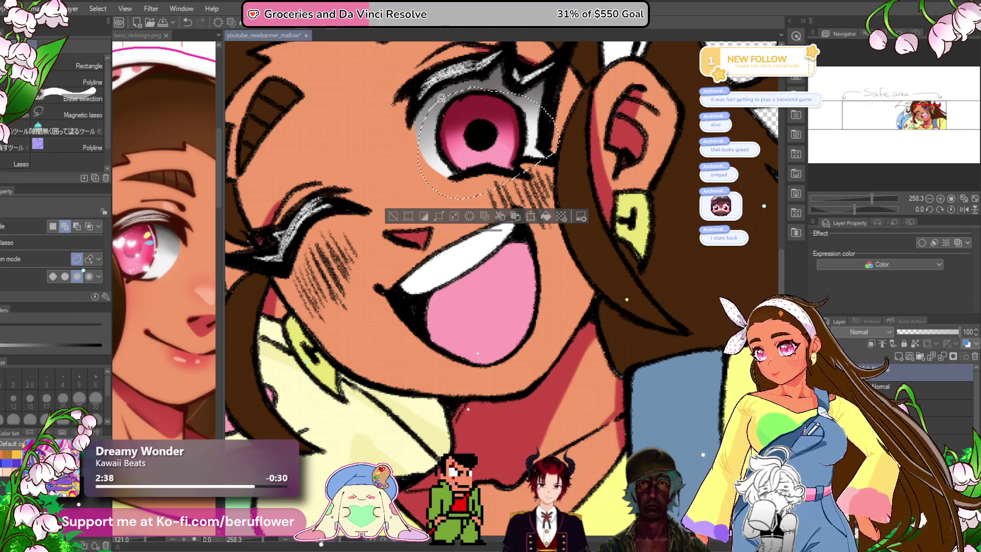
key(ctrl+d)
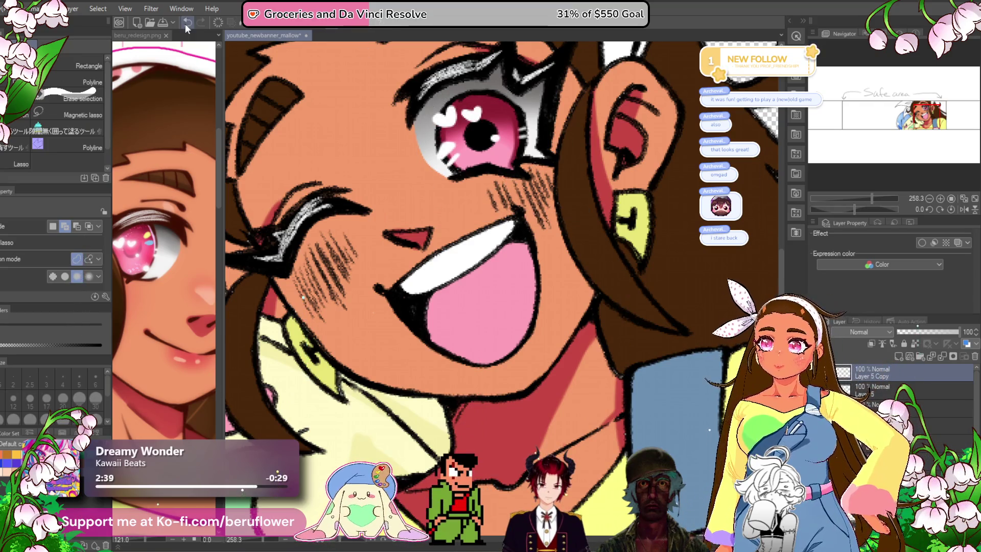
click(151, 8)
mouse_move(167, 55)
click(271, 82)
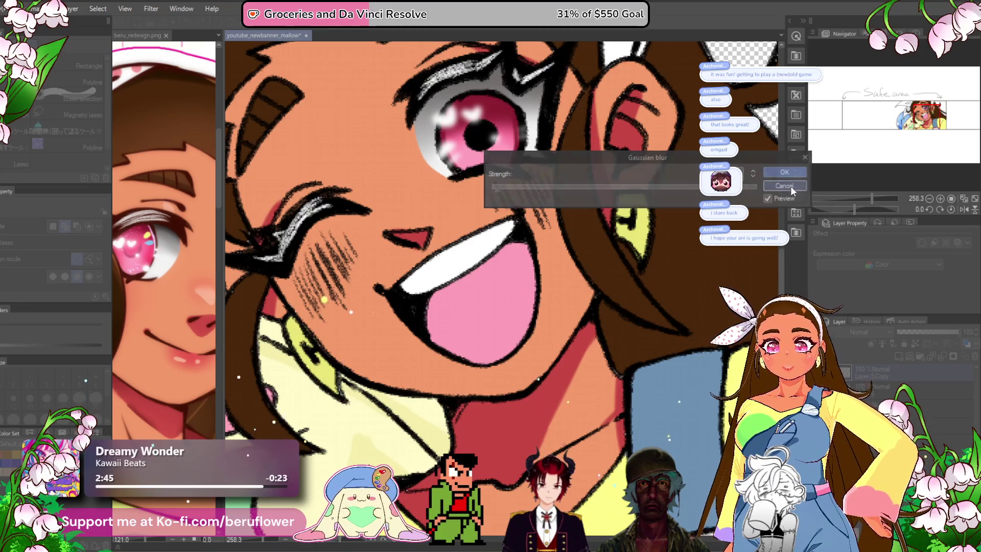
click(774, 172)
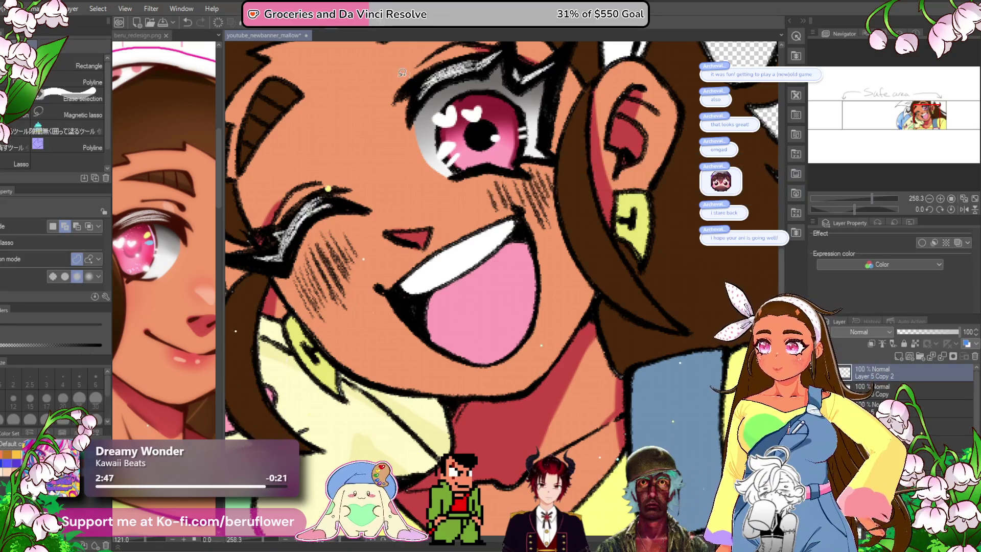
click(151, 9)
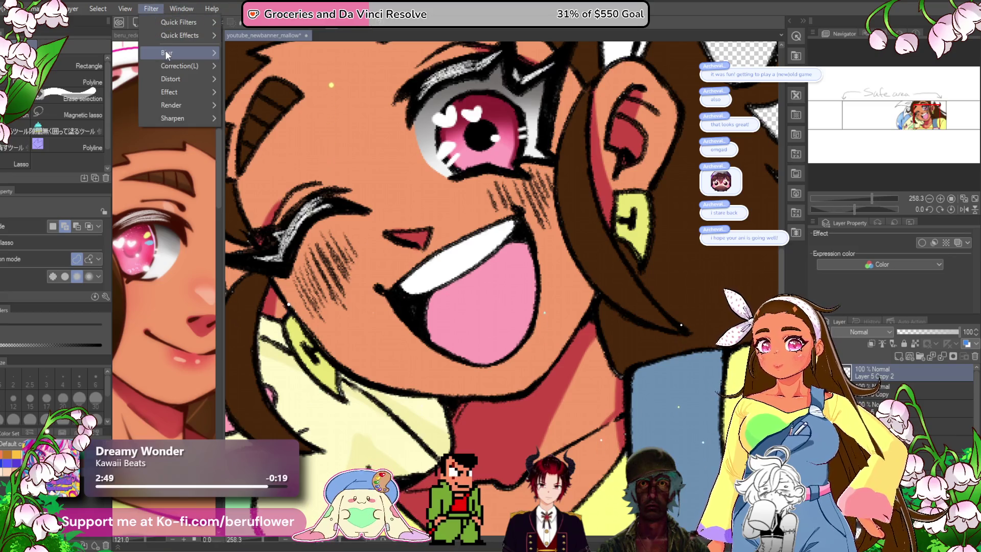
mouse_move(169, 53)
click(289, 82)
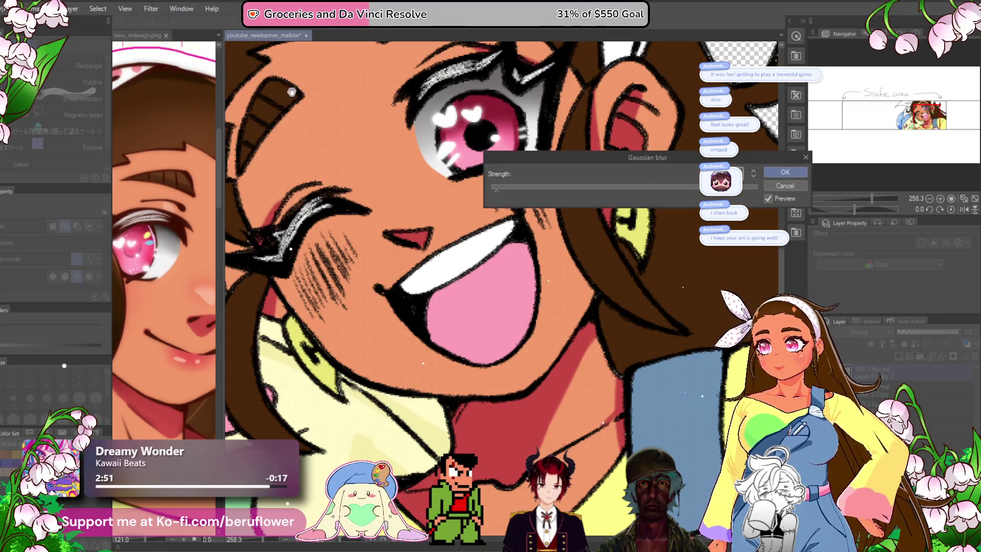
drag(504, 198, 705, 195)
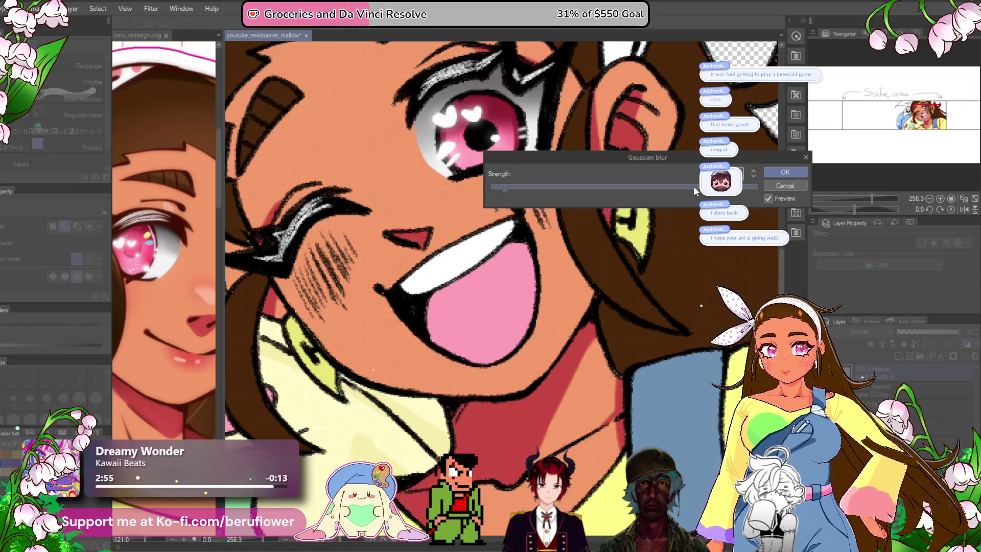
key(Return)
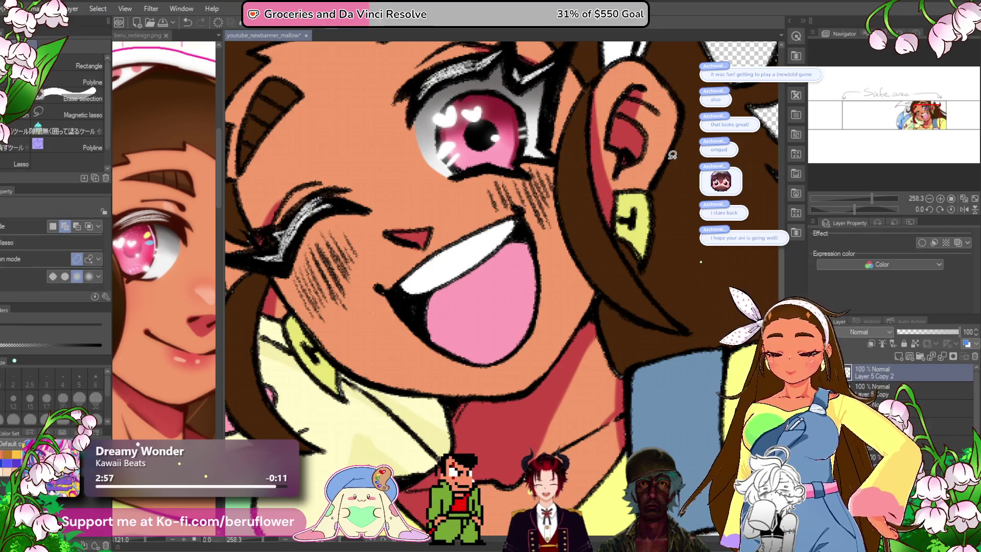
key(ctrl+v)
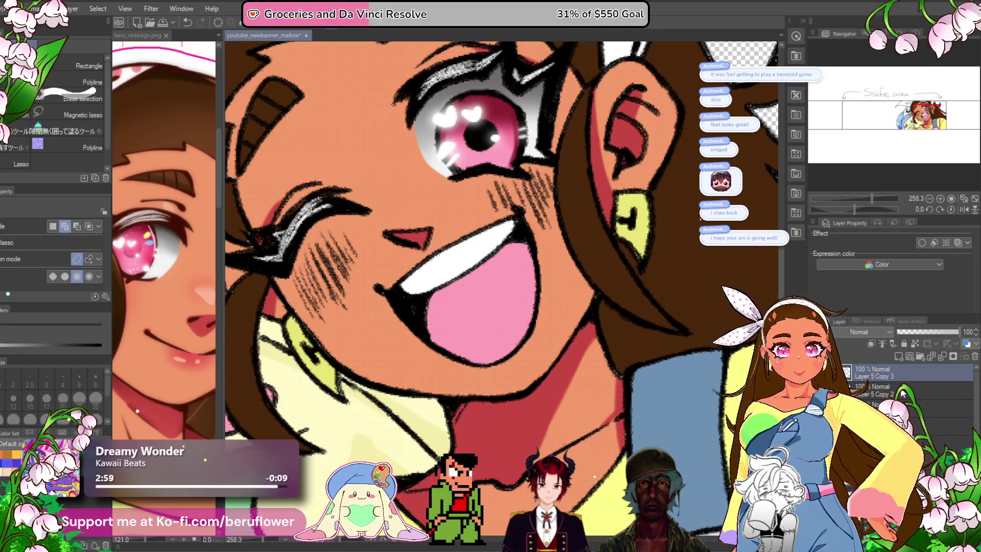
right_click(905, 381)
key(Escape)
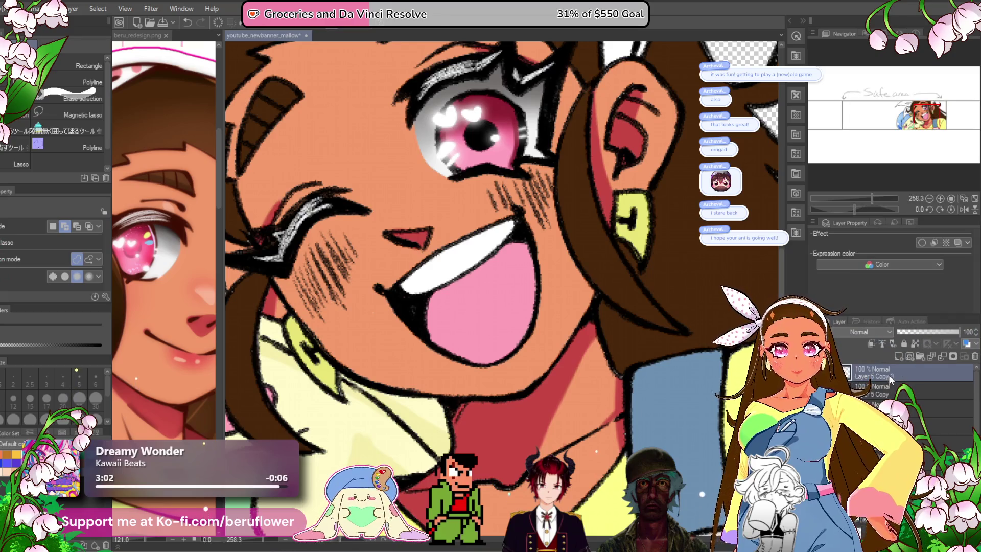
drag(933, 333, 936, 333)
right_click(894, 383)
click(856, 391)
key(ctrl+z)
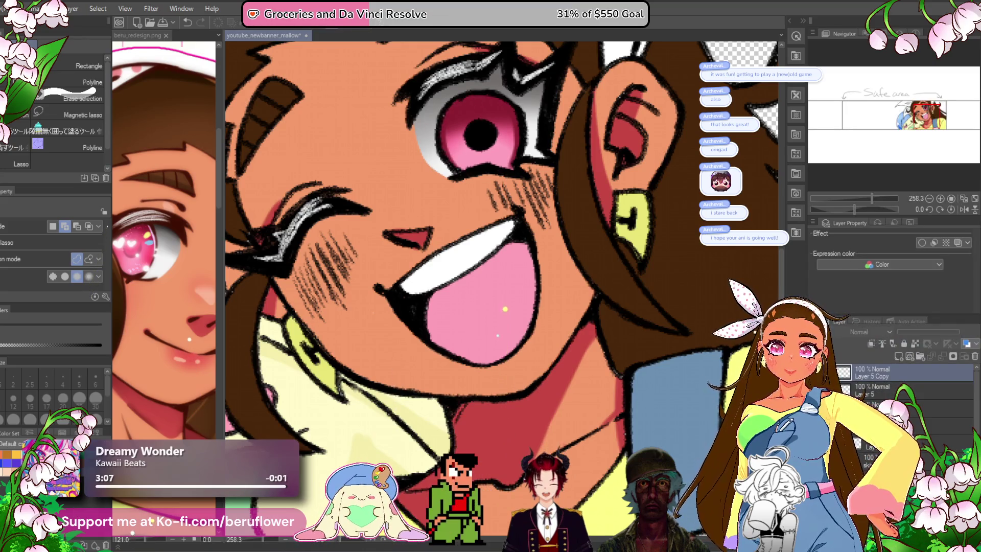
key(ctrl+y)
key(b)
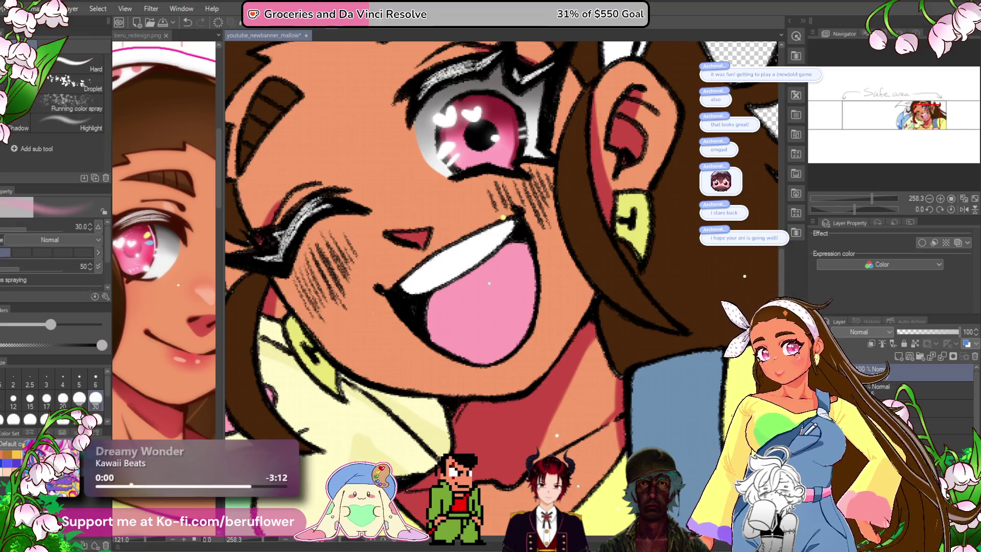
- Sample the iris pink, set the layer to Add (Glow), and airbrush glow on the iris's right side
mouse_move(507, 141)
mouse_down()
mouse_move(466, 205)
mouse_move(431, 197)
mouse_move(425, 215)
mouse_up()
key(ctrl+z)
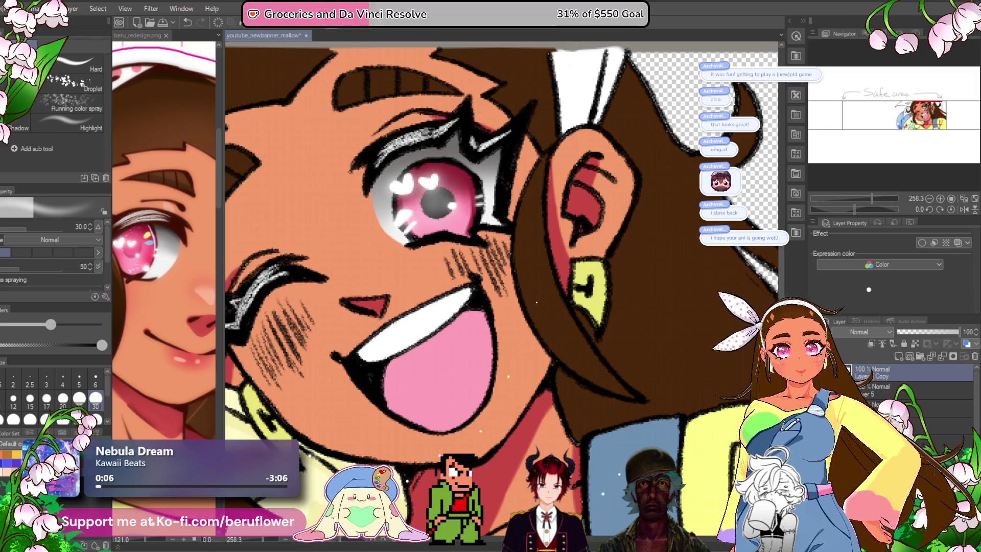
scroll(910, 393, up, 2)
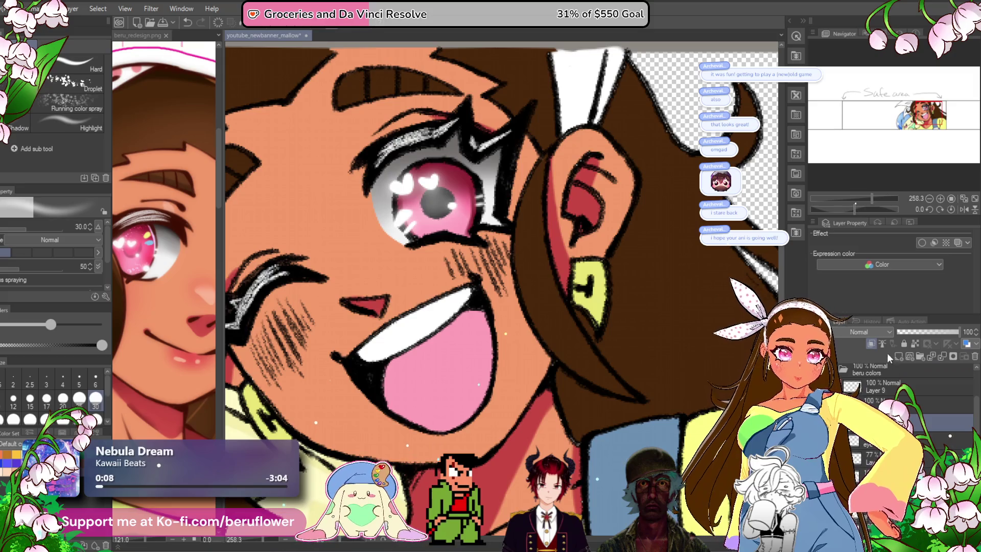
drag(469, 250, 480, 263)
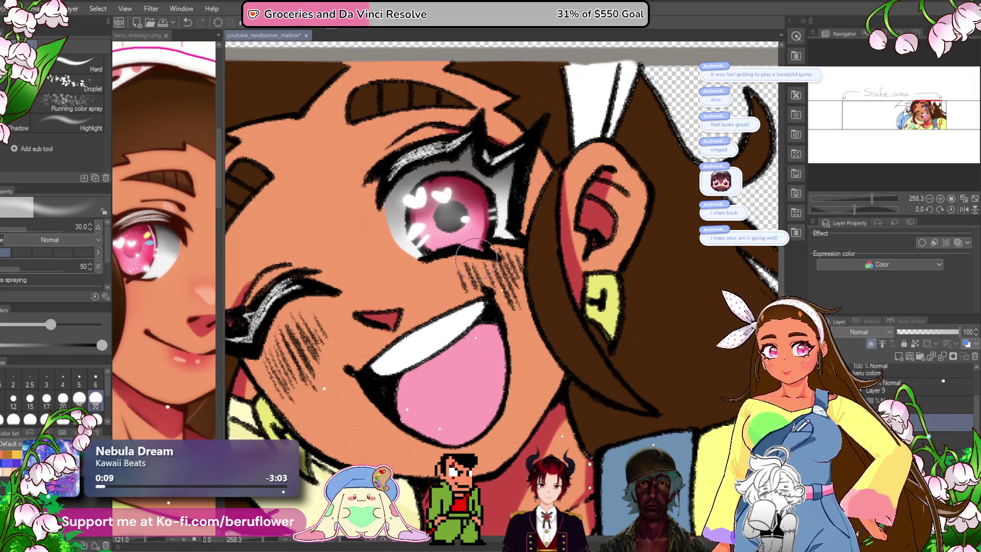
alt+click(470, 238)
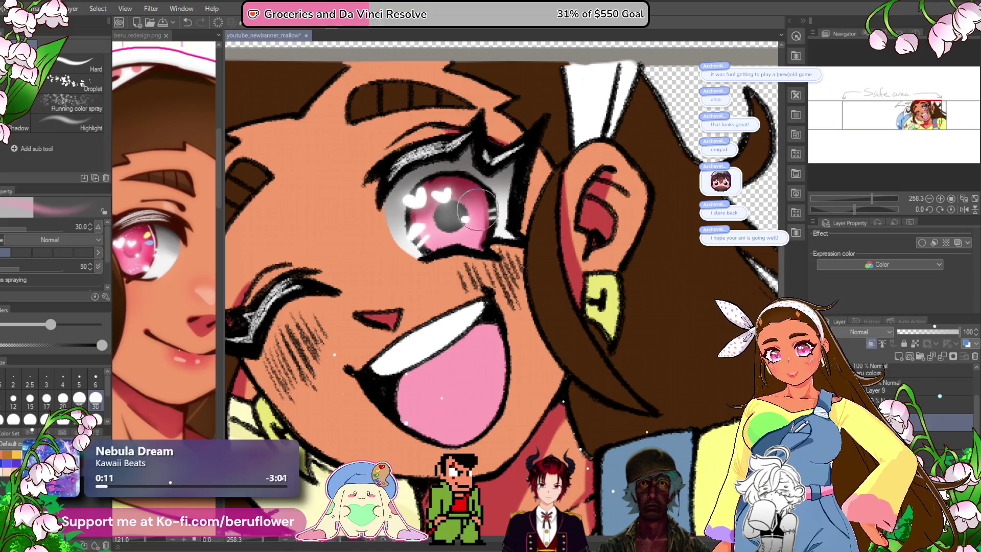
click(869, 331)
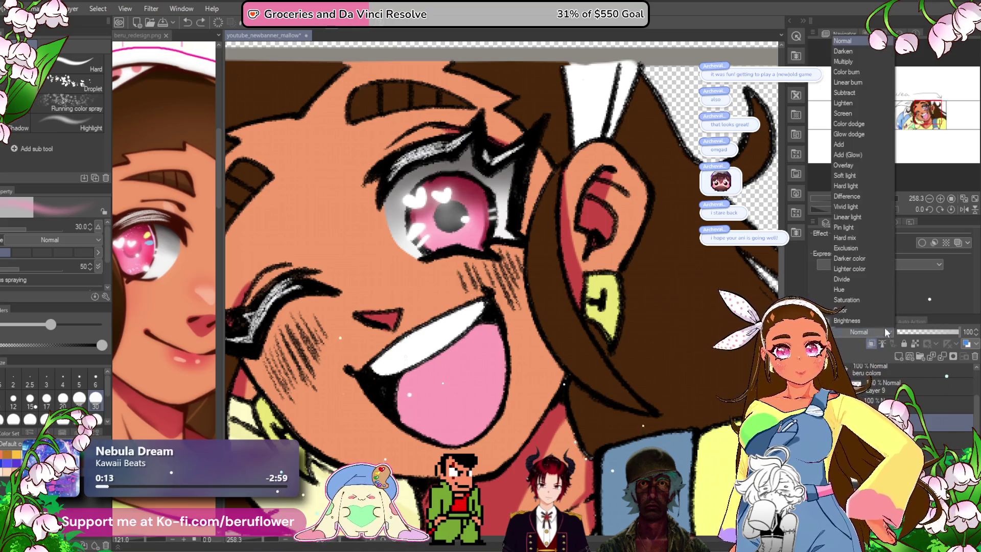
click(863, 156)
drag(475, 207, 467, 225)
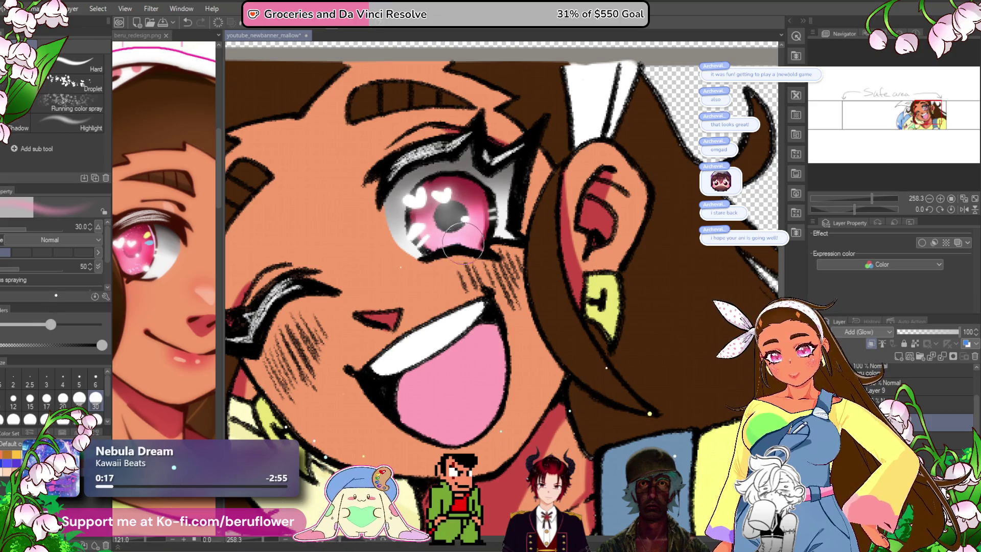
- Return to the pen and save the banner file
key(p)
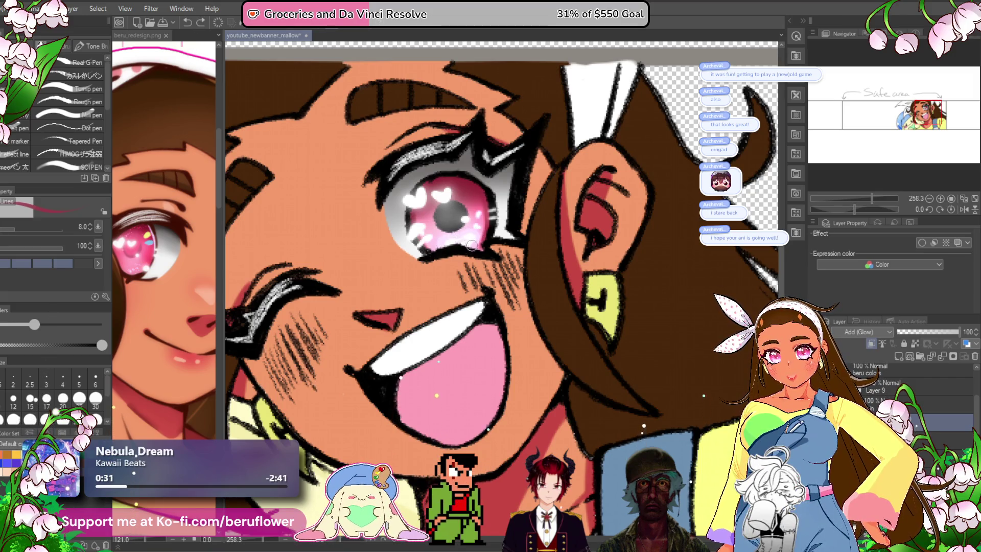
scroll(483, 214, down, 4)
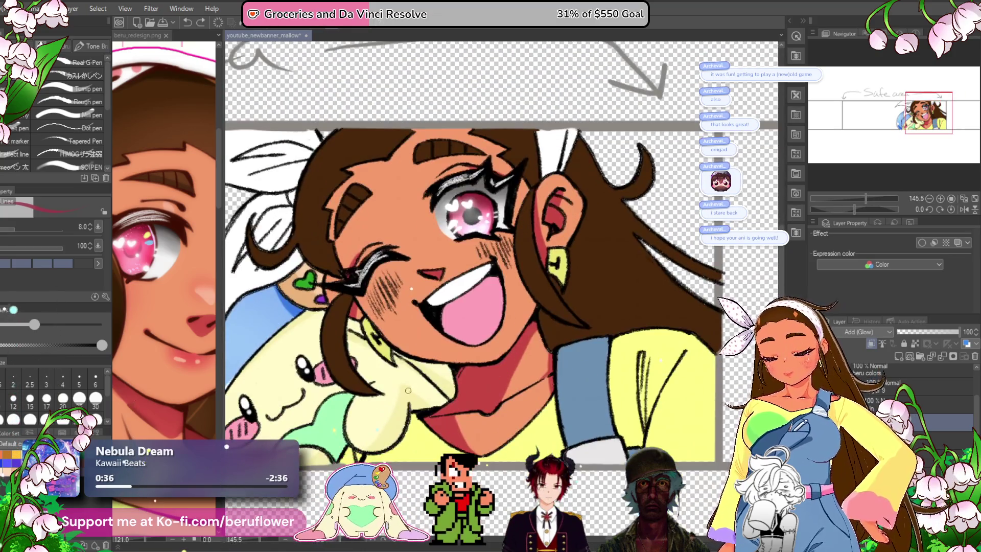
key(ctrl+s)
click(2, 274)
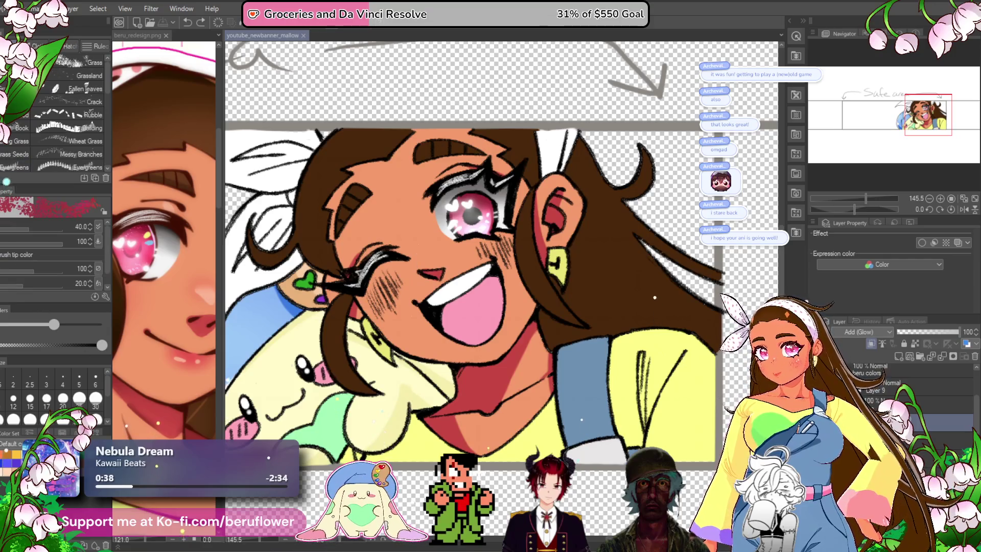
- Pick the Glitter decoration brush at size 8
key(b)
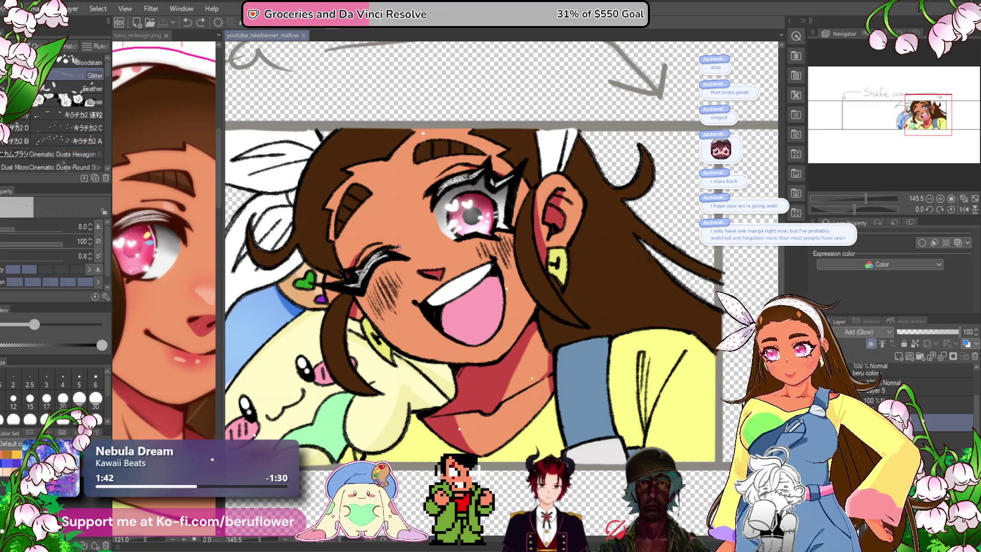
- On an Add (Glow) layer, paint pink glitter sparkles over the iris at brush size 20
click(875, 351)
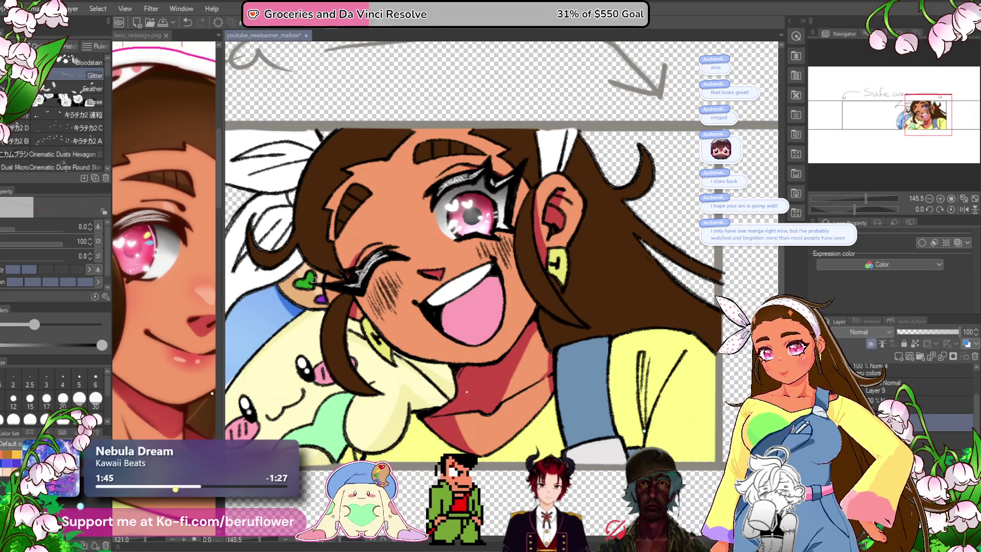
click(137, 35)
click(263, 36)
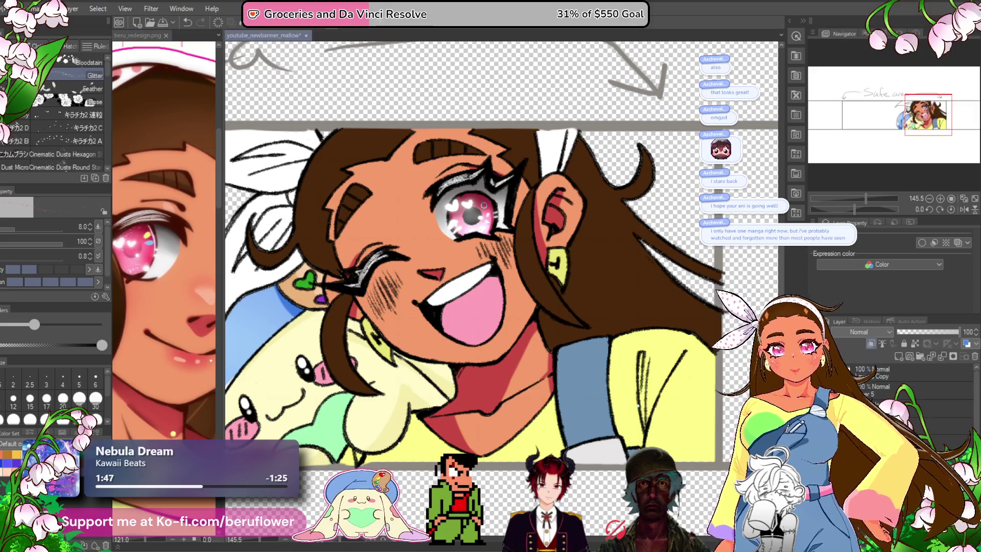
scroll(496, 217, up, 5)
key(bracketright)
key(bracketright)
key(bracketright)
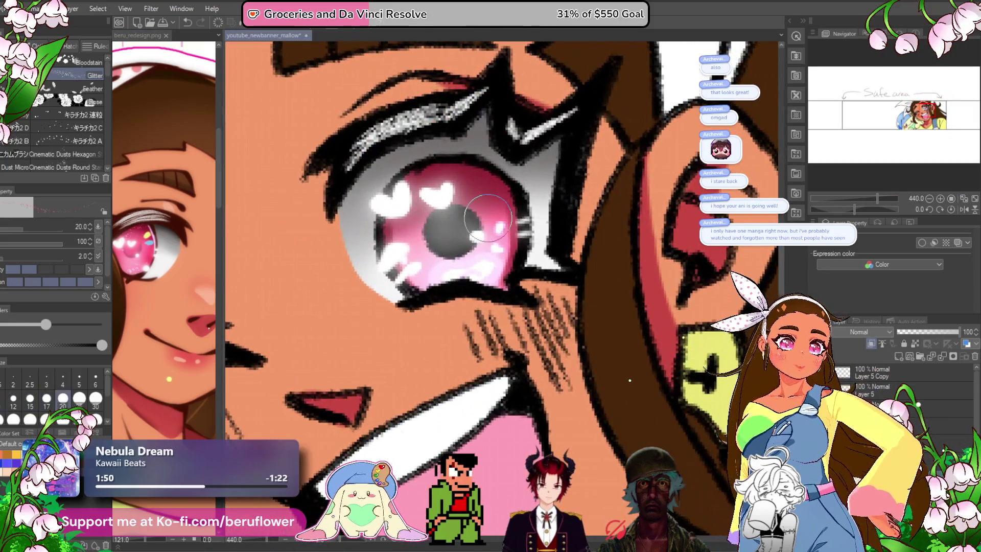
click(868, 331)
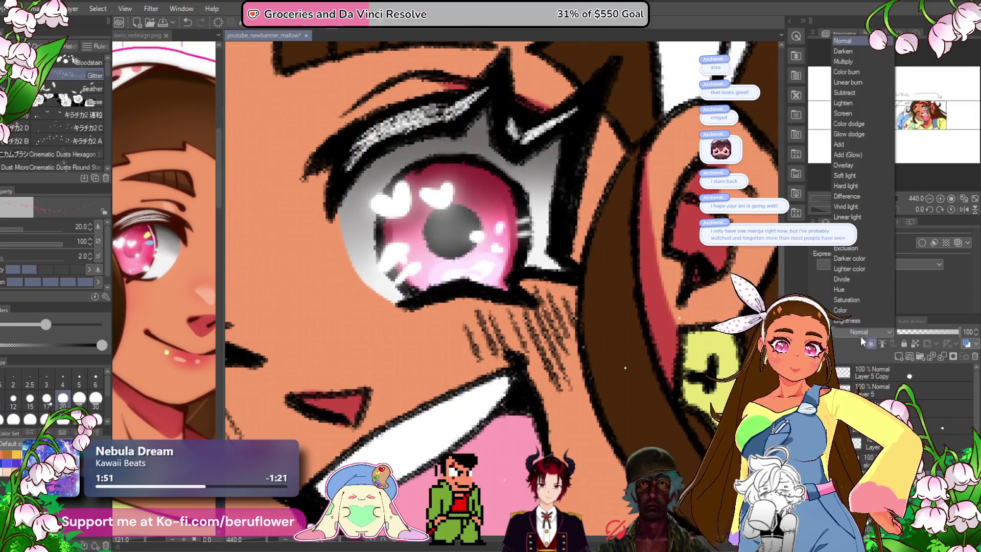
click(848, 154)
mouse_move(480, 209)
mouse_down()
mouse_move(490, 225)
mouse_move(424, 266)
mouse_move(495, 250)
mouse_up()
mouse_move(473, 204)
mouse_down()
mouse_move(490, 204)
mouse_move(509, 240)
mouse_move(424, 268)
mouse_move(413, 258)
mouse_move(450, 199)
mouse_move(469, 287)
mouse_up()
scroll(469, 287, down, 5)
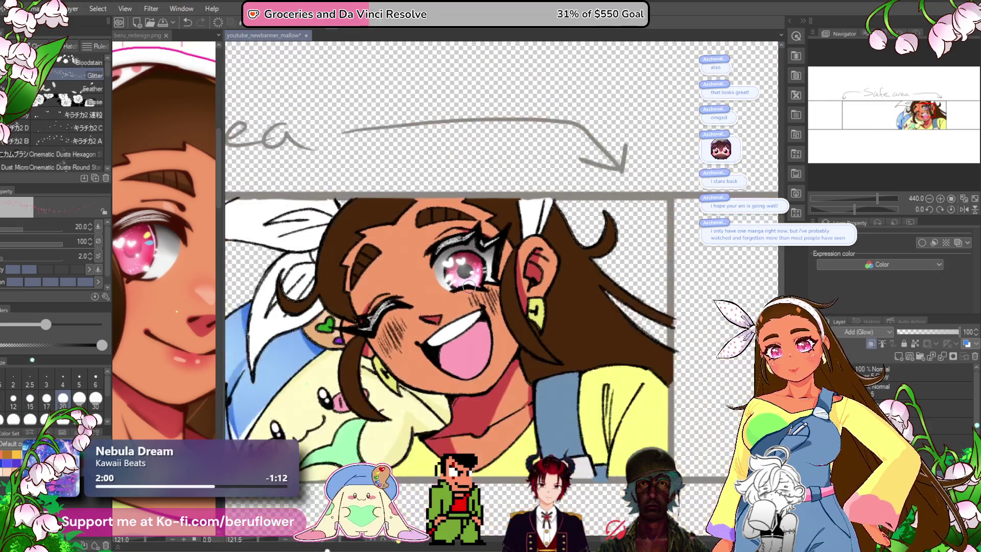
- Lower the sparkle layer's opacity to 61% and save the banner
click(936, 332)
mouse_move(936, 330)
mouse_down()
mouse_move(924, 335)
mouse_move(932, 333)
mouse_up()
drag(544, 420, 558, 360)
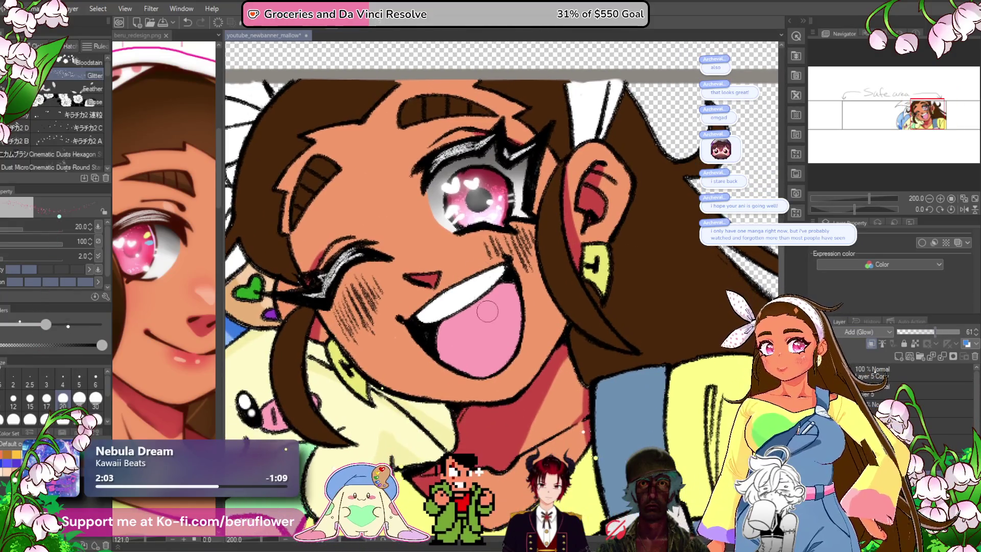
scroll(535, 331, up, 4)
scroll(535, 331, down, 4)
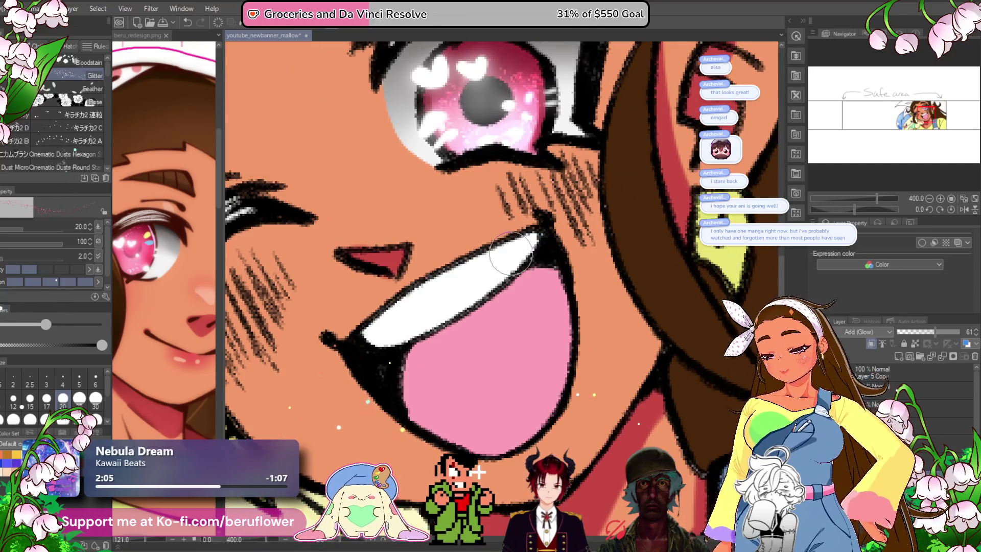
key(ctrl+s)
scroll(423, 266, down, 1)
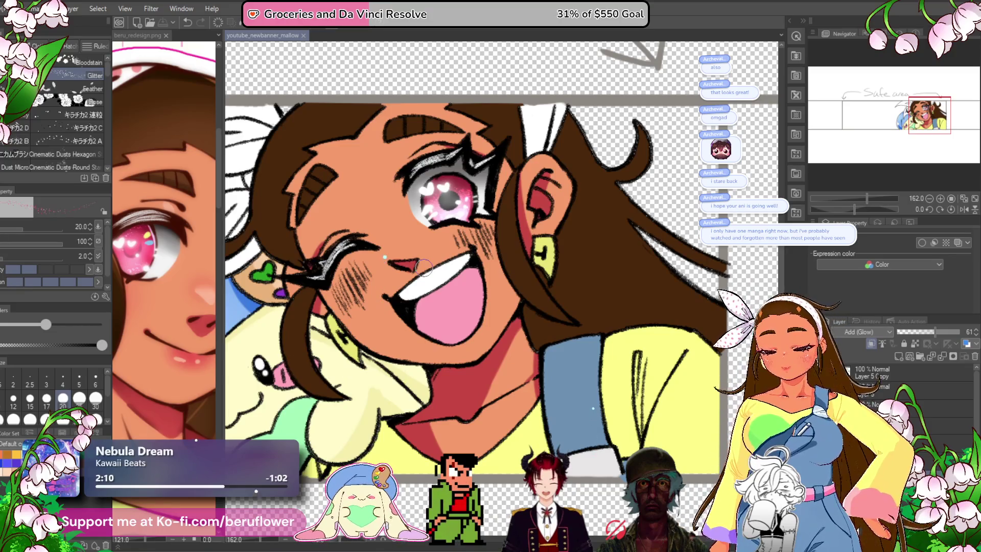
scroll(423, 266, down, 3)
scroll(423, 267, up, 2)
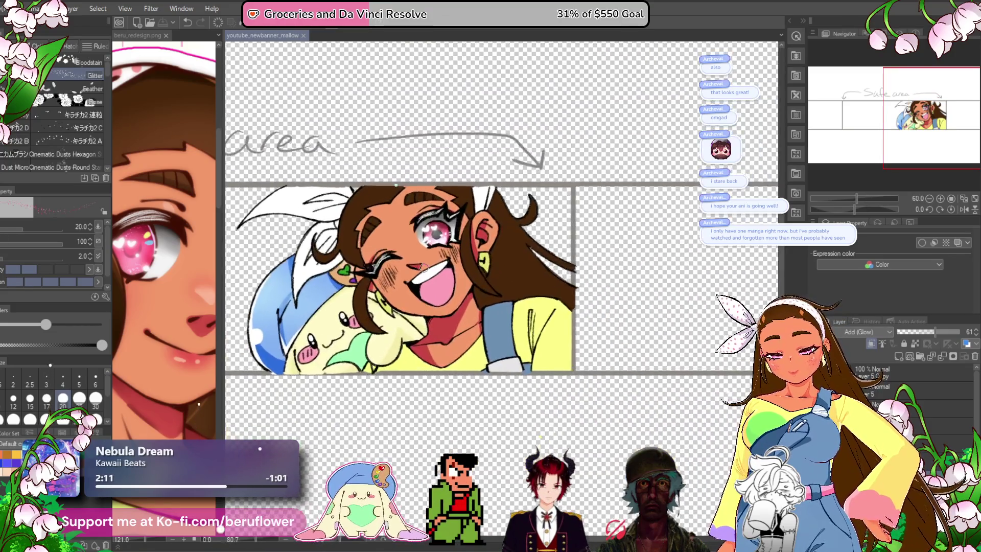
- Switch to the Pen at size 8 and select a lower Normal layer in the stack
scroll(423, 267, up, 1)
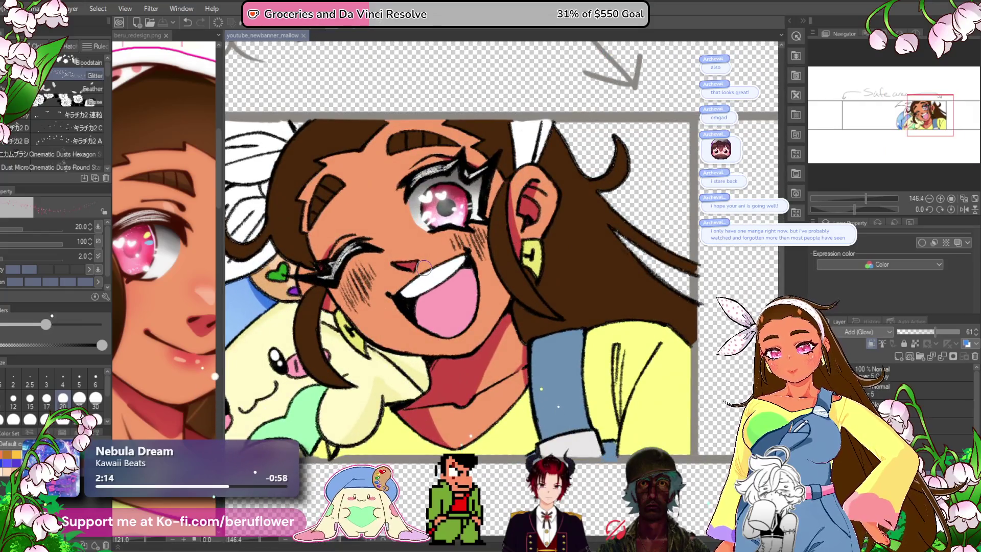
key(p)
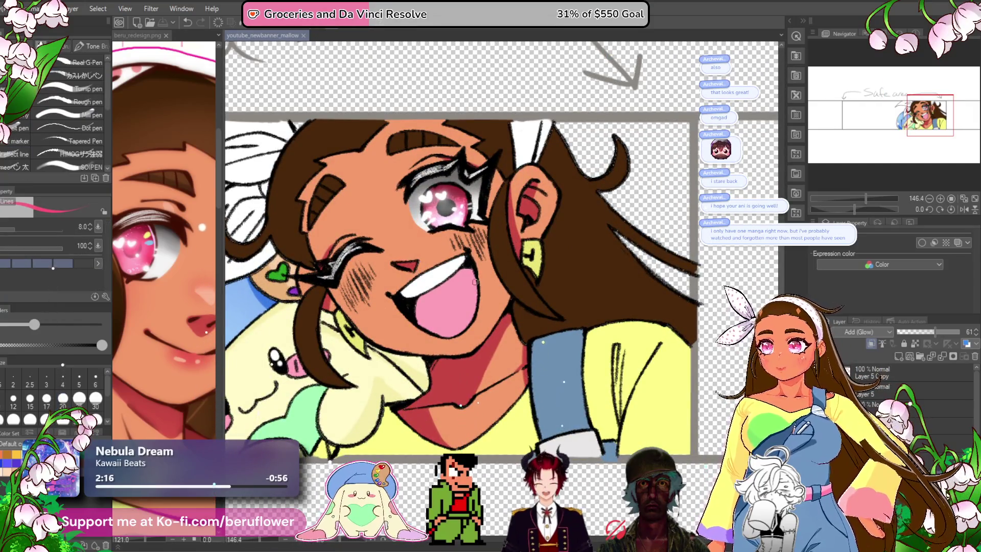
scroll(483, 358, down, 1)
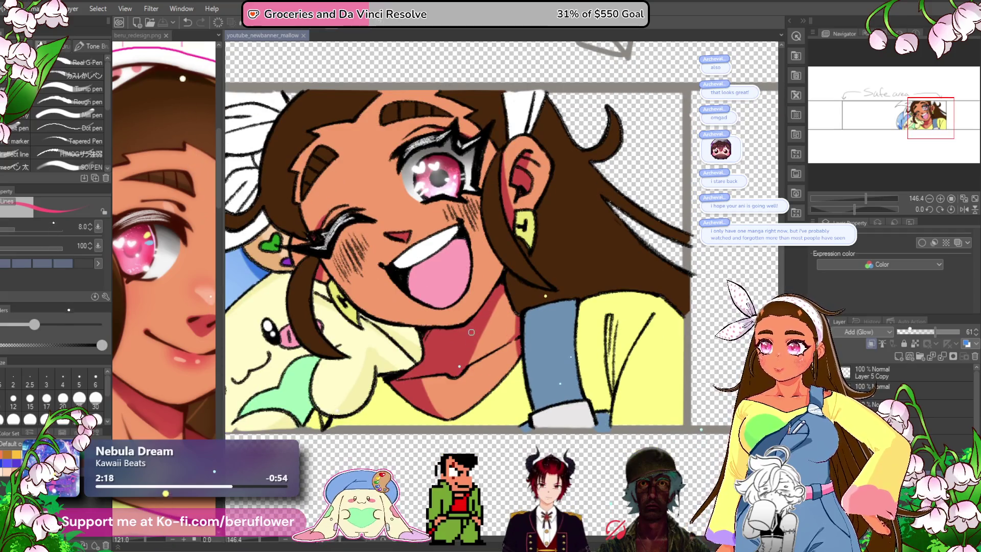
scroll(487, 363, down, 1)
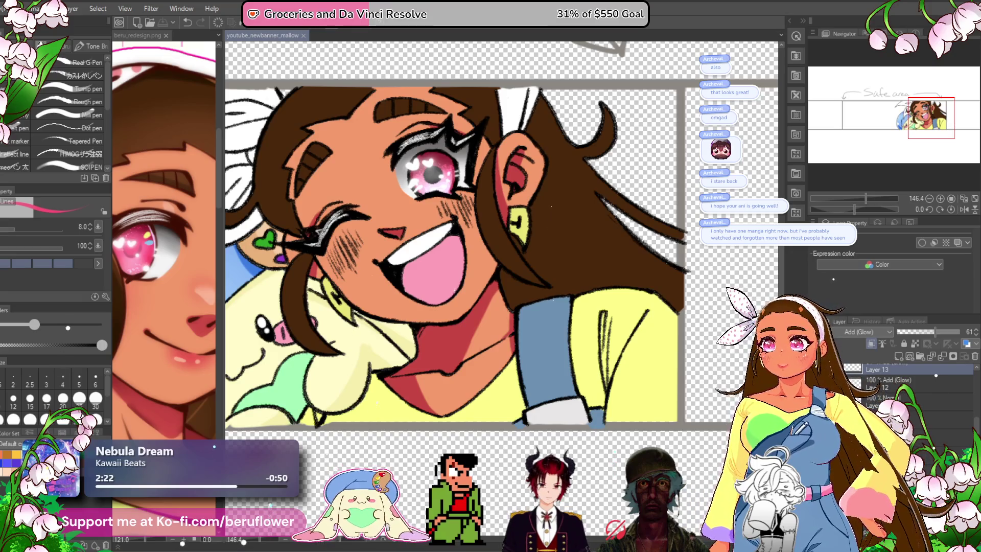
scroll(933, 364, down, 1)
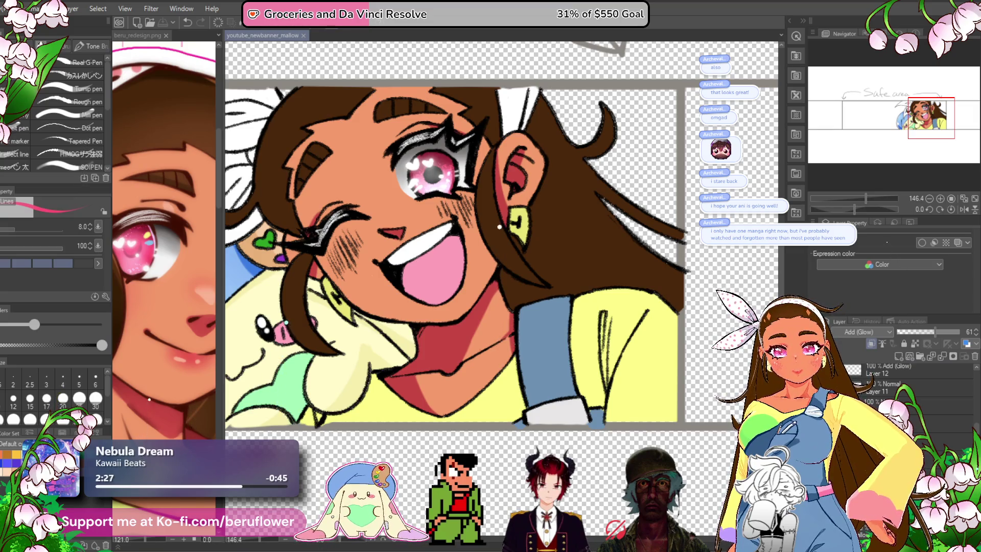
click(877, 401)
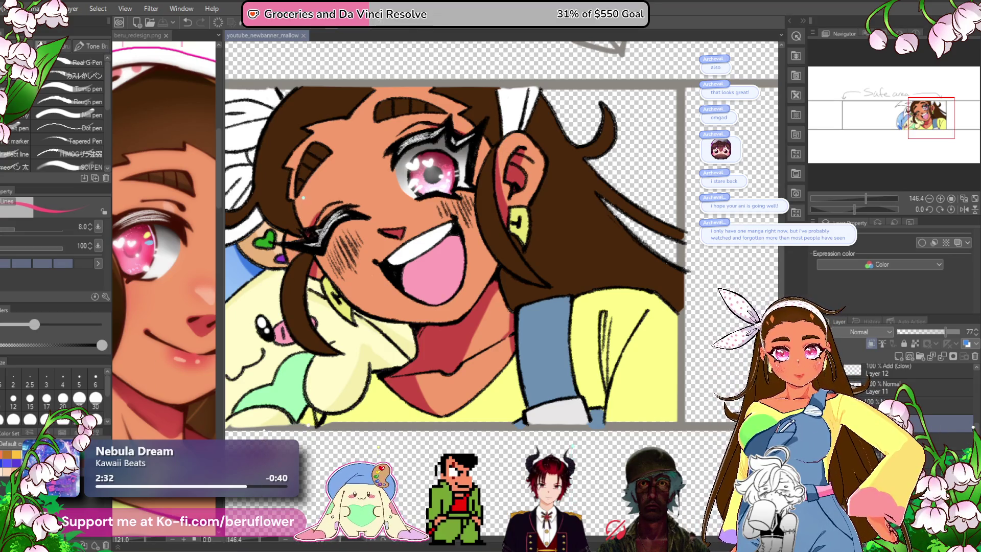
key(alt+bracketleft)
key(alt+bracketleft)
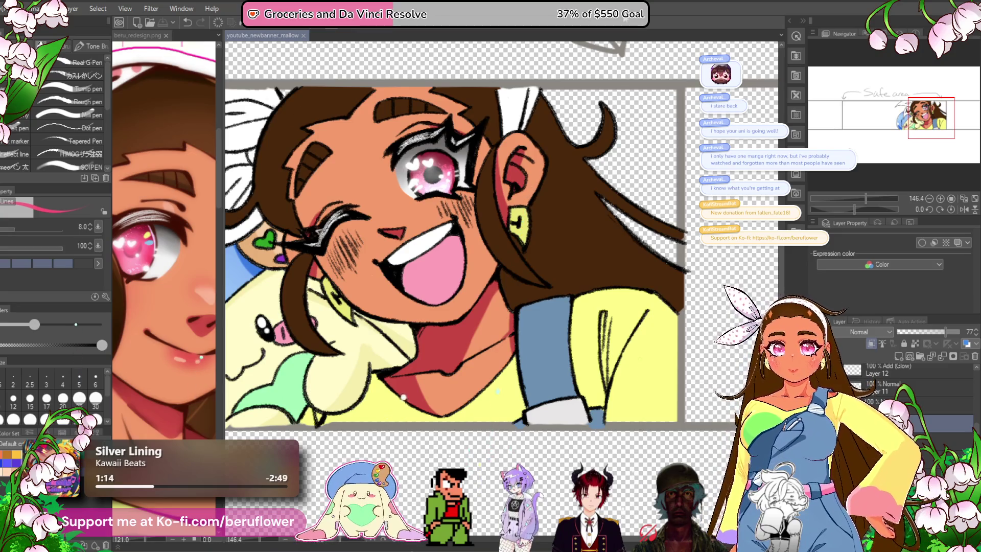
- Centre the face and choose a near-white brush colour in Color settings
drag(435, 442, 538, 486)
mouse_move(408, 425)
mouse_down()
mouse_move(424, 432)
mouse_move(415, 444)
mouse_up()
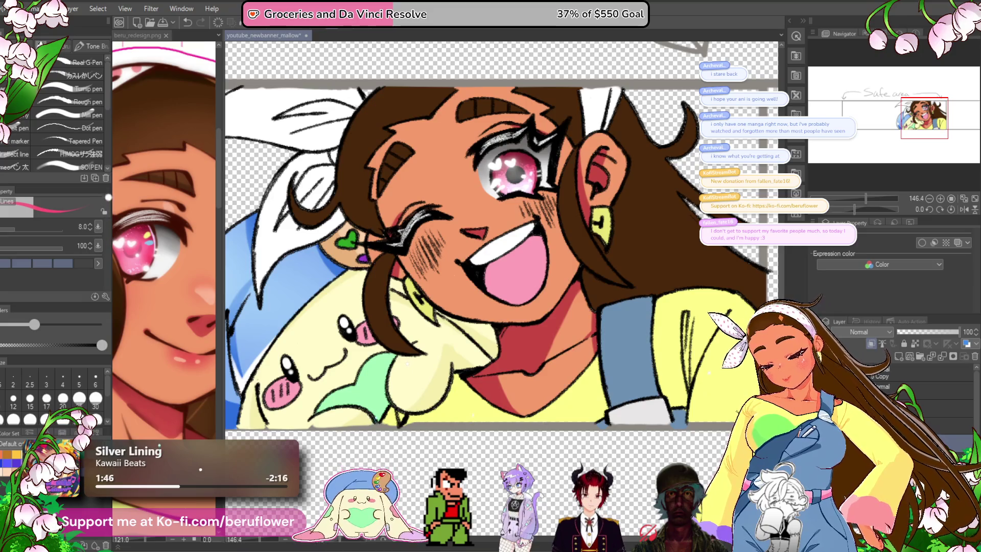
double_click(55, 494)
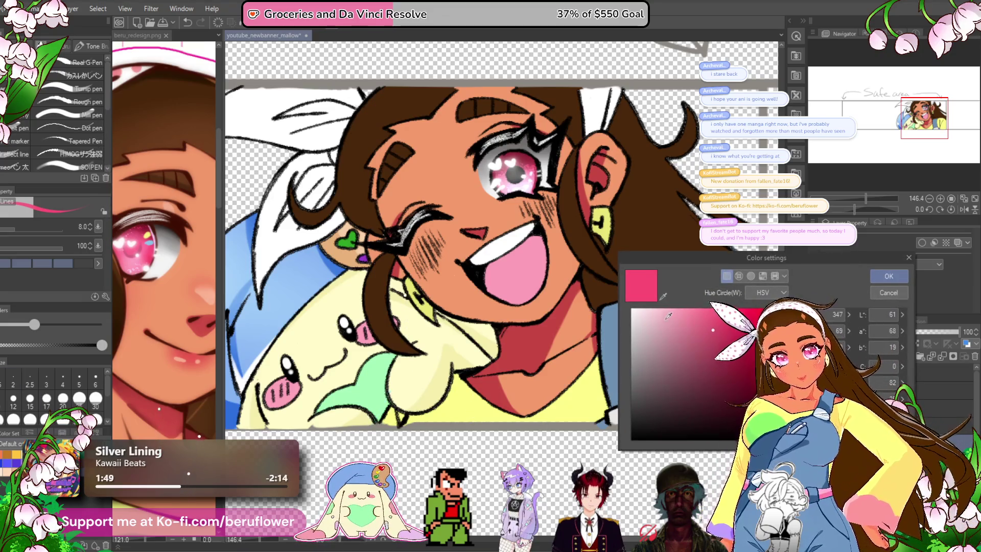
click(638, 321)
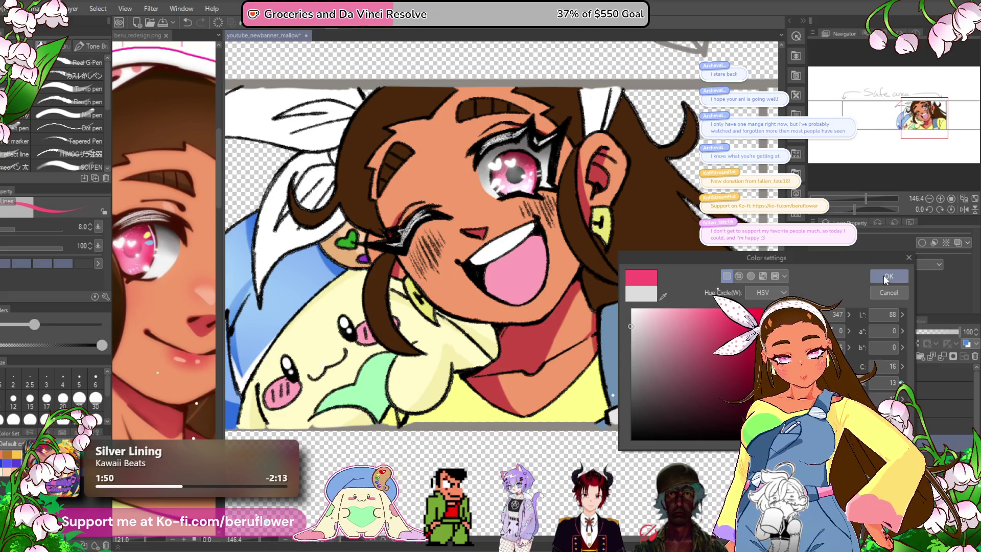
key(Return)
- Shade the top of the upper teeth grey, sampling colours from the tongue, tooth and eye
scroll(528, 236, up, 5)
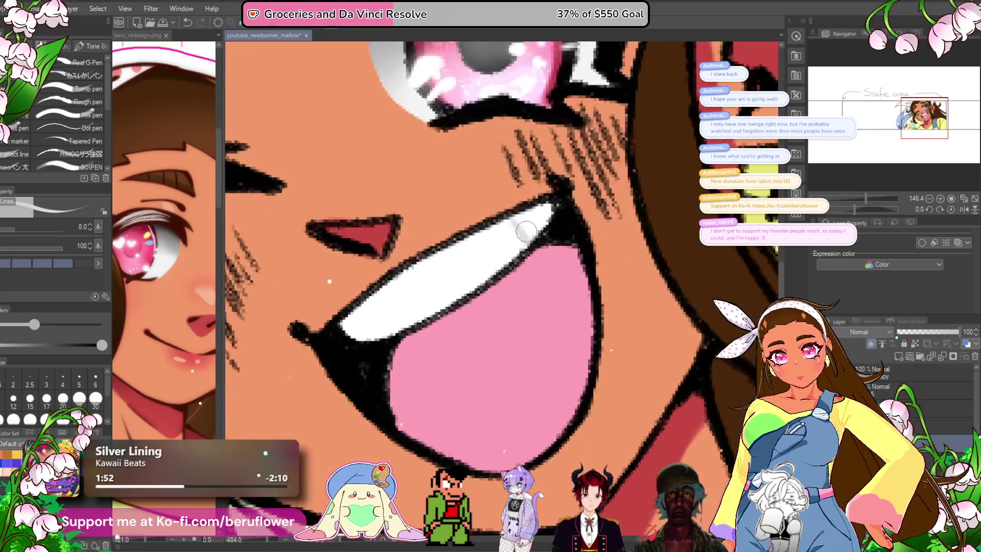
drag(510, 220, 510, 223)
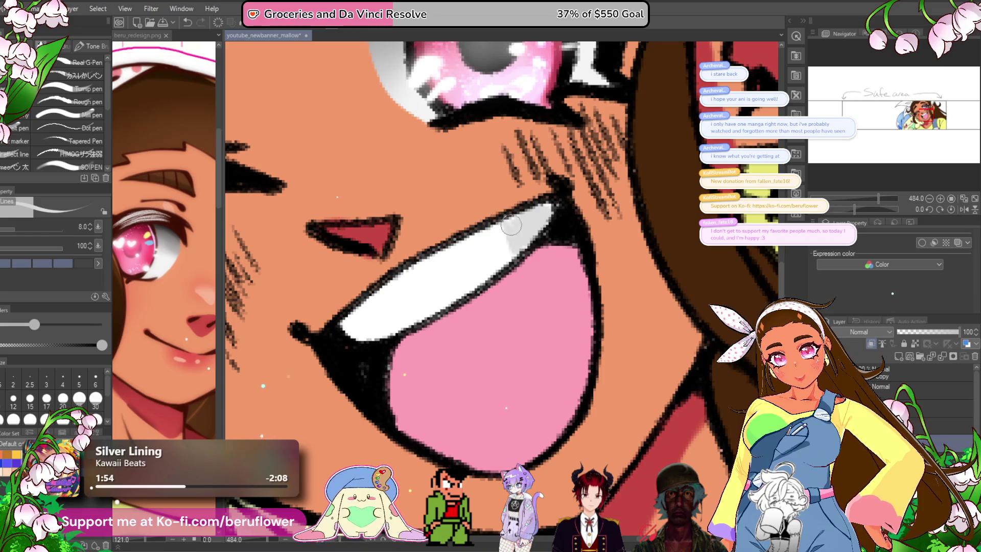
scroll(492, 266, down, 3)
alt+click(506, 307)
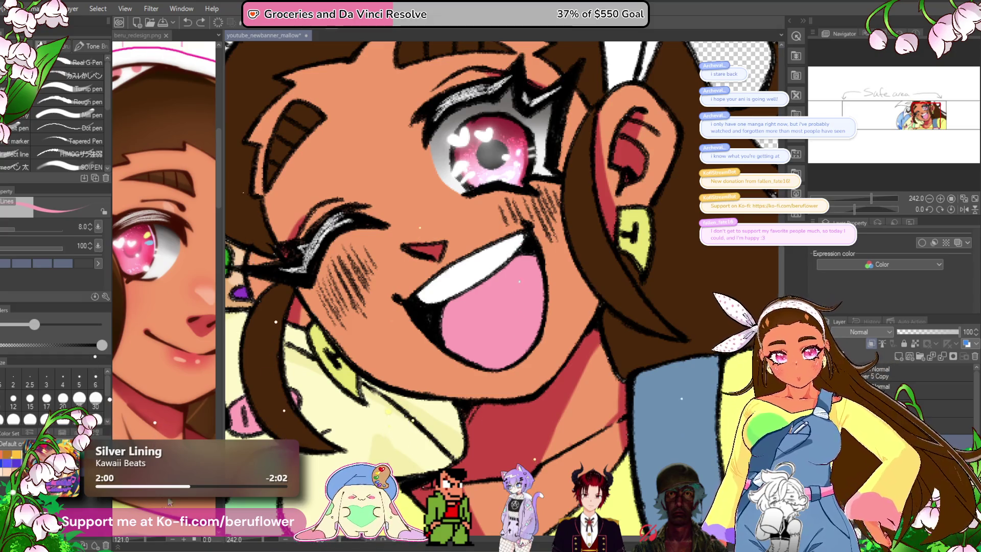
alt+click(466, 275)
alt+click(471, 165)
alt+click(536, 121)
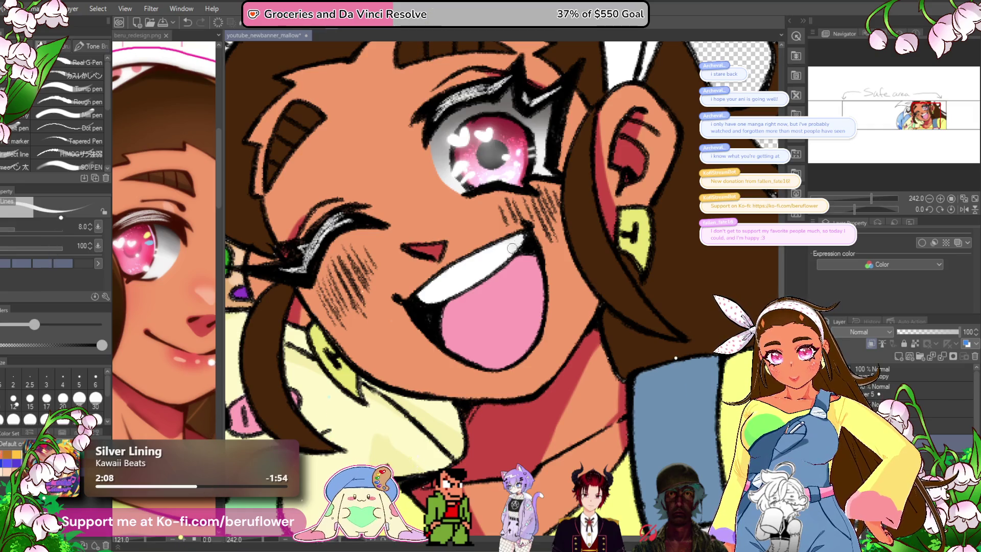
scroll(522, 286, down, 3)
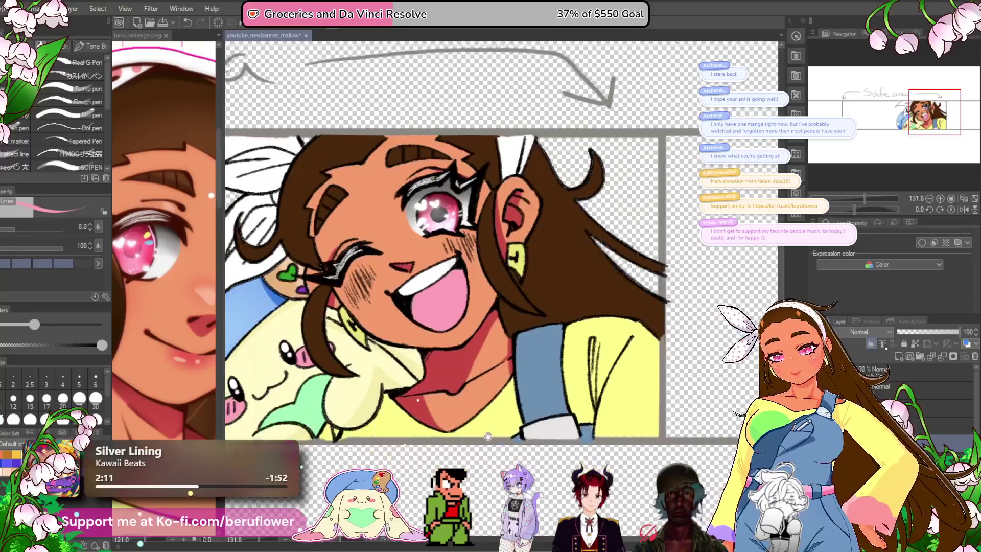
drag(488, 435, 533, 380)
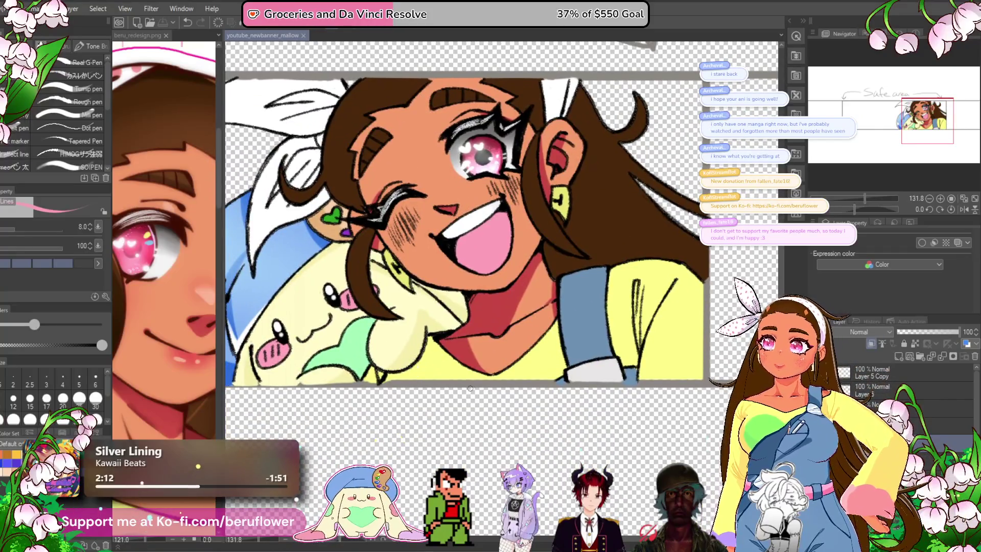
scroll(470, 388, down, 3)
scroll(470, 388, up, 4)
drag(460, 459, 448, 405)
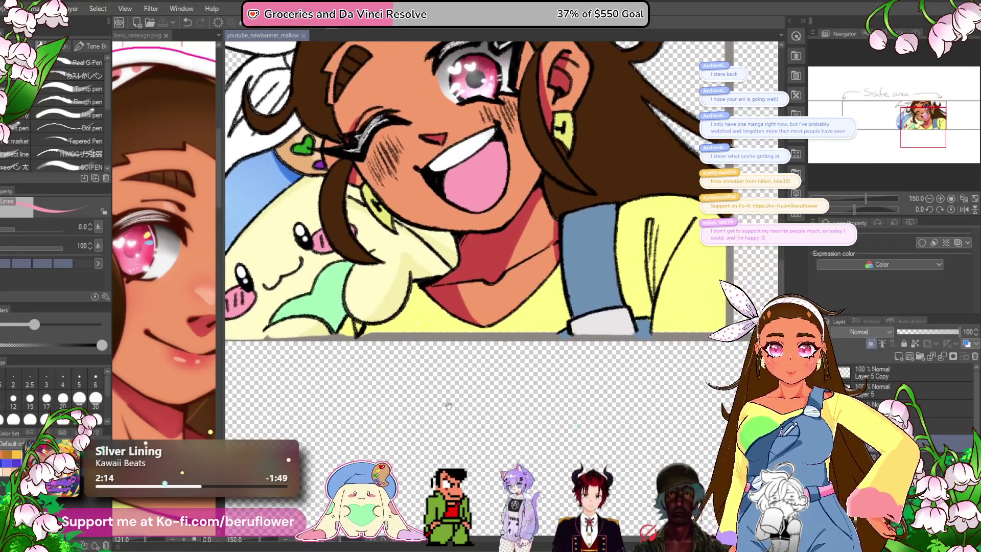
scroll(448, 405, down, 2)
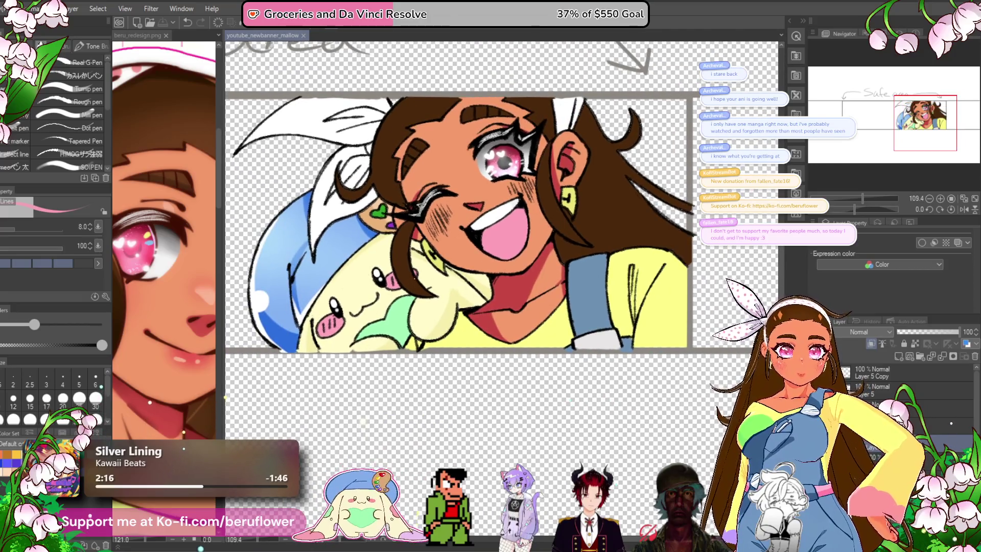
- Darken the hair edge left of the ear past the earring with a size 17 brush
scroll(909, 399, up, 3)
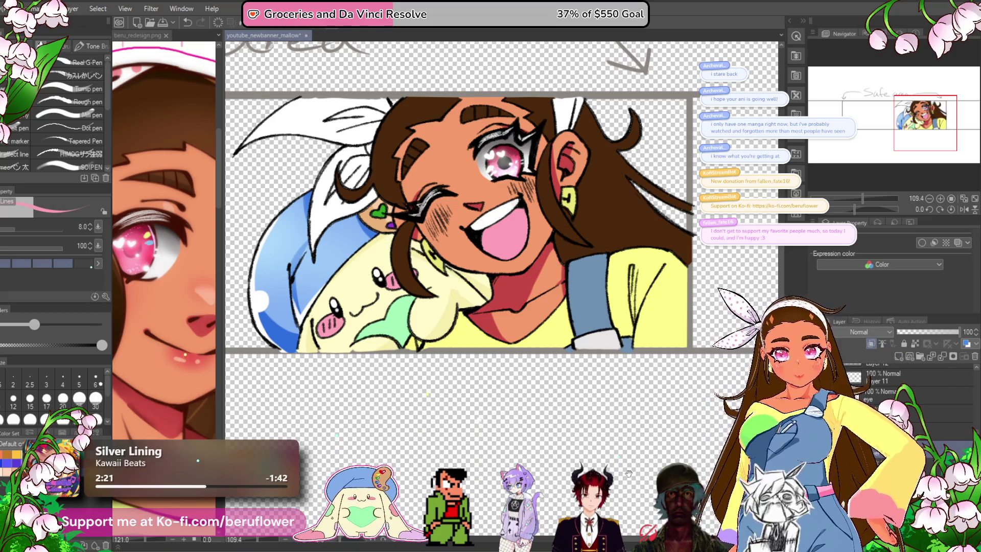
drag(140, 396, 179, 429)
drag(213, 396, 192, 407)
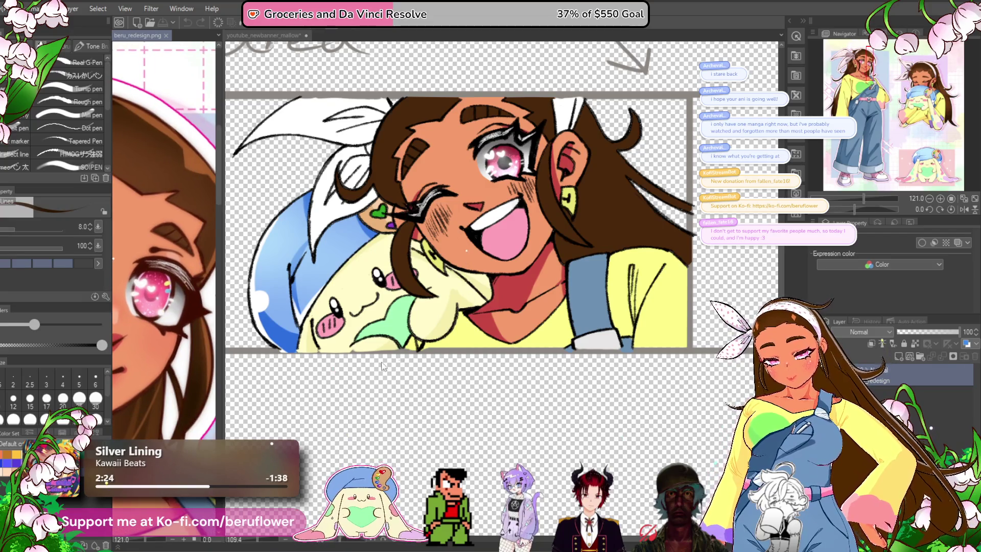
scroll(463, 191, up, 4)
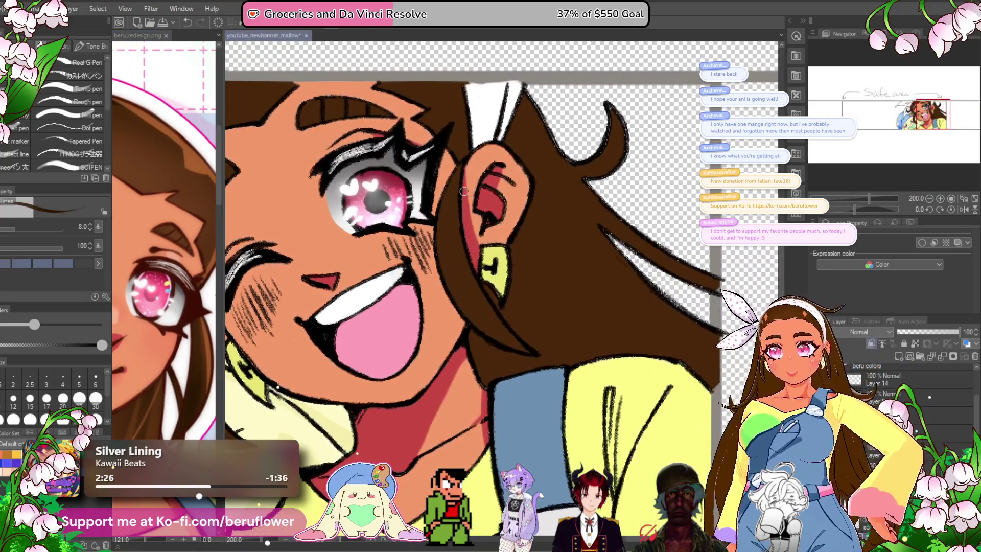
drag(461, 172, 484, 312)
key(bracketright)
key(bracketright)
key(bracketright)
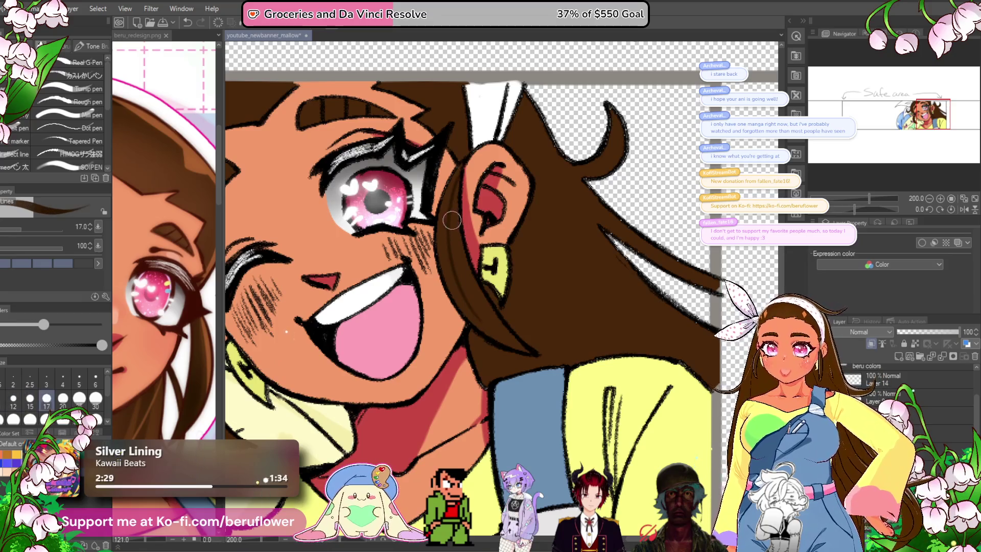
mouse_move(463, 172)
mouse_down()
mouse_move(456, 195)
mouse_move(507, 338)
mouse_move(469, 264)
mouse_move(516, 340)
mouse_move(476, 312)
mouse_up()
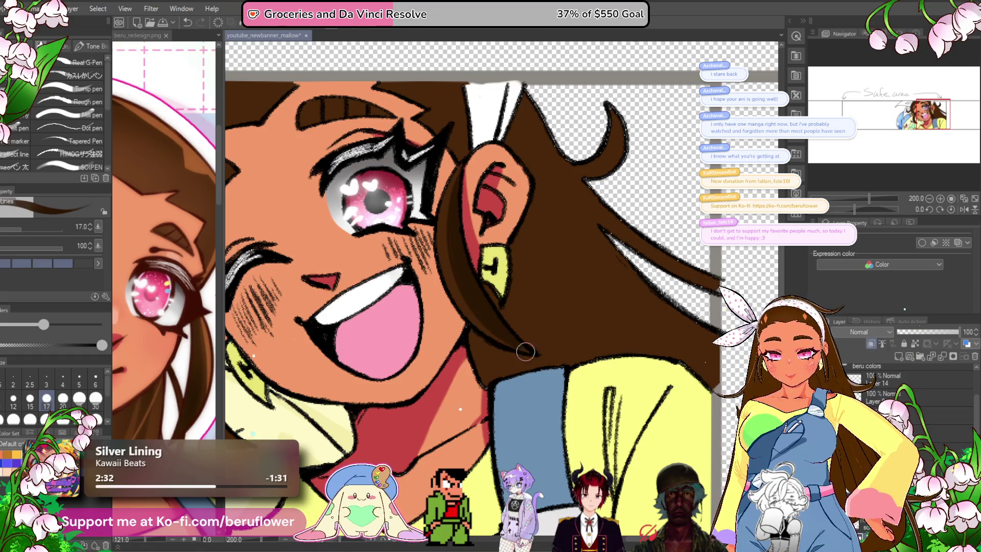
- Darken the hair strand above the plush and the hair below and behind the ear
mouse_move(520, 344)
mouse_down()
mouse_move(666, 297)
mouse_move(763, 290)
mouse_up()
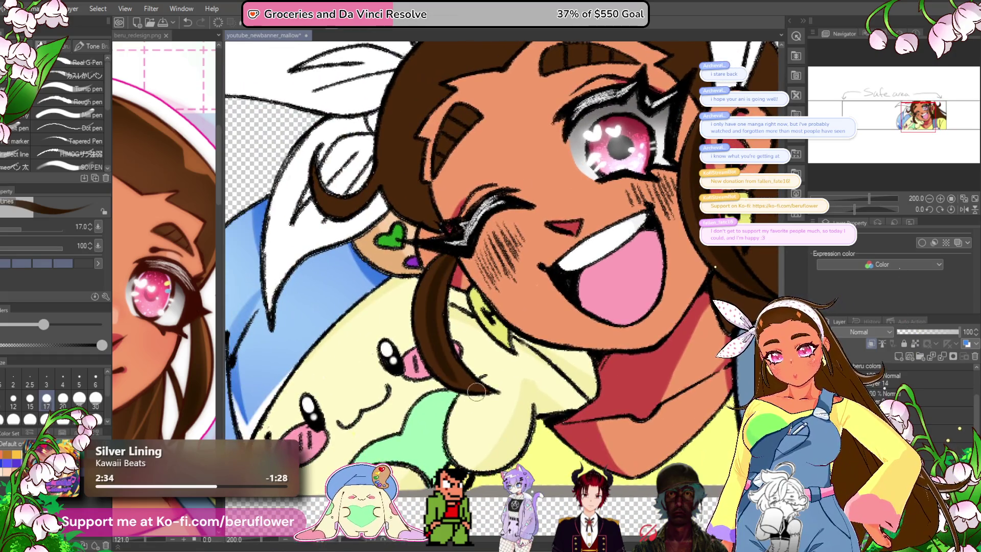
mouse_move(487, 398)
mouse_down()
mouse_move(445, 327)
mouse_move(454, 278)
mouse_up()
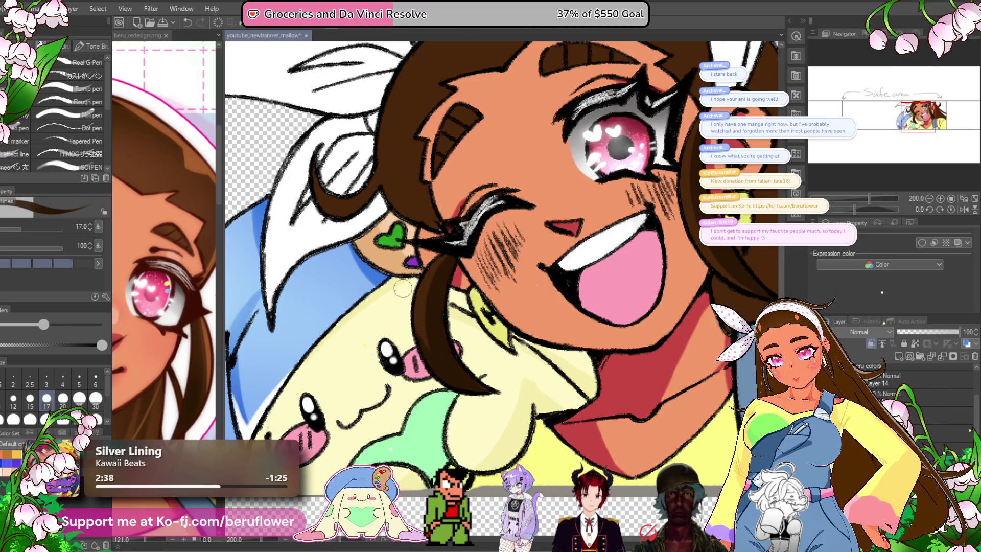
scroll(408, 204, down, 5)
scroll(429, 269, up, 5)
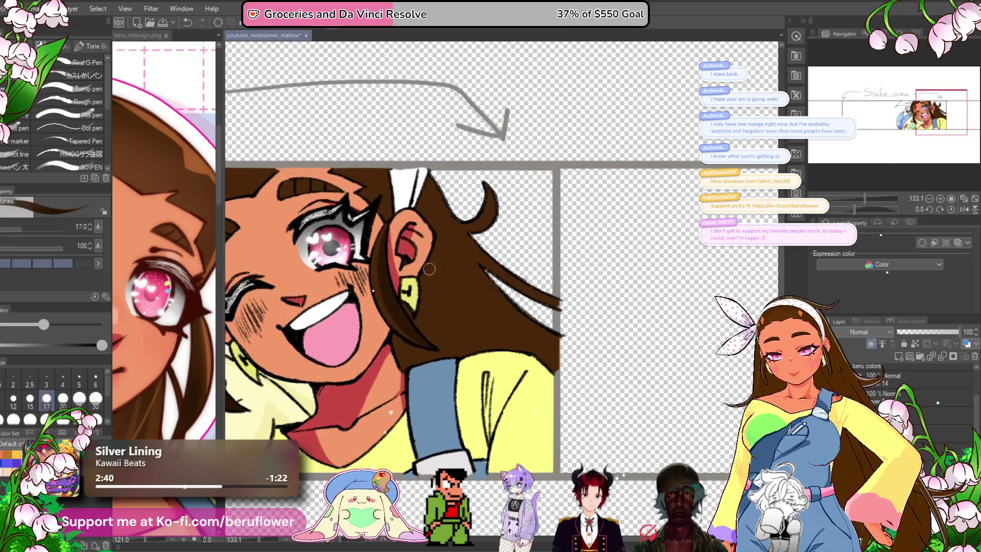
mouse_move(429, 268)
mouse_down()
mouse_move(444, 306)
mouse_move(439, 322)
mouse_move(405, 291)
mouse_up()
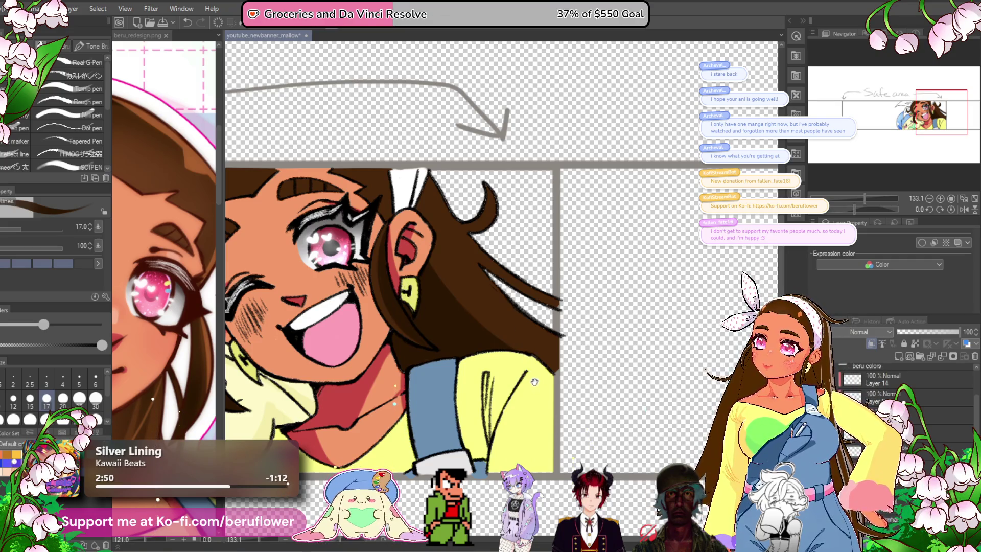
scroll(523, 364, up, 2)
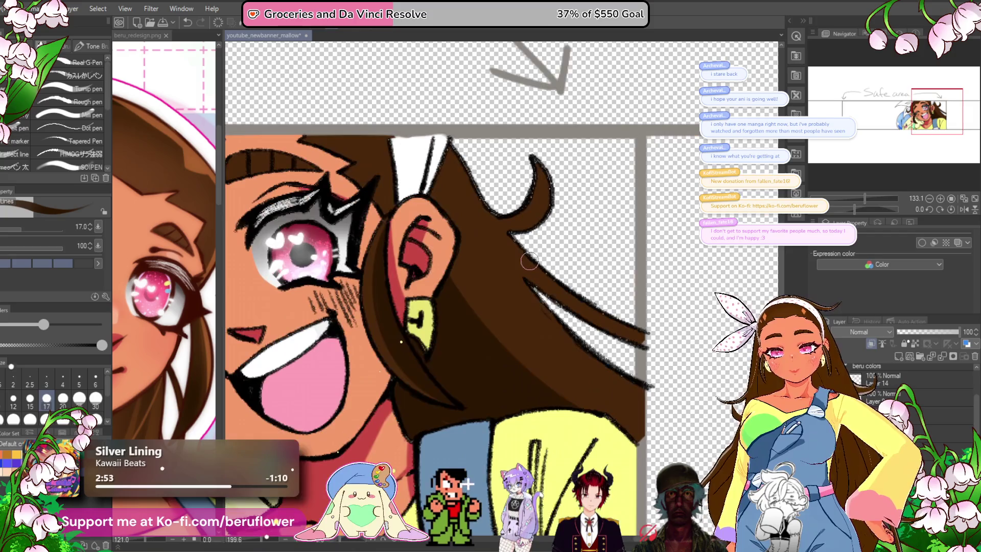
drag(859, 210, 834, 209)
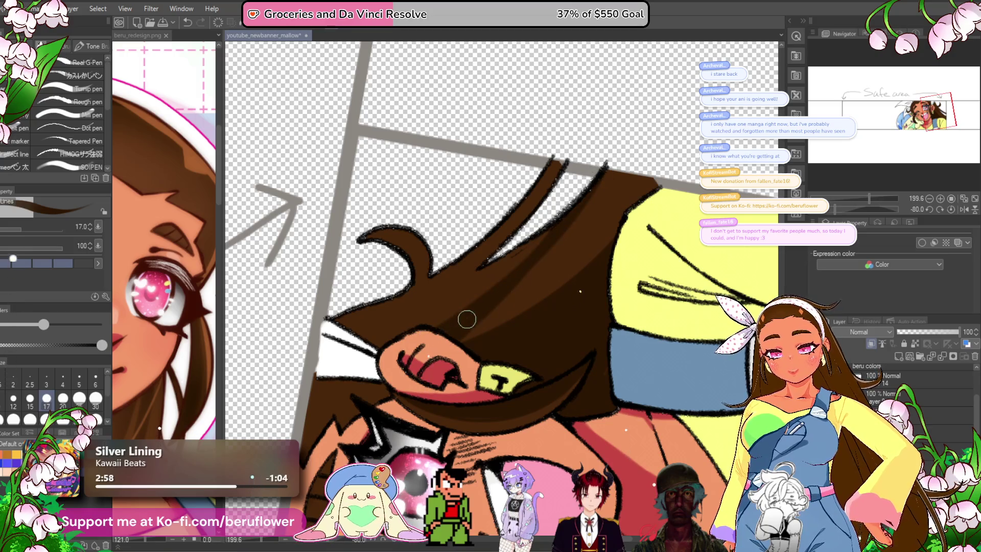
mouse_move(376, 223)
mouse_down()
mouse_move(426, 250)
mouse_move(437, 311)
mouse_up()
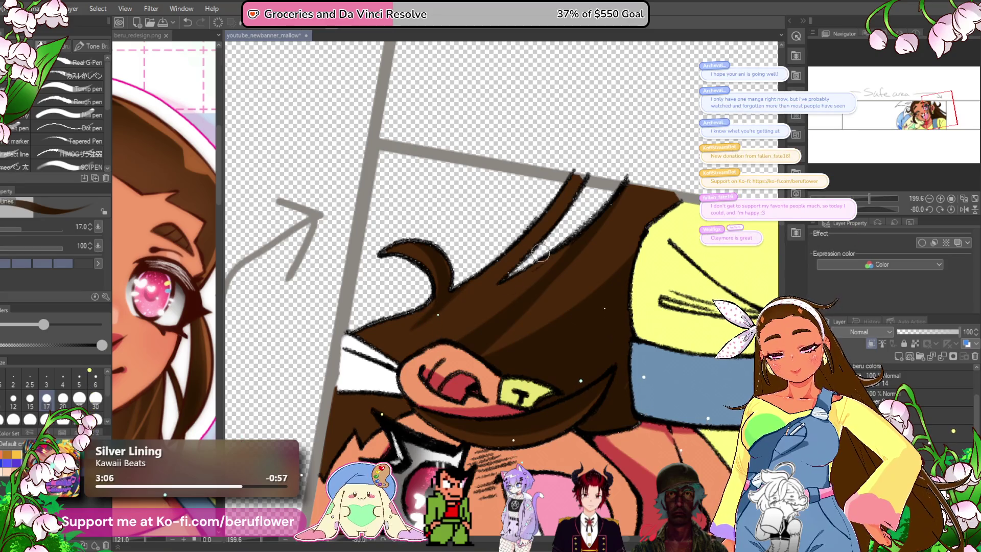
key(ctrl+alt+0)
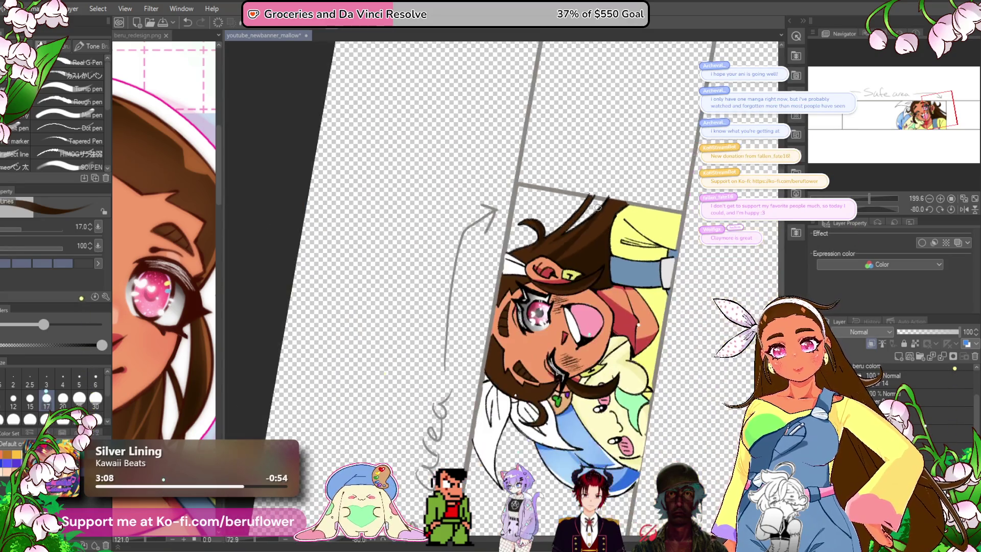
scroll(368, 319, up, 5)
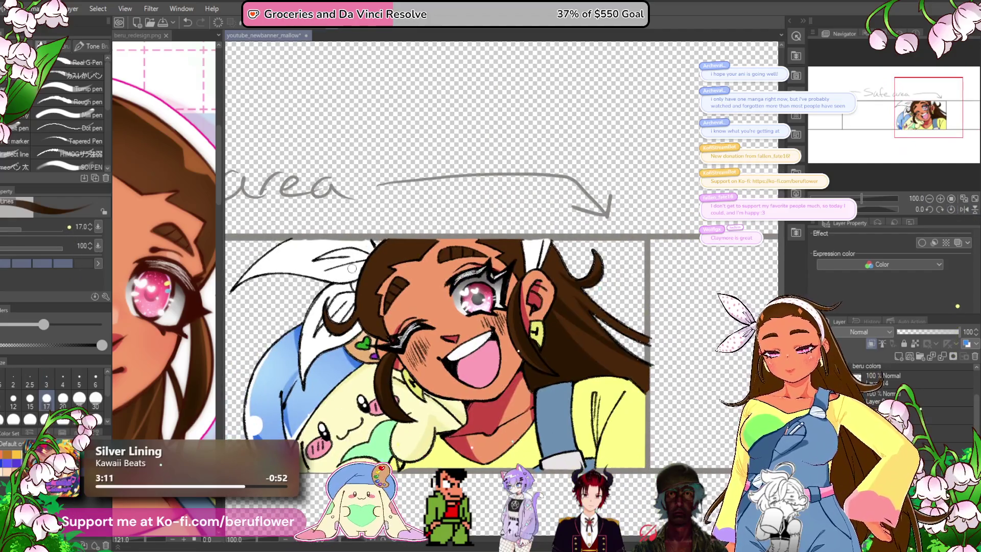
scroll(369, 318, up, 2)
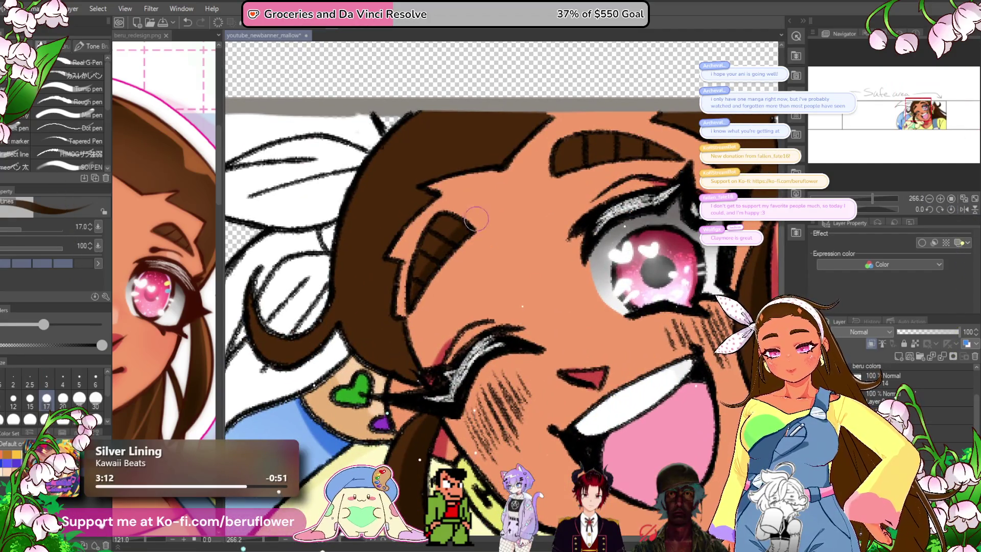
drag(564, 225, 560, 229)
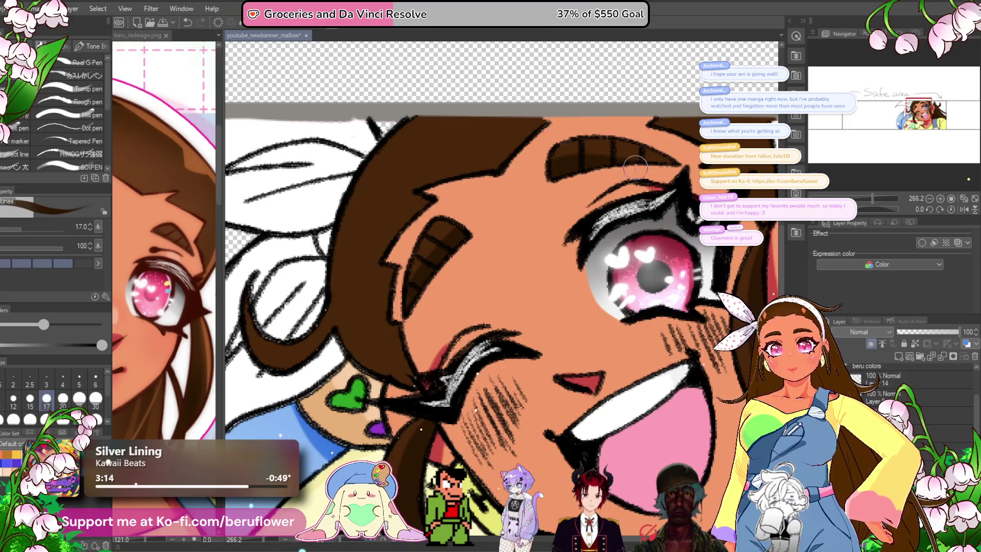
drag(386, 333, 432, 287)
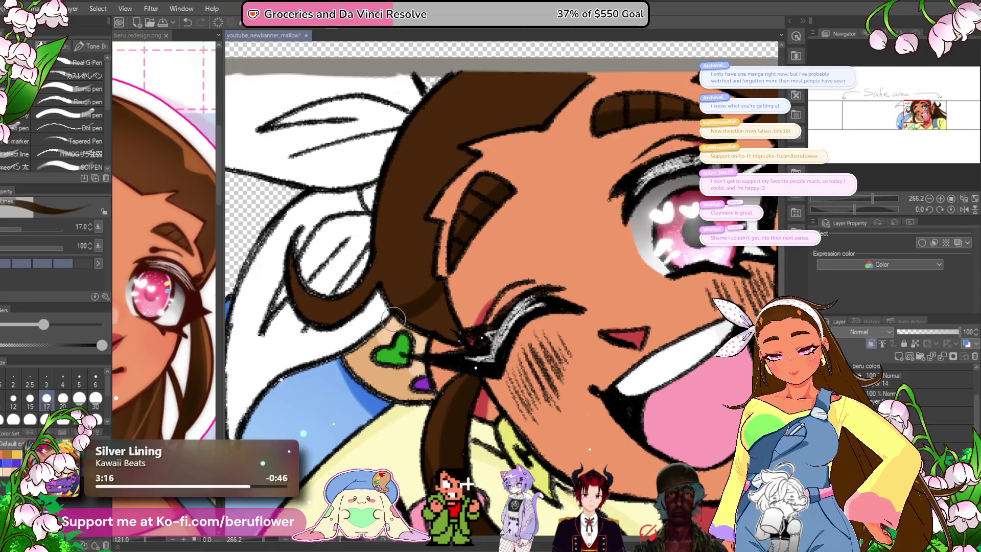
mouse_move(767, 128)
mouse_down()
mouse_move(662, 199)
mouse_move(632, 245)
mouse_move(621, 219)
mouse_up()
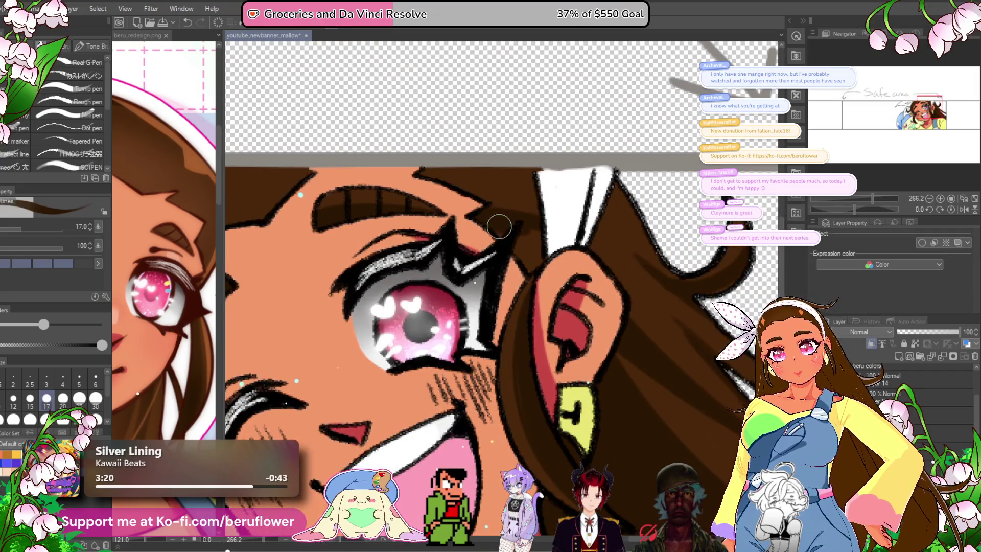
scroll(542, 240, right, 1)
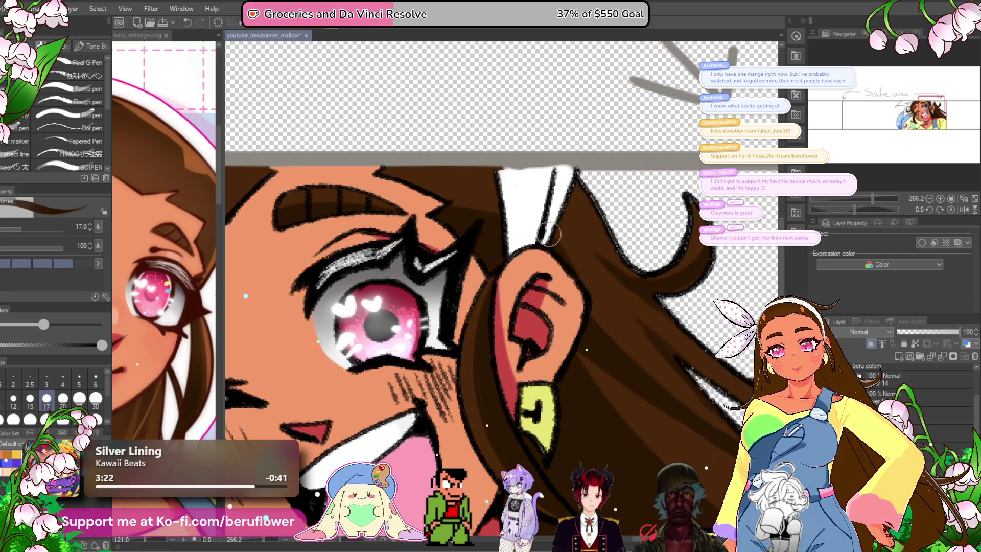
scroll(594, 340, down, 5)
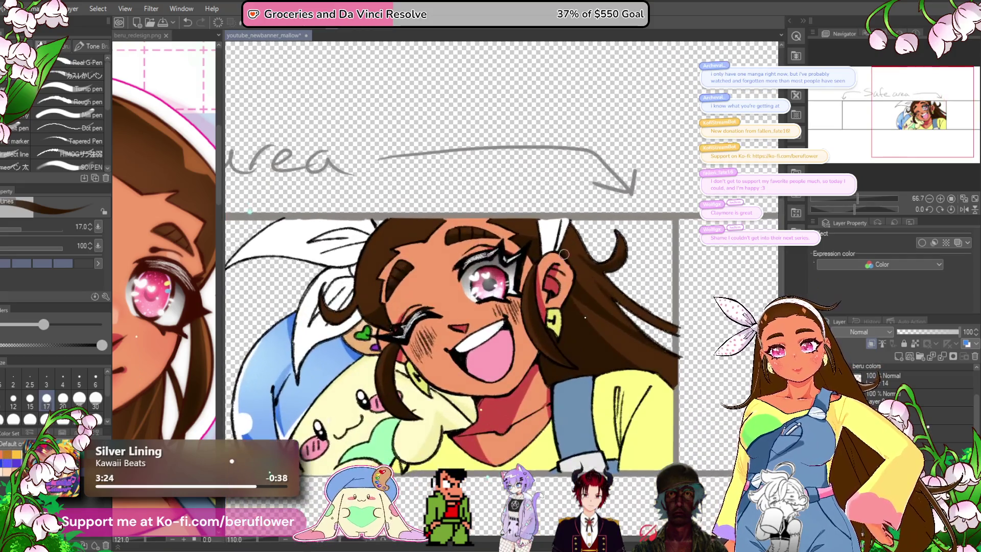
scroll(336, 417, up, 1)
scroll(492, 326, up, 5)
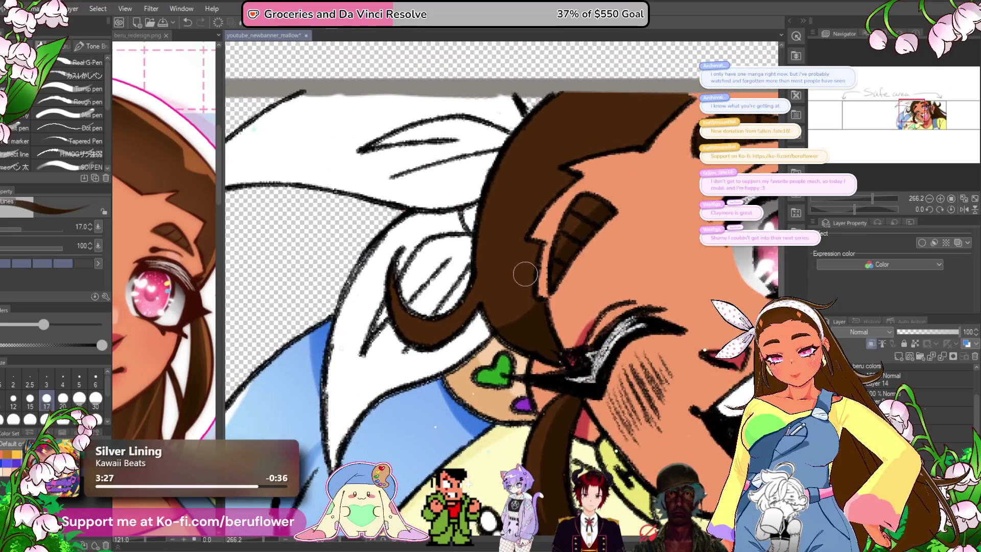
drag(492, 326, 492, 335)
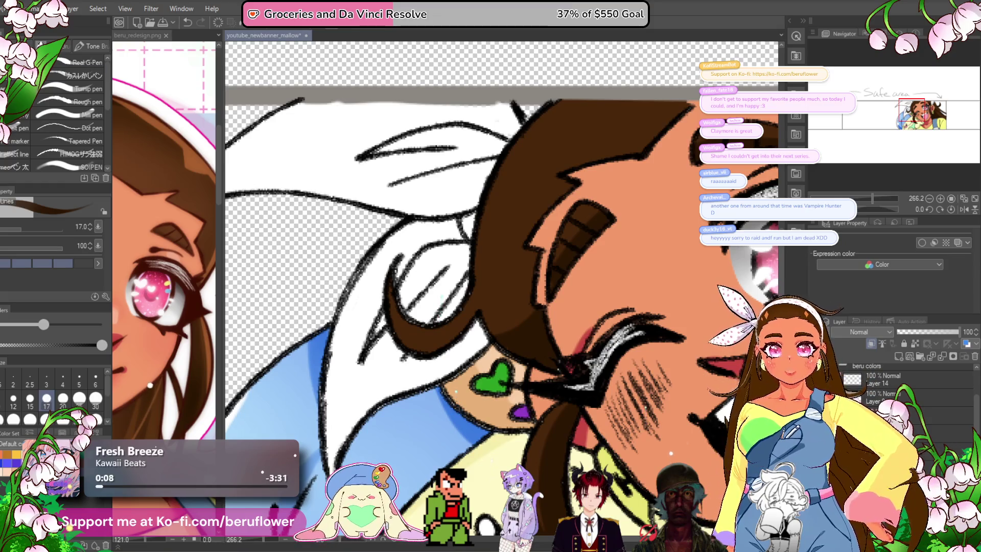
- Fill the hair curl with dark brown
scroll(926, 128, down, 3)
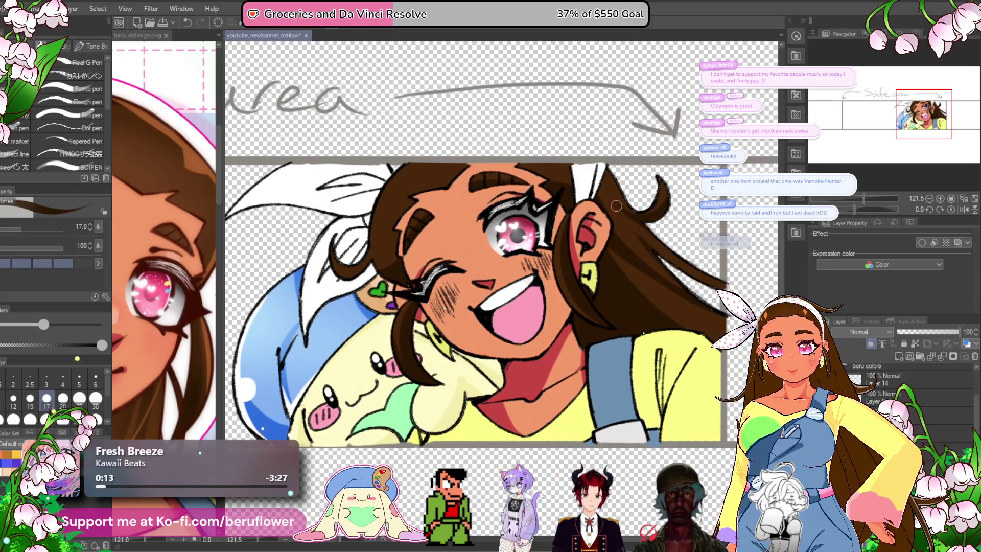
scroll(565, 234, down, 1)
scroll(565, 233, up, 2)
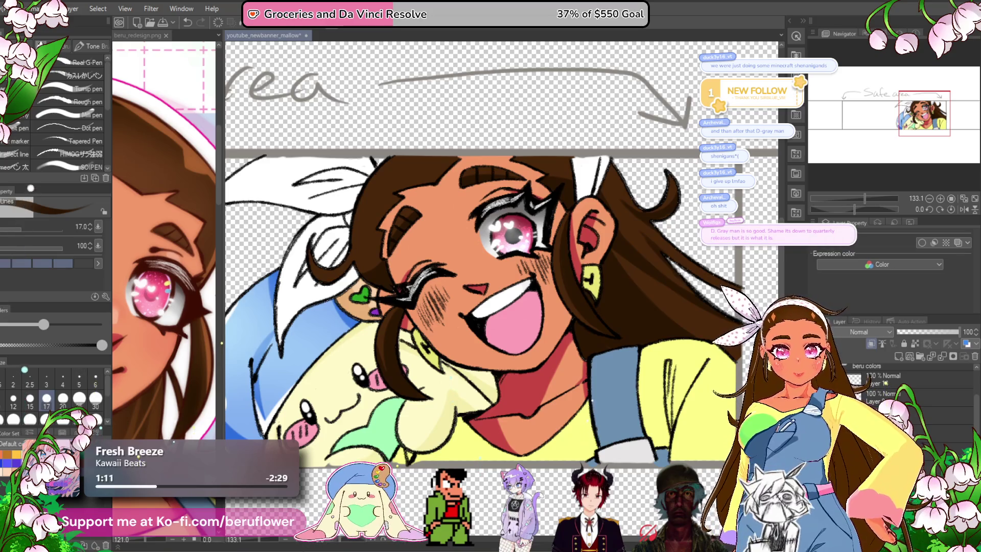
scroll(307, 253, up, 5)
mouse_move(322, 212)
mouse_down()
mouse_move(307, 268)
mouse_move(352, 329)
mouse_move(372, 325)
mouse_up()
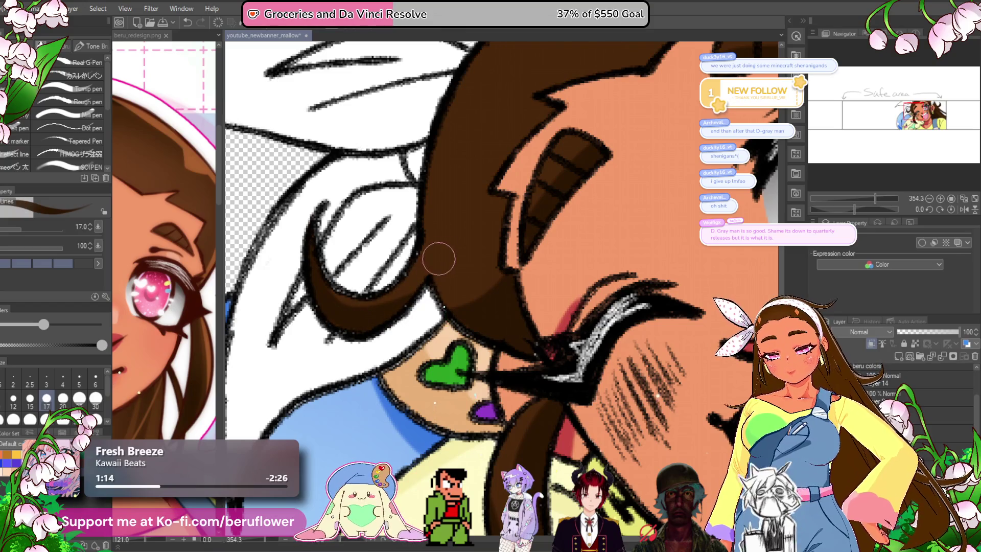
- Save the youtube_newbanner_mallow banner with Ctrl+S
scroll(437, 261, down, 5)
scroll(618, 244, up, 1)
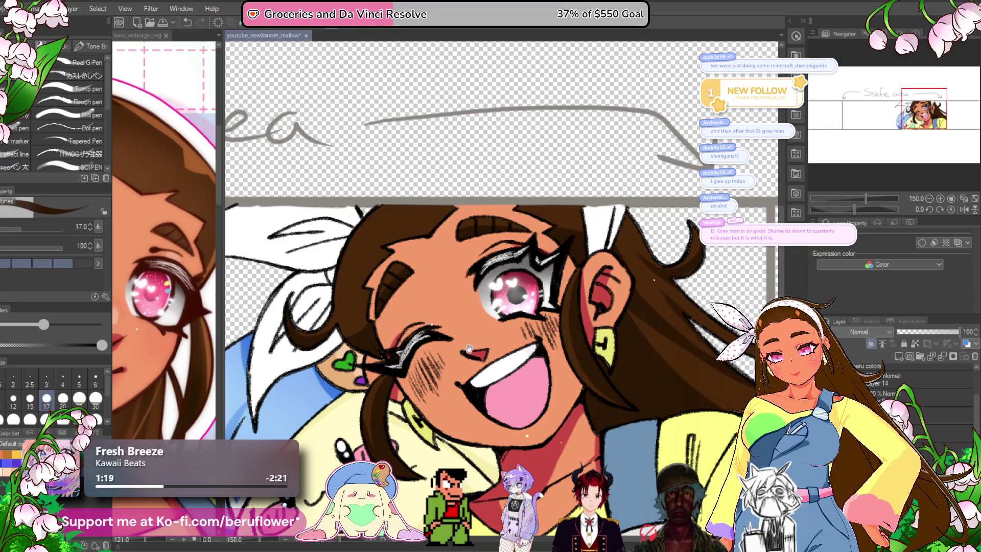
scroll(456, 282, up, 1)
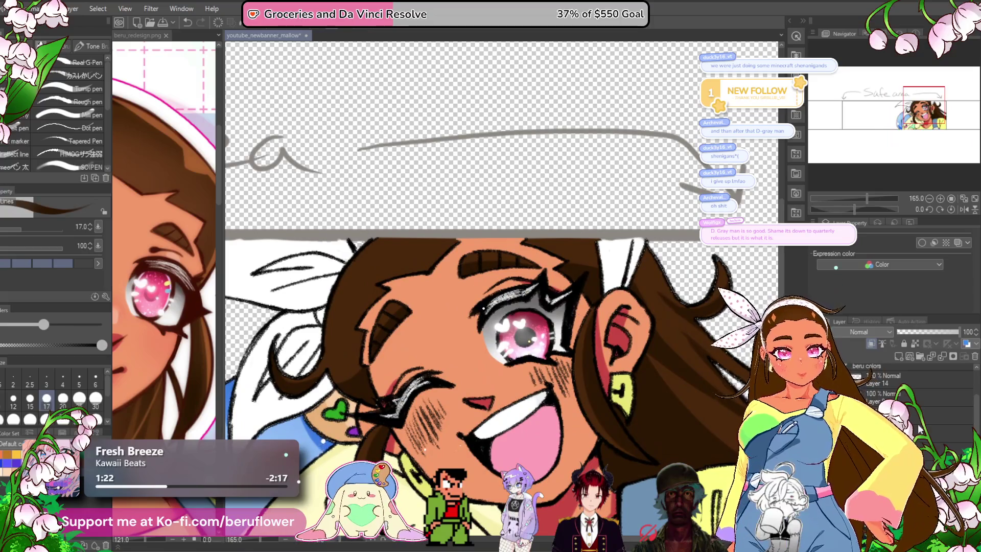
scroll(914, 418, down, 3)
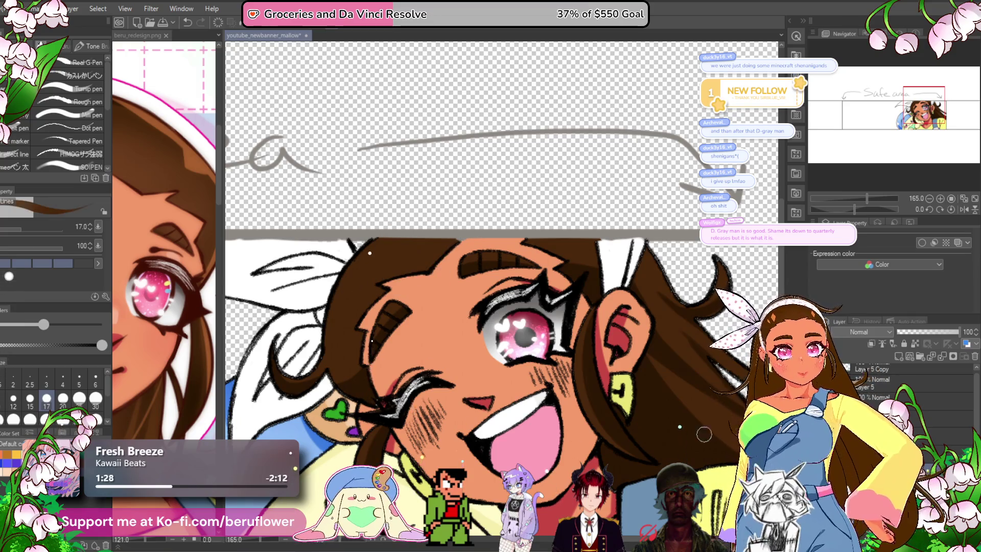
scroll(915, 383, up, 3)
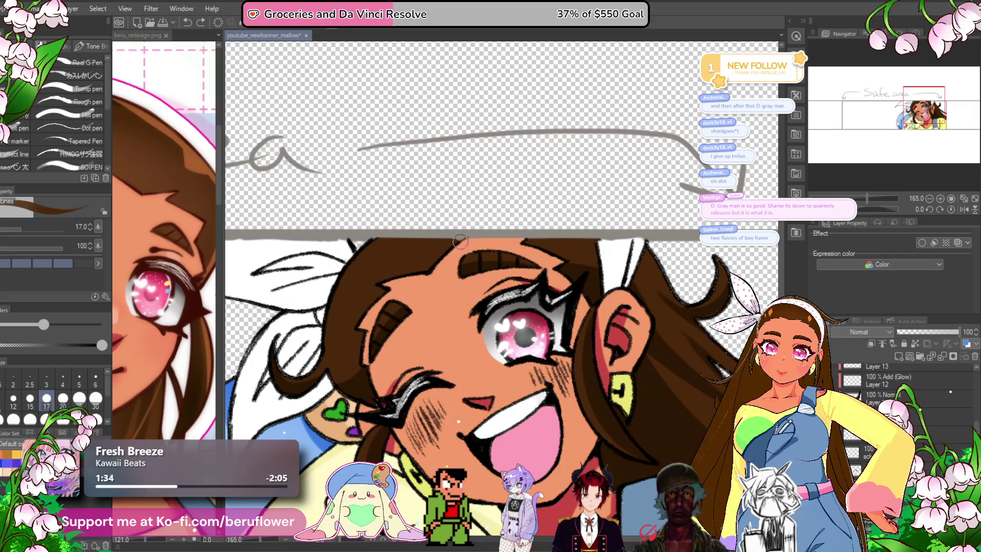
scroll(507, 253, down, 8)
scroll(507, 252, up, 3)
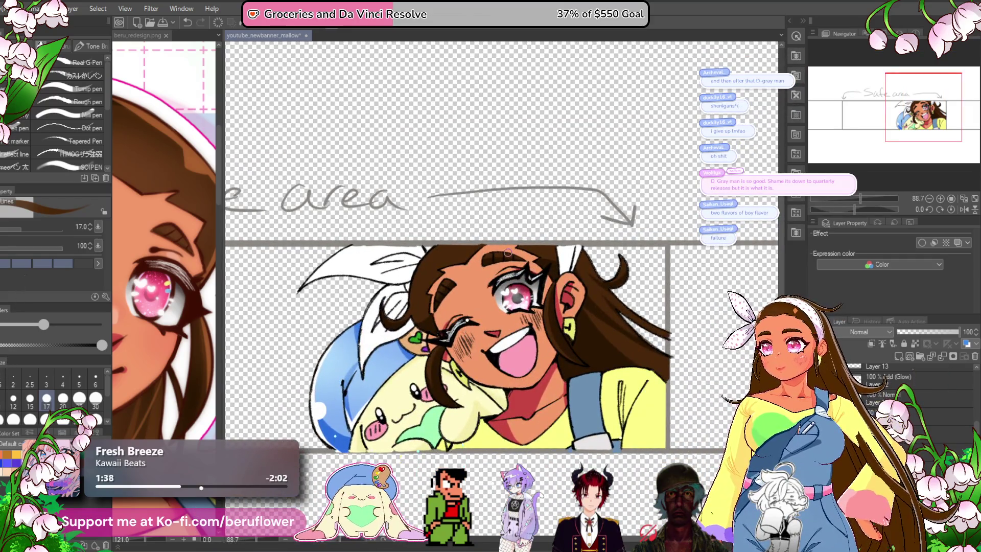
scroll(507, 253, down, 3)
scroll(507, 252, up, 3)
mouse_move(464, 443)
mouse_down()
mouse_move(427, 396)
mouse_move(431, 375)
mouse_up()
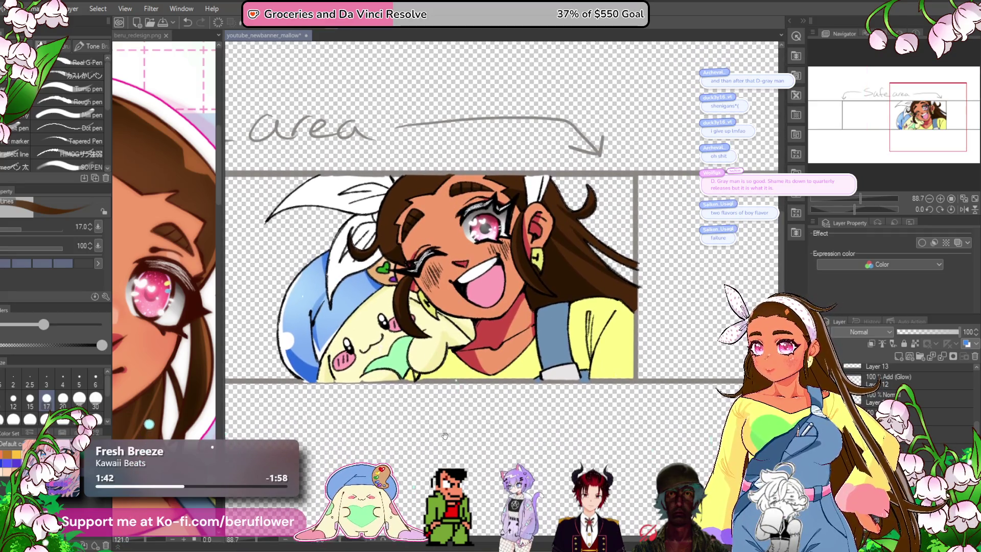
mouse_move(445, 436)
mouse_down()
mouse_move(442, 420)
mouse_move(434, 437)
mouse_up()
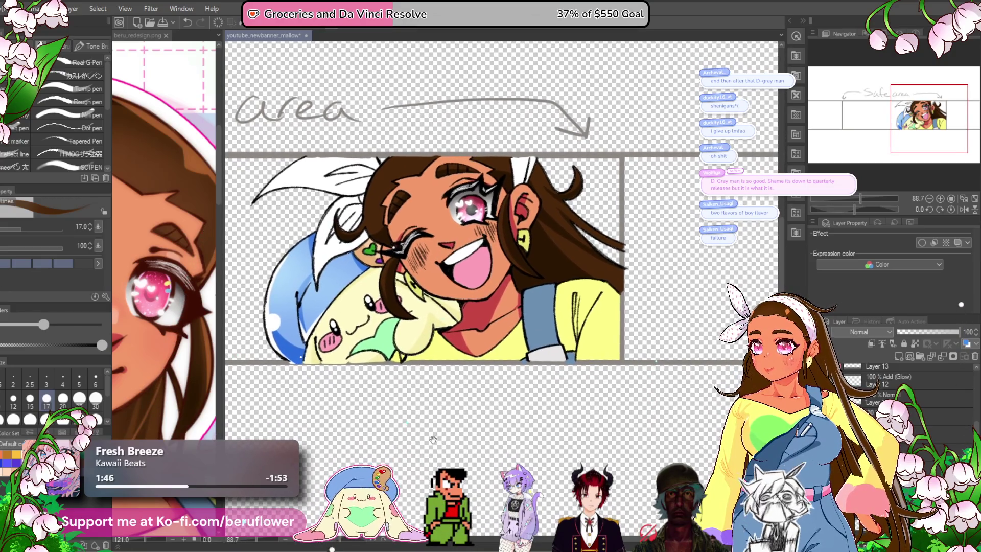
key(ctrl+s)
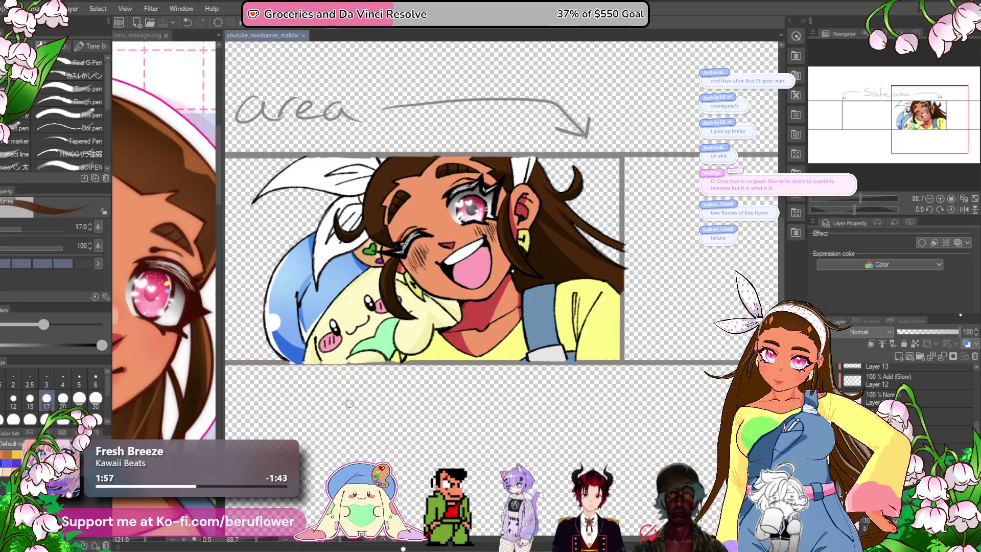
scroll(904, 388, down, 2)
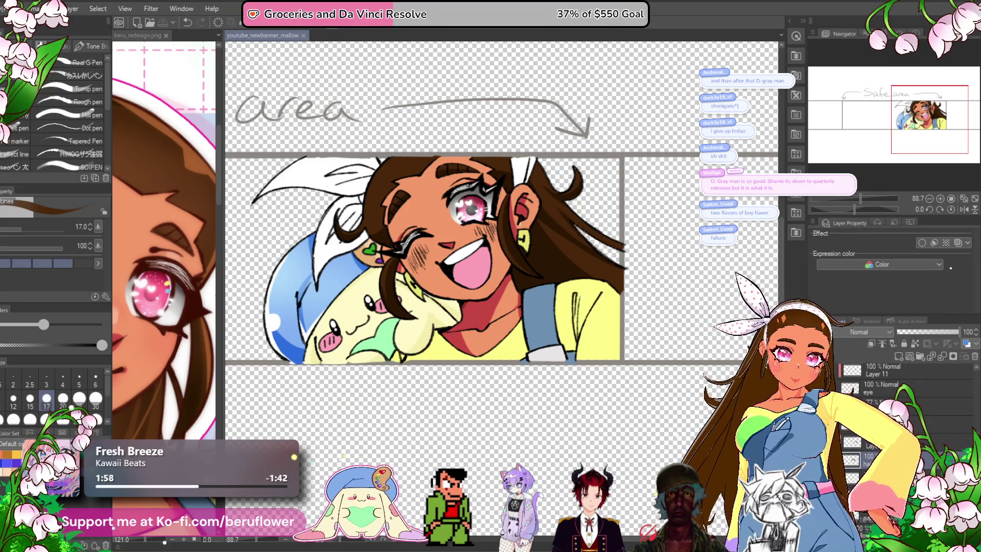
- Make the drawing colour a soft lavender purple and bring the white ribbon into view
click(871, 344)
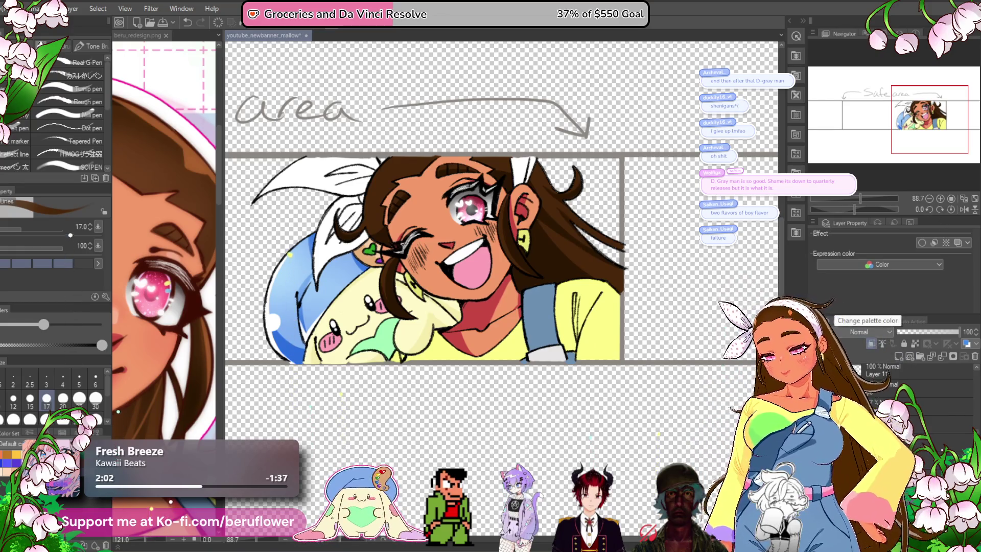
key(x)
click(879, 264)
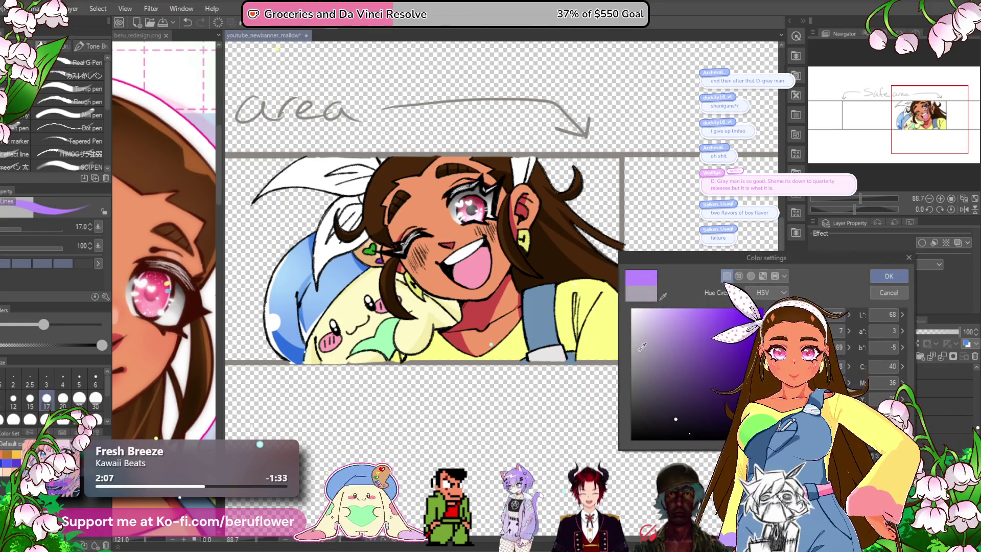
key(Escape)
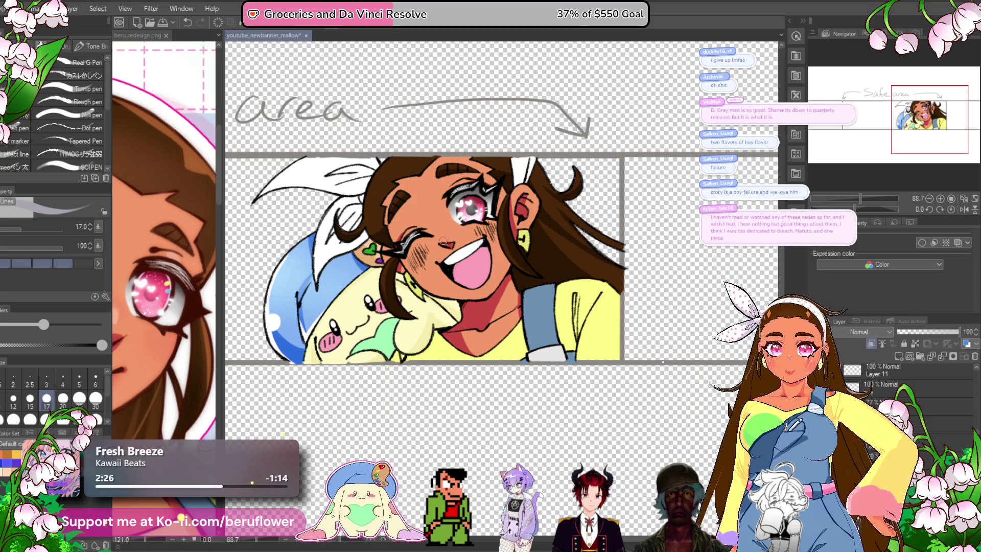
scroll(522, 257, up, 4)
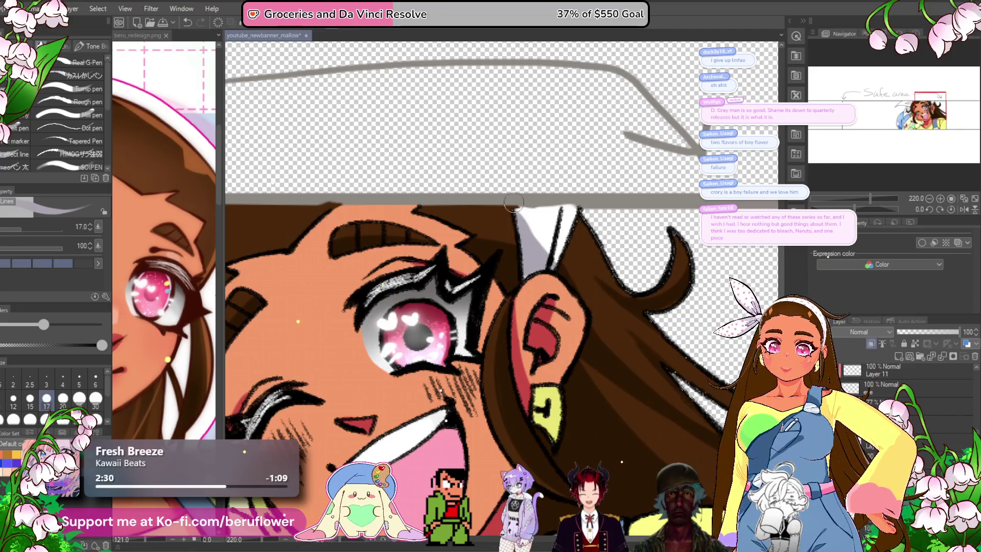
drag(535, 298, 850, 231)
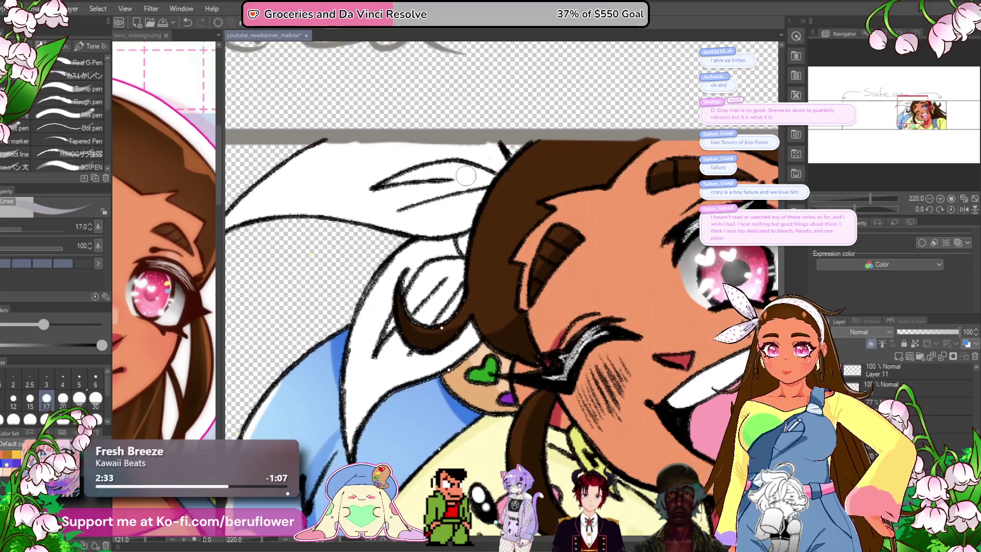
- Paint grey-lavender shading across the white ribbon's loops and folds
drag(466, 176, 552, 188)
mouse_move(473, 193)
mouse_down()
mouse_move(540, 174)
mouse_move(587, 187)
mouse_move(560, 182)
mouse_move(510, 205)
mouse_move(593, 182)
mouse_move(531, 169)
mouse_move(559, 186)
mouse_move(548, 168)
mouse_up()
mouse_move(506, 214)
mouse_down()
mouse_move(480, 253)
mouse_move(479, 241)
mouse_move(521, 247)
mouse_move(511, 241)
mouse_move(560, 208)
mouse_up()
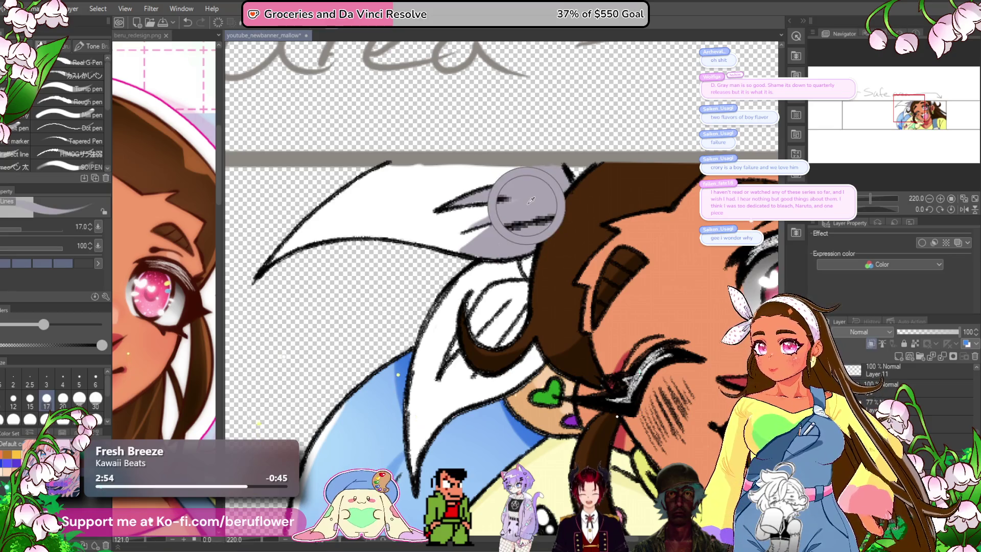
scroll(533, 230, down, 2)
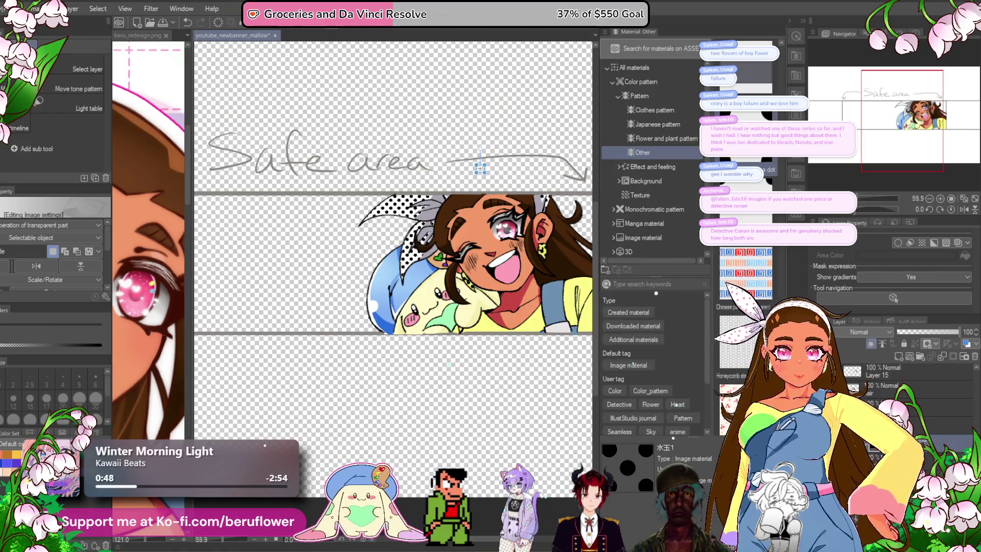
- Rasterize the polka-dot pattern layer
right_click(817, 352)
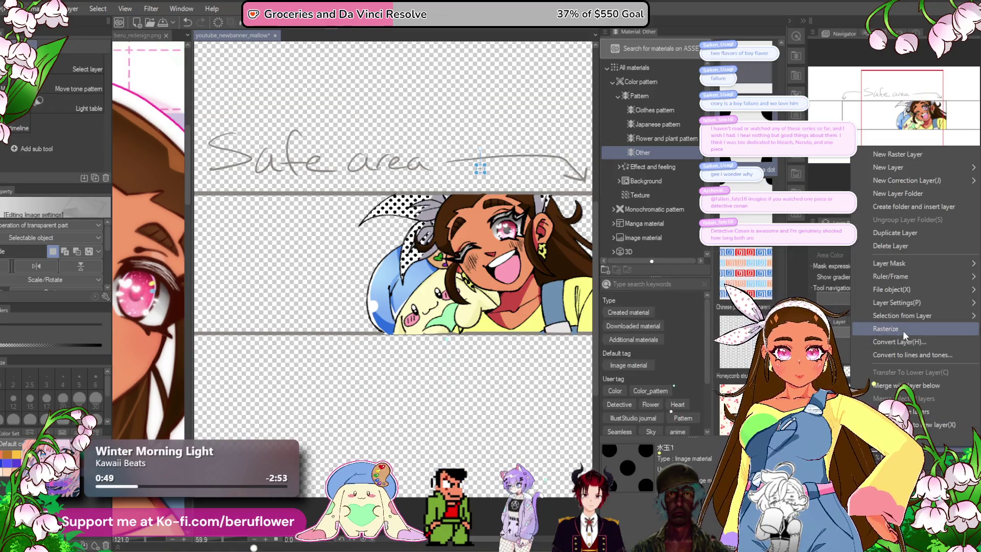
click(929, 342)
scroll(523, 326, up, 5)
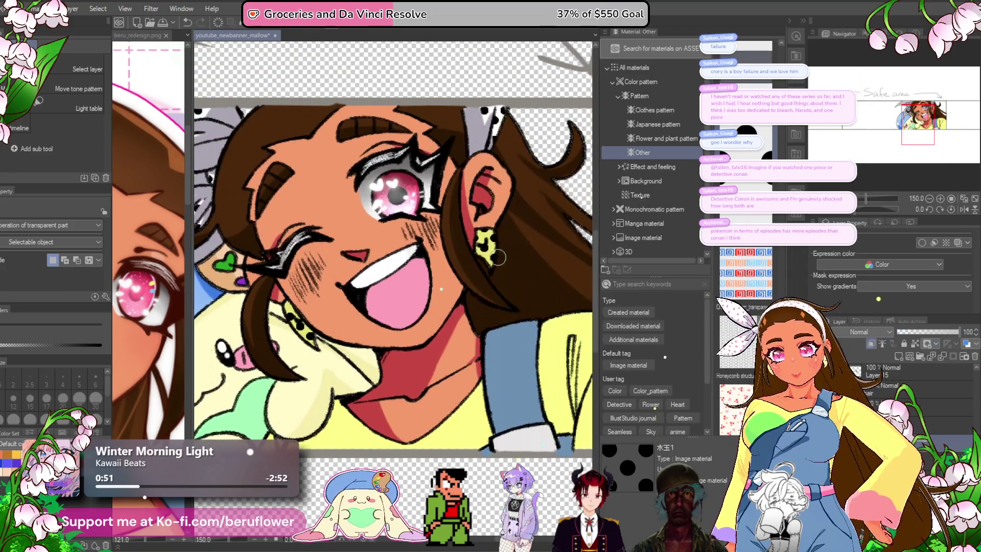
drag(469, 219, 521, 239)
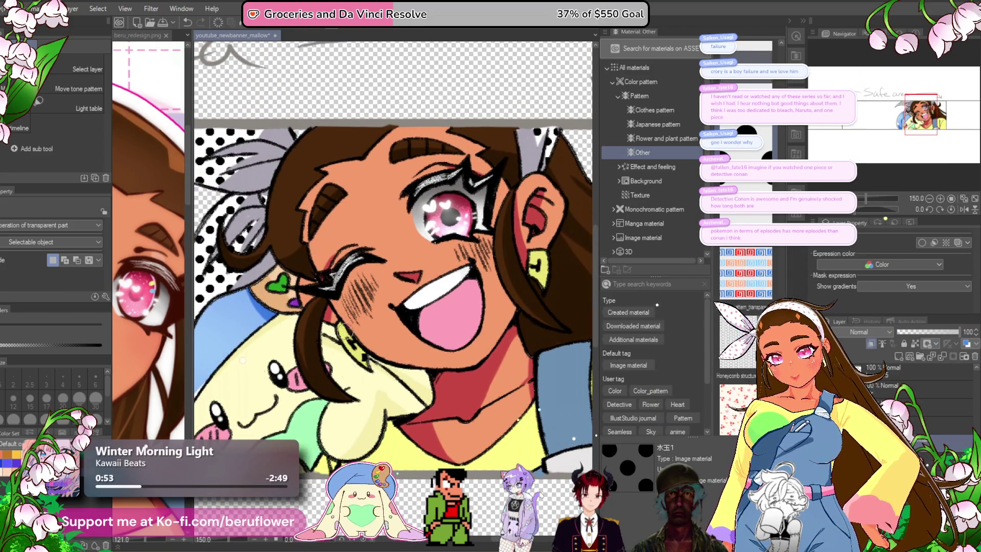
- Set the polka-dot layer to Multiply blending at 60% opacity
scroll(385, 393, down, 3)
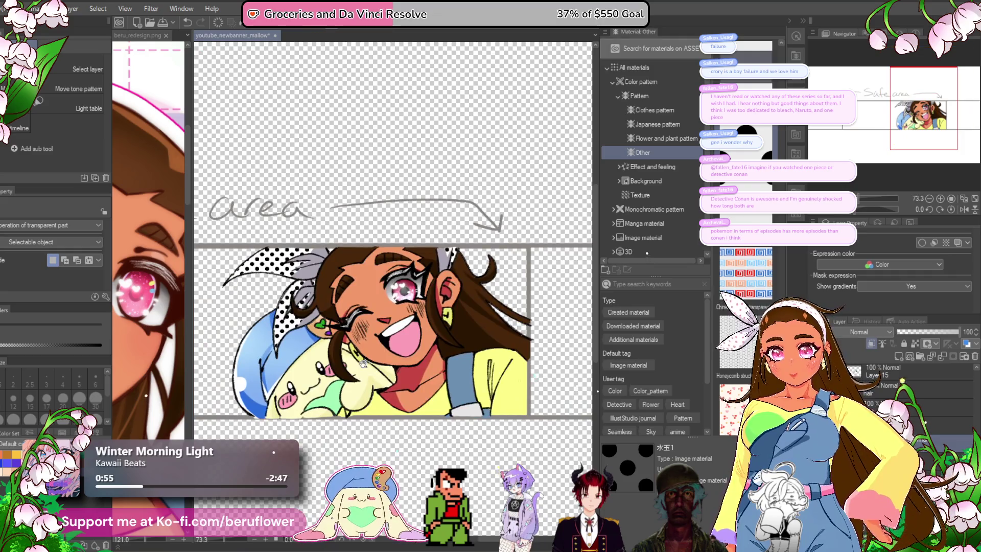
click(920, 424)
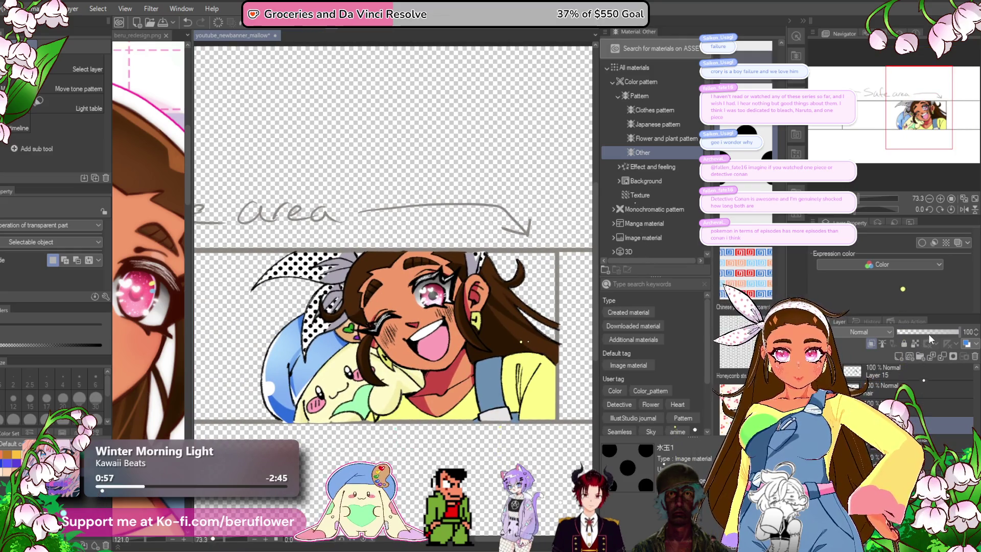
click(888, 332)
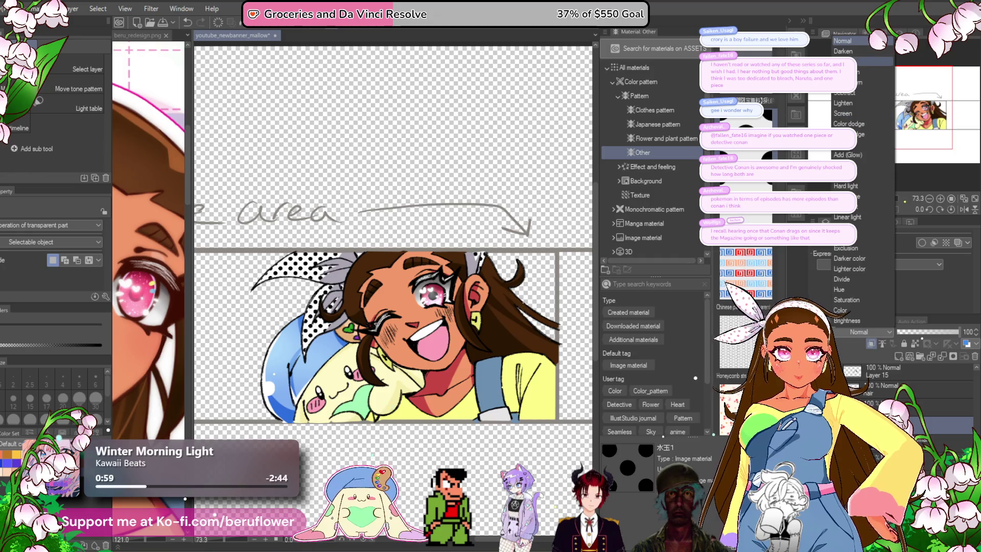
click(859, 61)
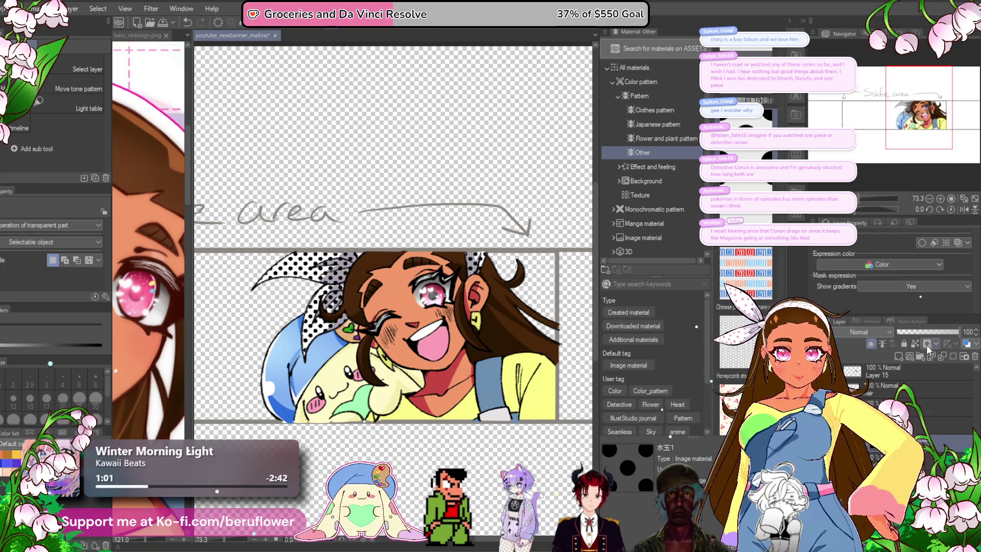
click(934, 332)
click(922, 381)
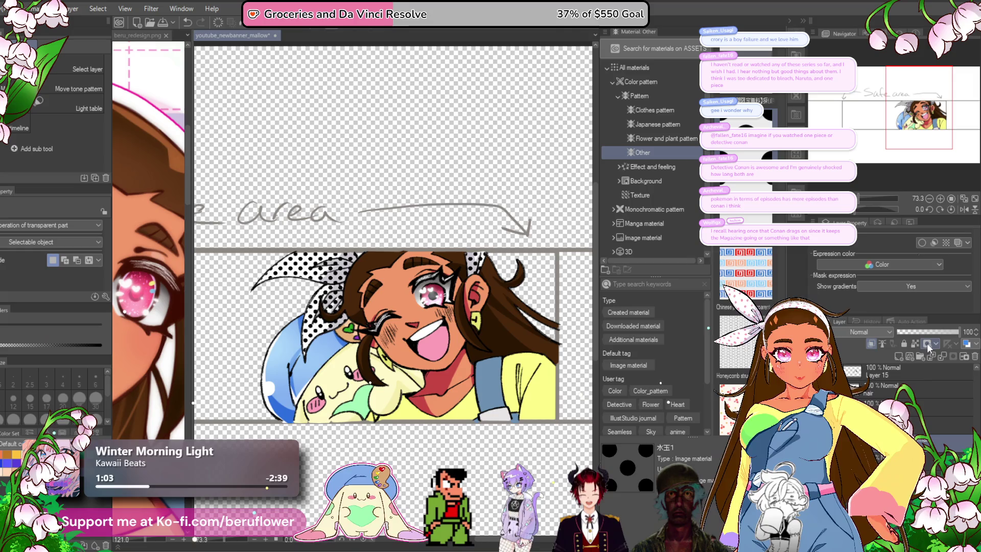
- Check the ribbon on the beru_redesign.png reference, then return to the banner document
drag(157, 317, 161, 414)
right_click(157, 219)
key(Escape)
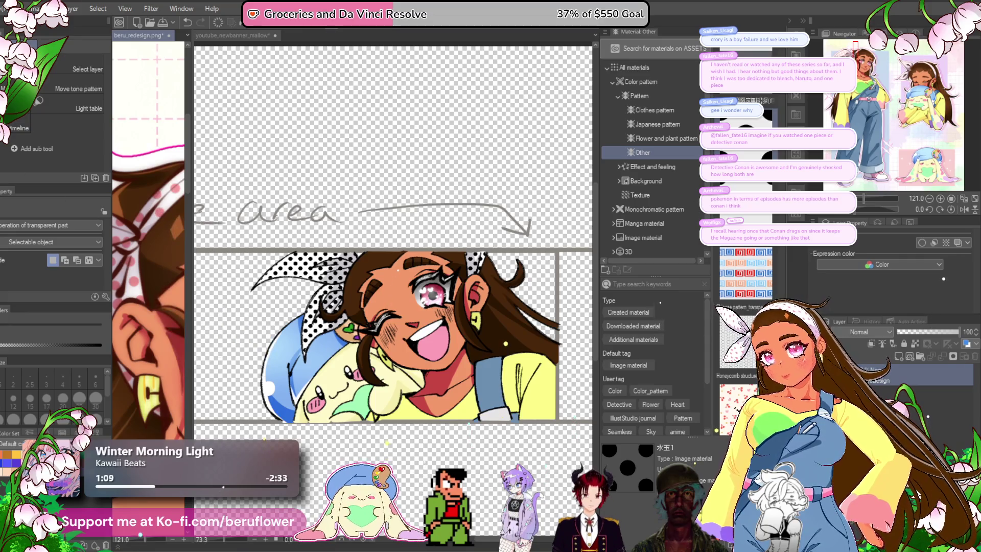
key(i)
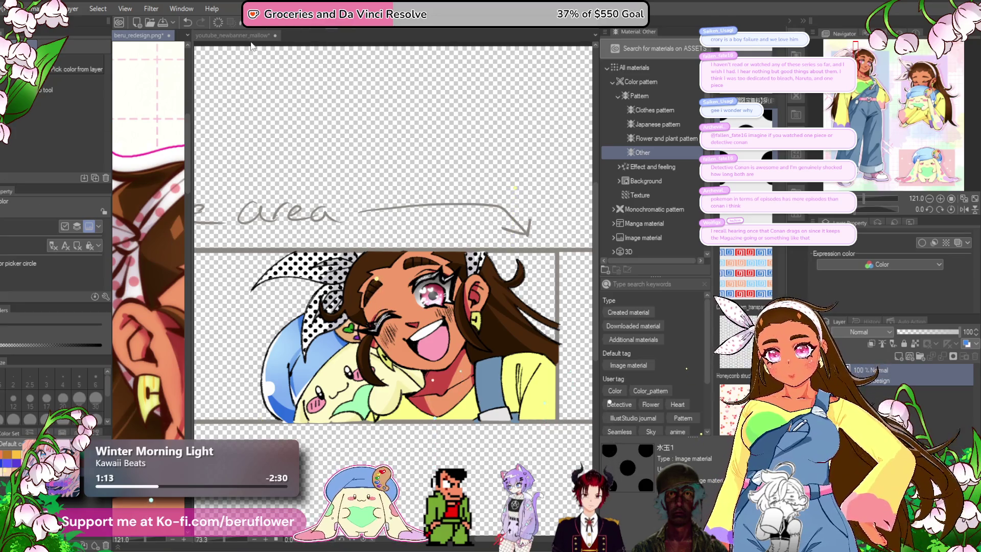
click(257, 36)
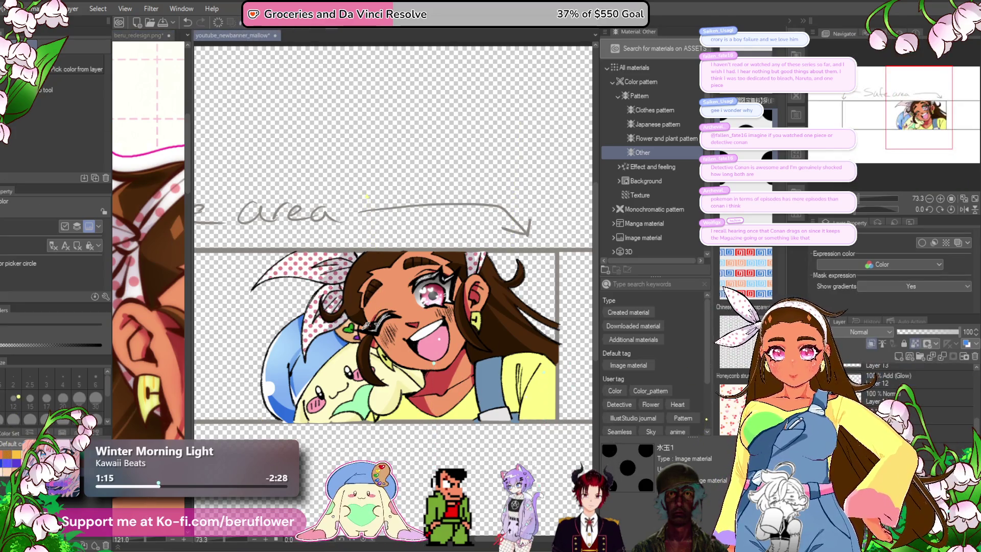
scroll(471, 494, down, 4)
- On Layer 1 Copy, dab a size 8 highlight dot on the purple earring
scroll(459, 460, up, 2)
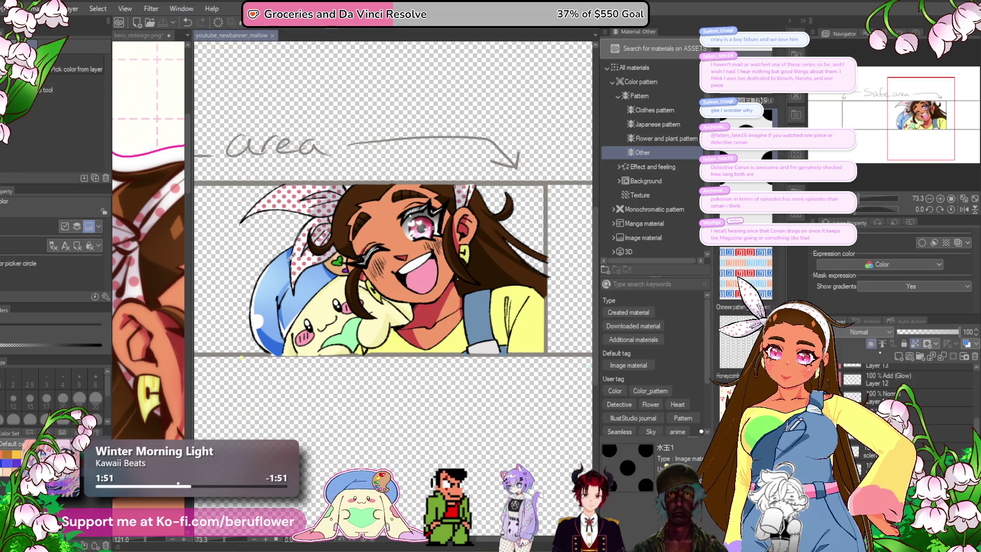
scroll(914, 412, down, 3)
click(889, 377)
key(p)
scroll(368, 286, up, 5)
drag(361, 304, 420, 249)
key(bracketleft)
key(bracketleft)
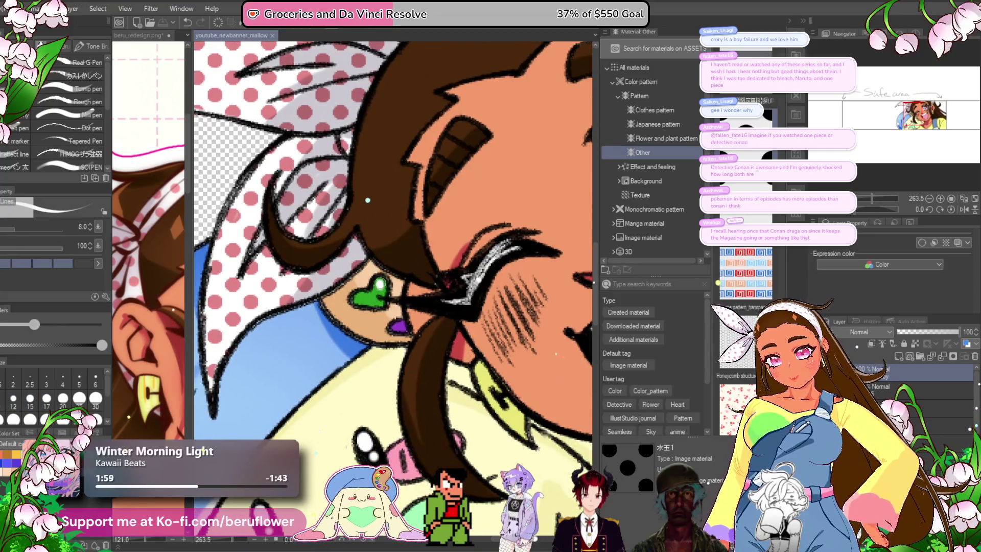
click(401, 325)
- Save the banner file with Ctrl+S
scroll(400, 326, down, 8)
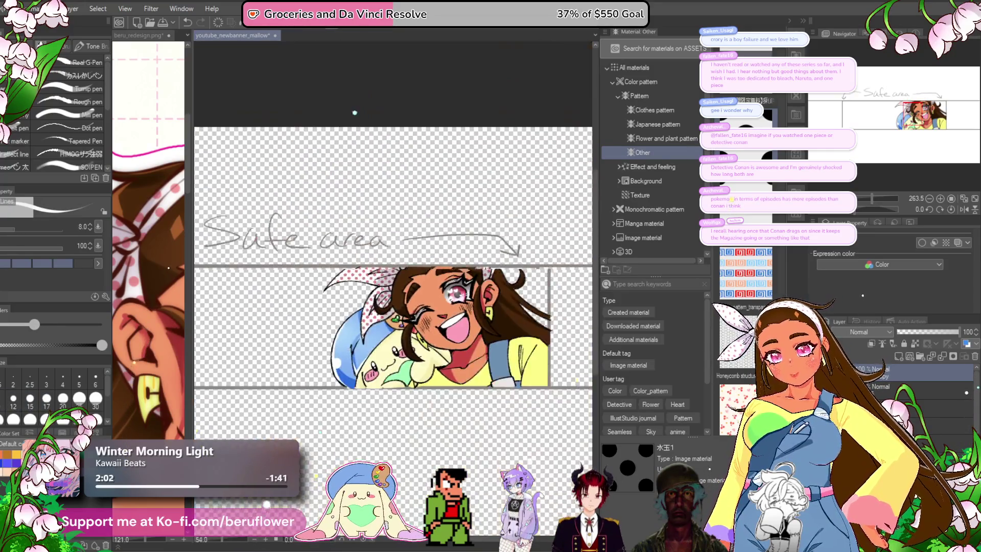
scroll(308, 435, up, 2)
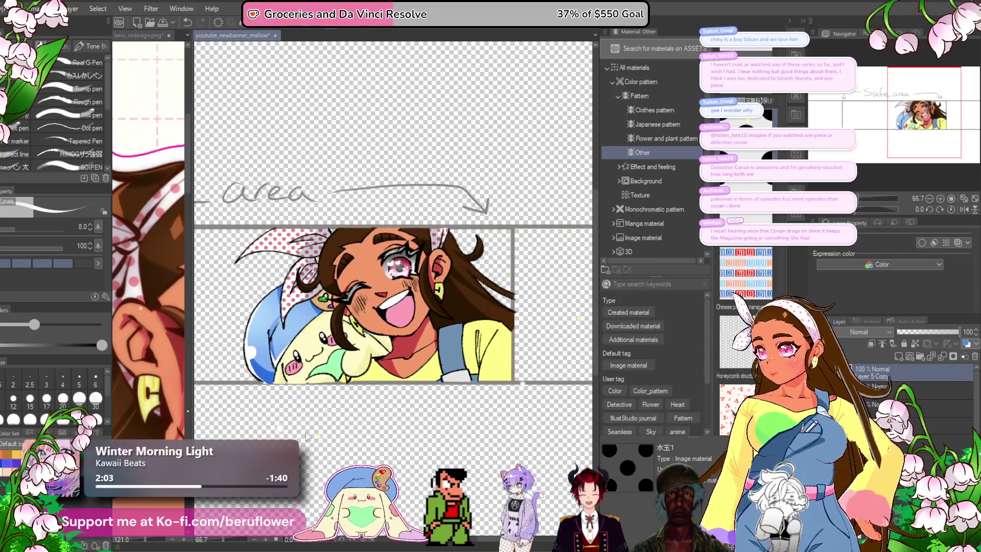
key(ctrl+s)
mouse_move(320, 417)
mouse_down()
mouse_move(332, 365)
mouse_move(443, 372)
mouse_up()
drag(454, 466, 264, 475)
drag(439, 396, 433, 423)
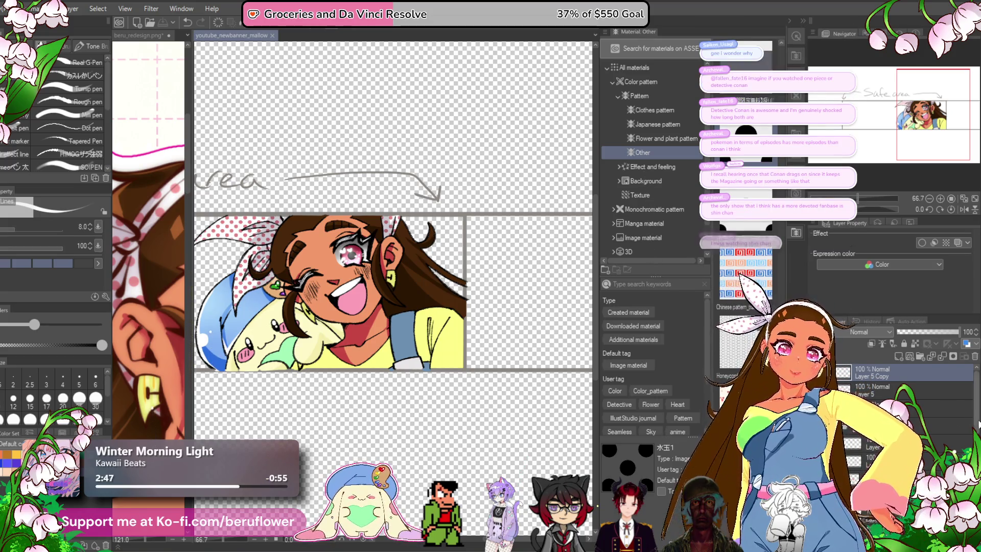
- Enable the layer setting toggle for the current shading layer in the Layer panel
scroll(975, 423, up, 5)
scroll(952, 404, down, 1)
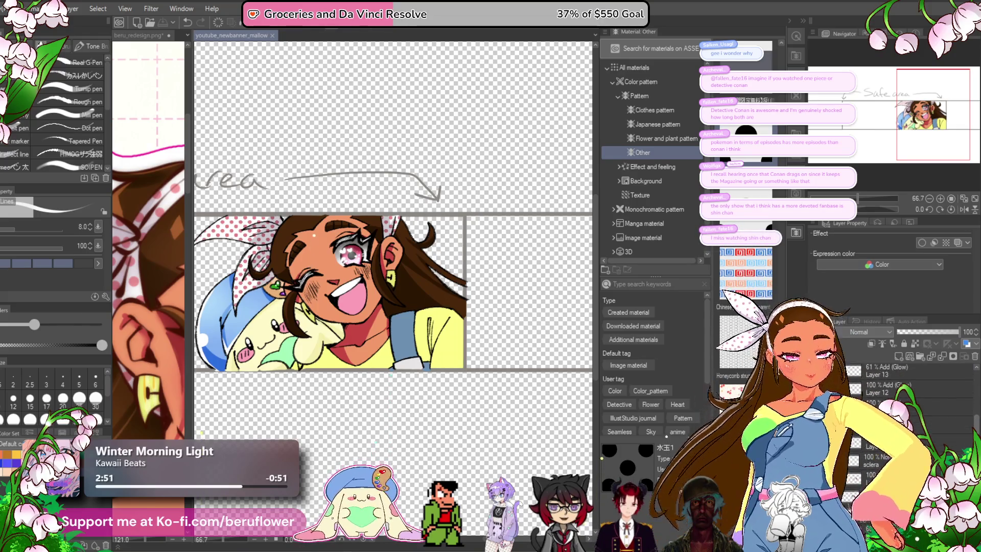
scroll(952, 403, down, 3)
scroll(952, 403, down, 3)
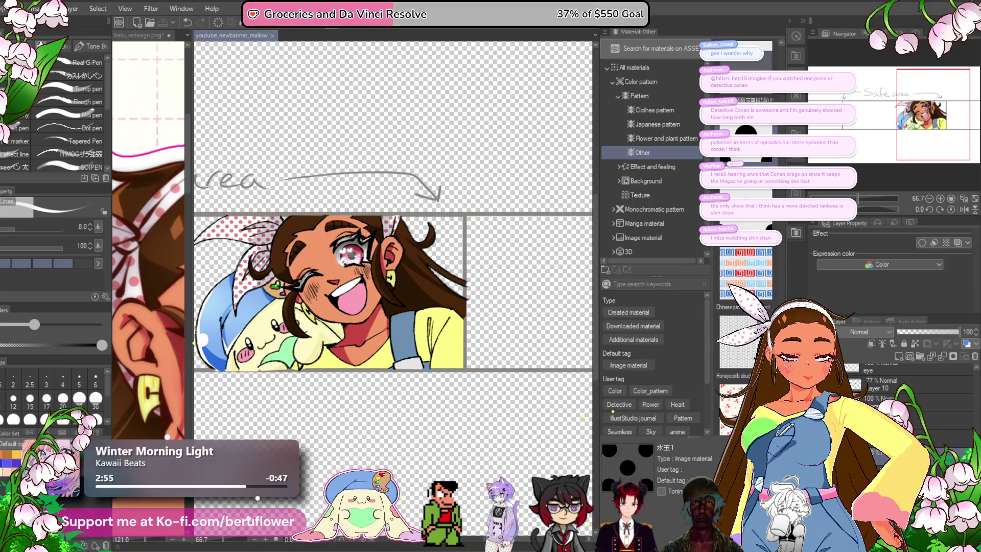
click(871, 345)
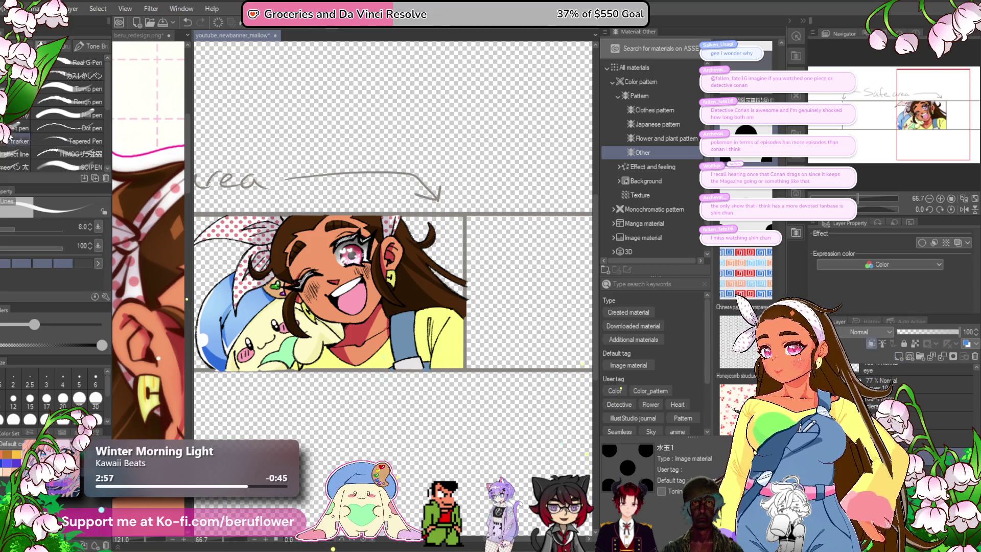
- Sample a shading colour from the reference drawing and return to the pen on the sleeve
key(i)
key(ctrl+Tab)
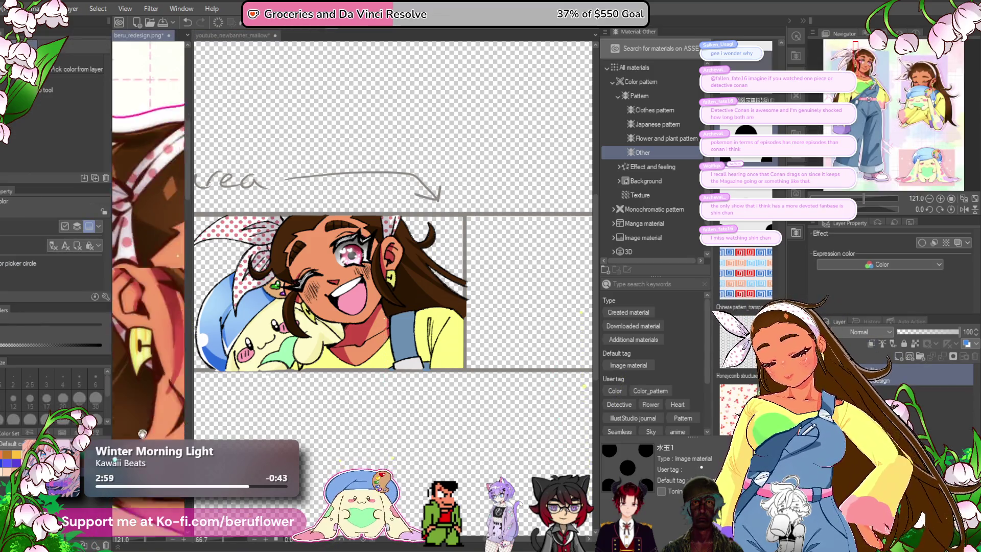
key(p)
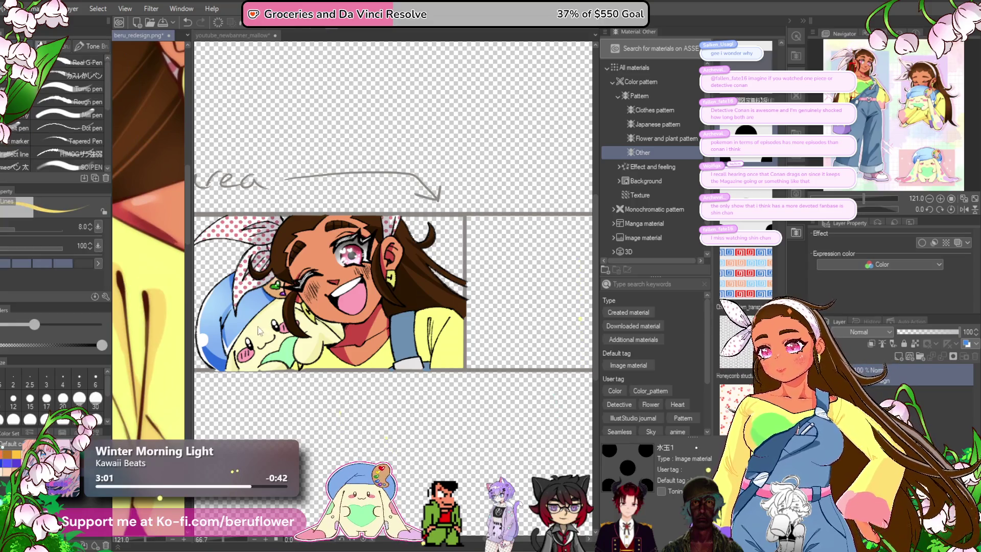
drag(413, 385, 398, 381)
scroll(397, 380, up, 4)
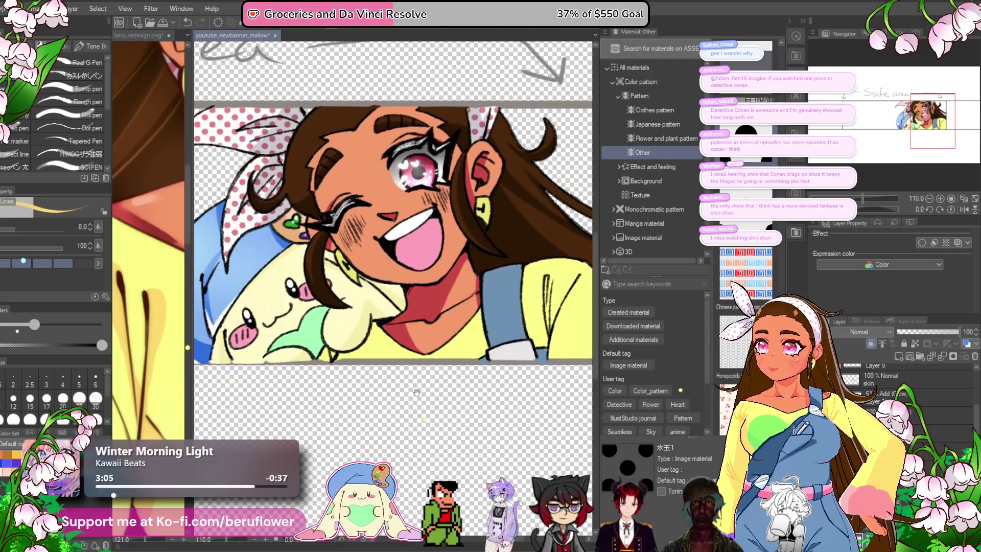
mouse_move(421, 393)
mouse_down()
mouse_move(468, 397)
mouse_move(415, 424)
mouse_move(390, 325)
mouse_up()
scroll(451, 270, up, 8)
- Fill the shirt sleeve's crease lines, including the diagonal and left creases, with orange
drag(451, 269, 462, 411)
drag(457, 286, 465, 357)
mouse_move(515, 311)
mouse_down()
mouse_move(506, 298)
mouse_move(468, 358)
mouse_up()
mouse_move(511, 278)
mouse_down()
mouse_move(470, 363)
mouse_move(473, 346)
mouse_up()
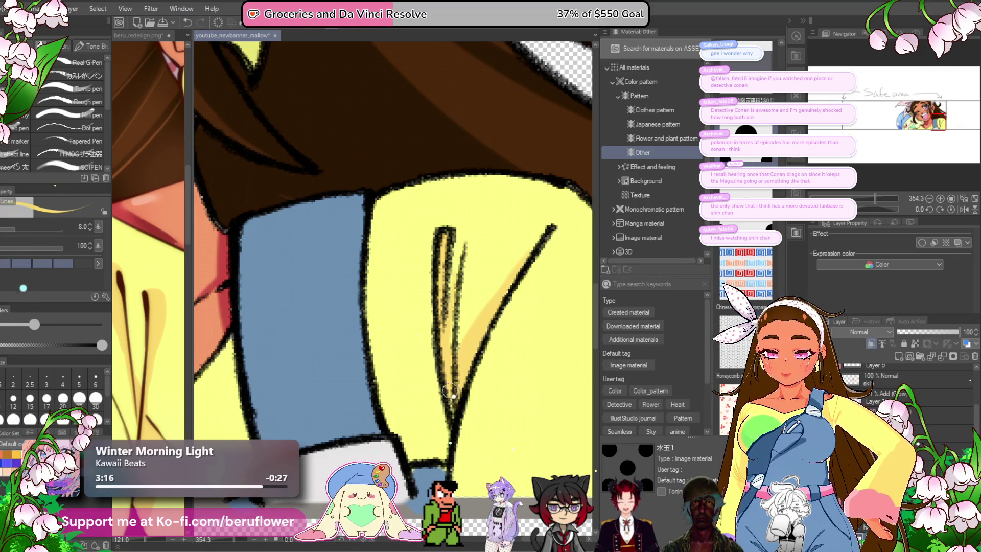
scroll(449, 390, down, 3)
drag(438, 313, 428, 365)
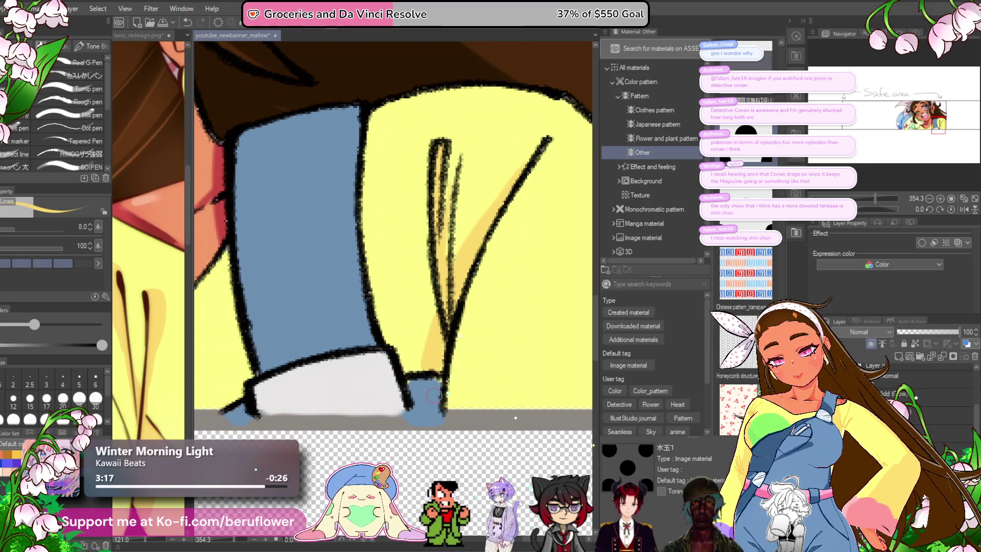
- Enlarge the brush to size 25 and recentre the view on the girl's face and plush
scroll(413, 411, down, 3)
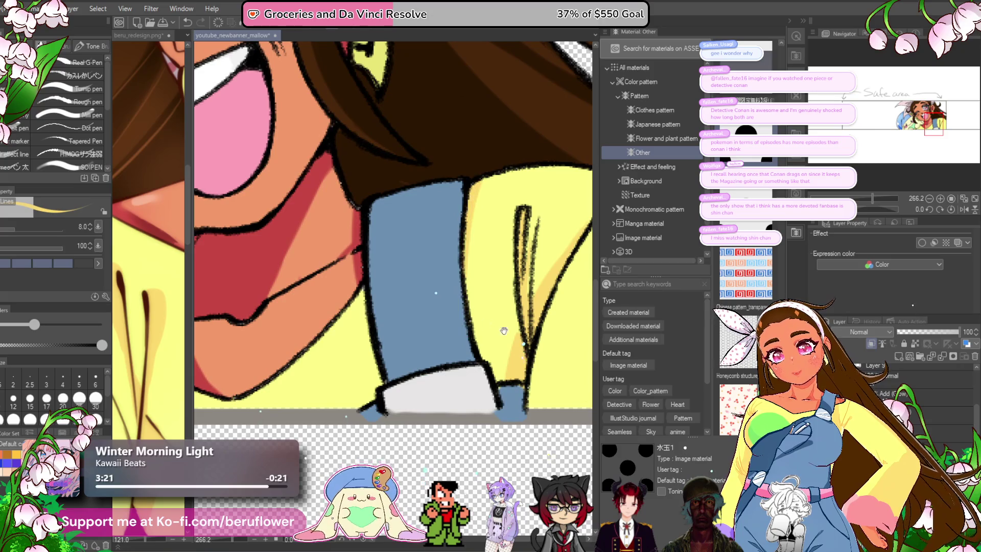
drag(494, 326, 291, 317)
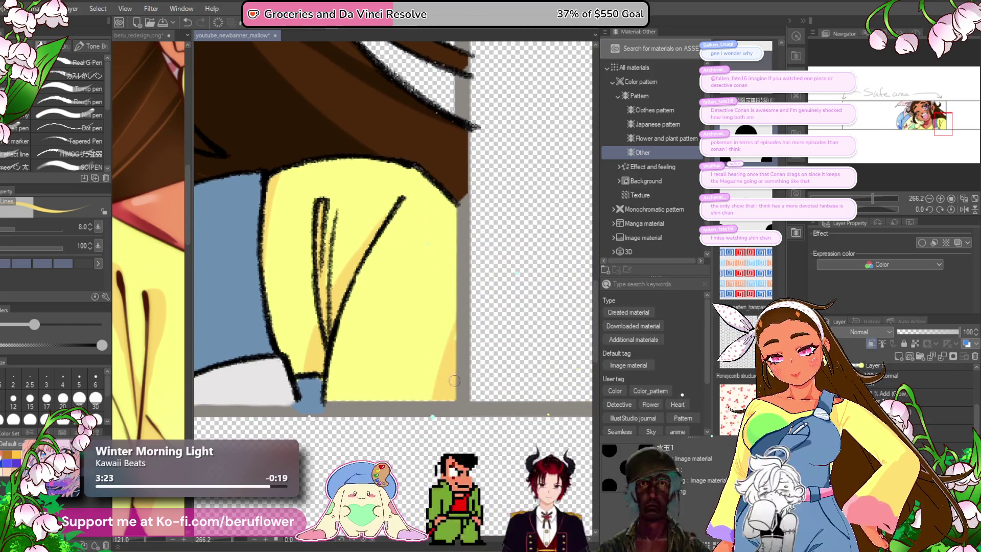
scroll(444, 411, down, 4)
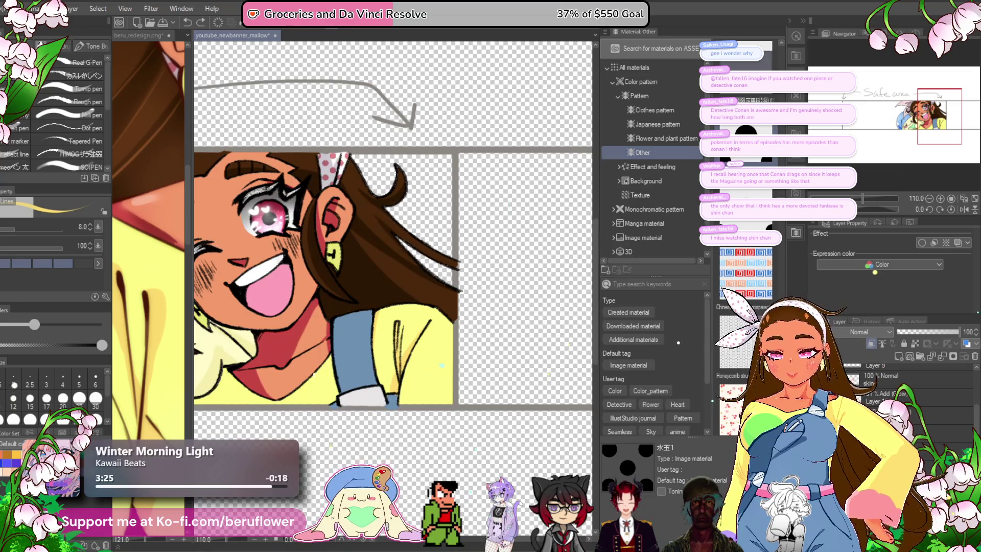
scroll(333, 380, up, 4)
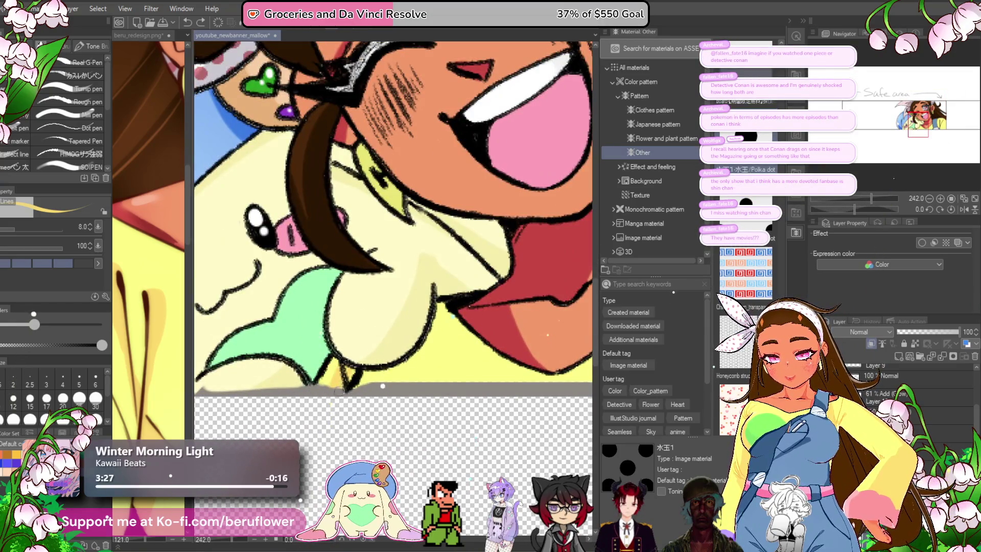
mouse_move(540, 352)
mouse_down()
mouse_move(488, 389)
mouse_move(490, 404)
mouse_up()
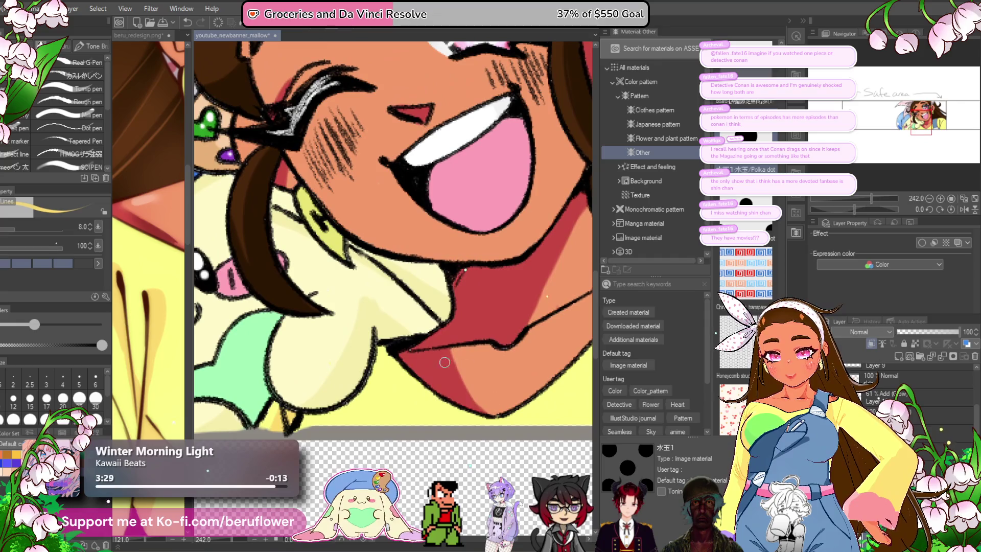
key(bracketright)
key(bracketright)
key(bracketright)
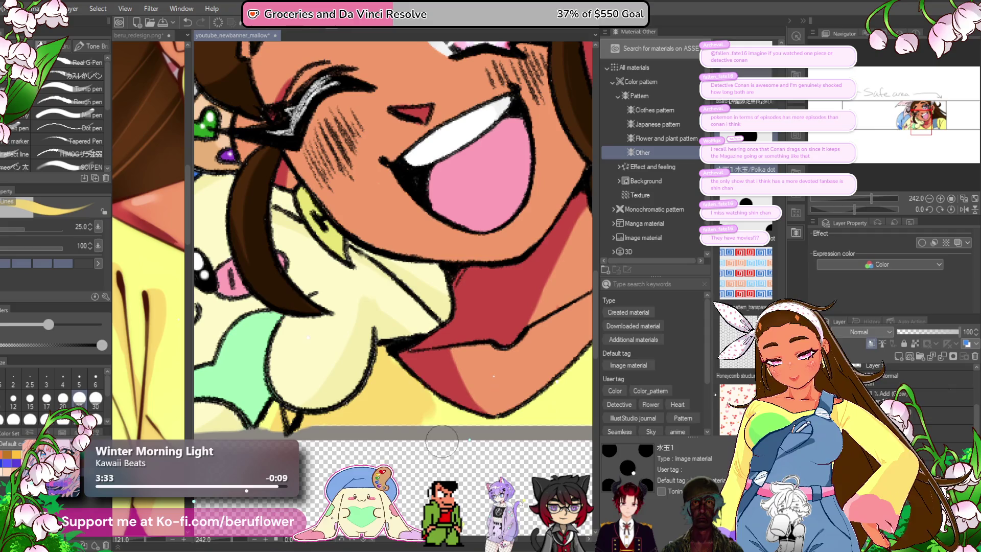
scroll(531, 460, down, 2)
scroll(531, 459, down, 2)
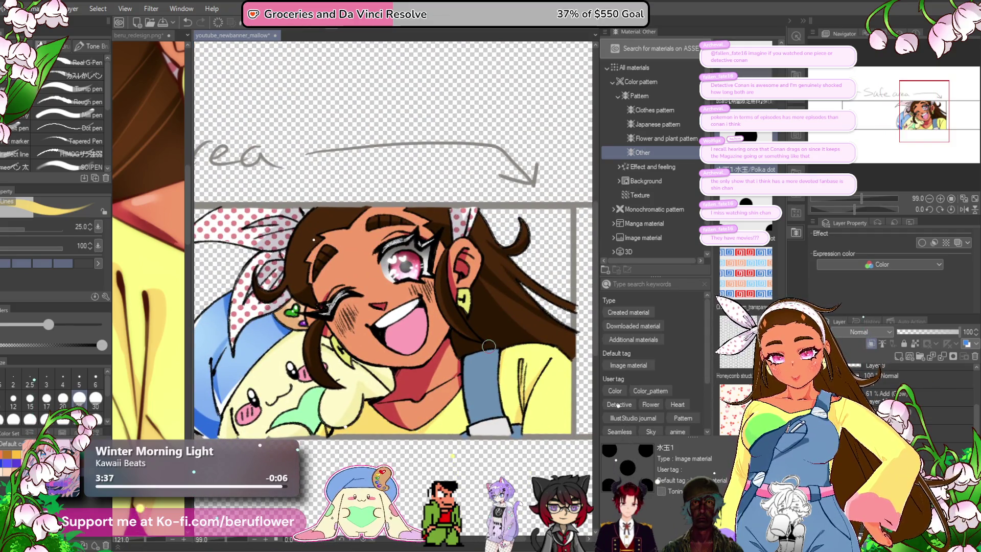
drag(443, 407, 412, 415)
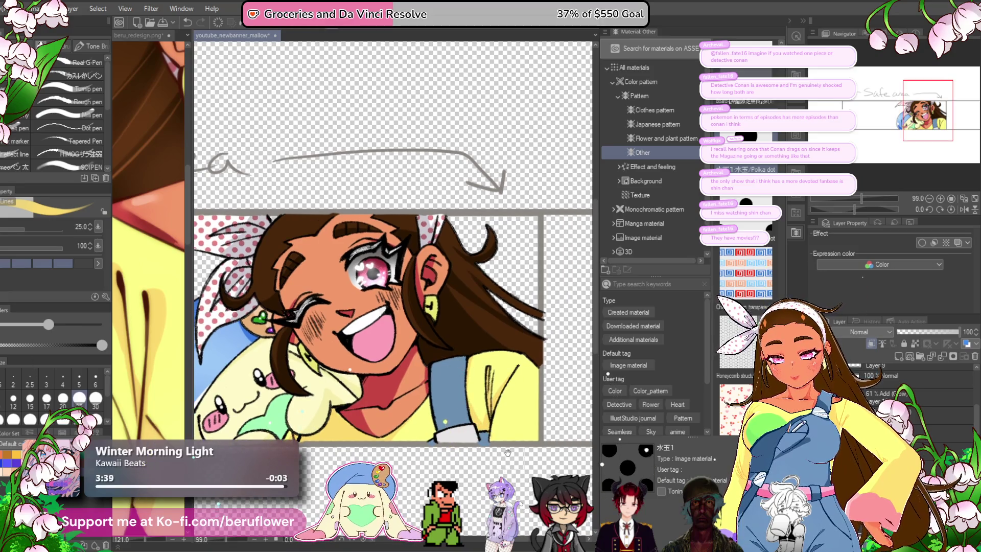
drag(496, 451, 478, 440)
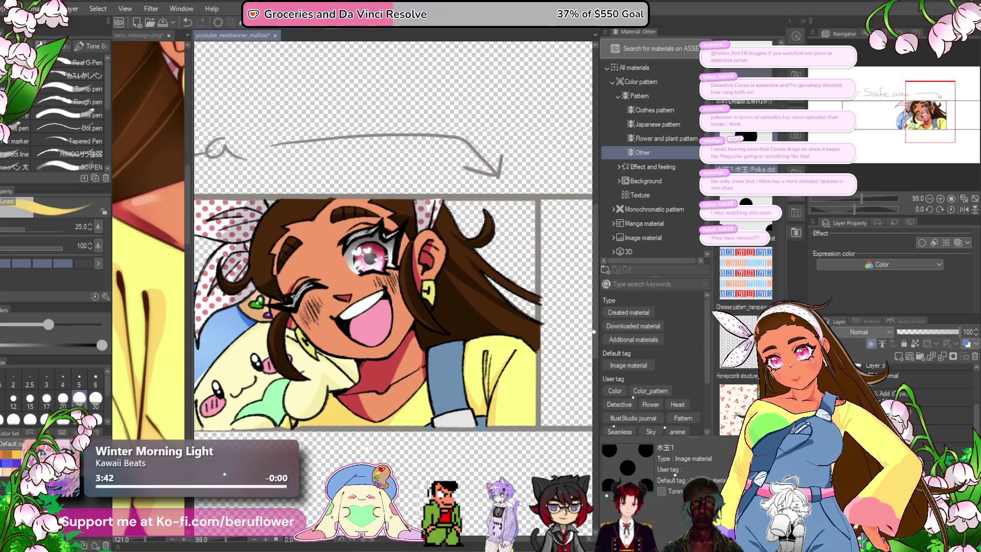
scroll(400, 372, down, 5)
scroll(400, 372, up, 3)
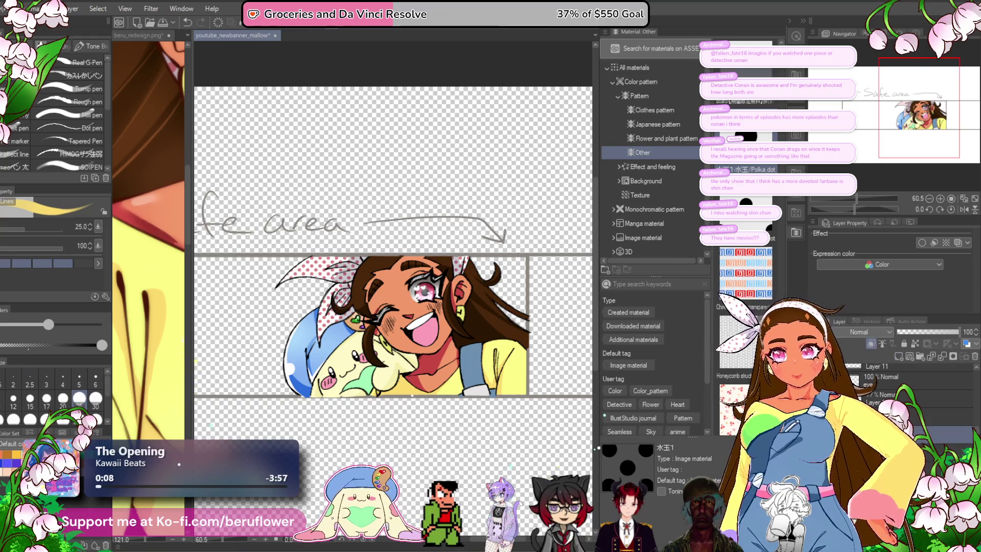
- Try the airbrush, reducing its size to 80
key(b)
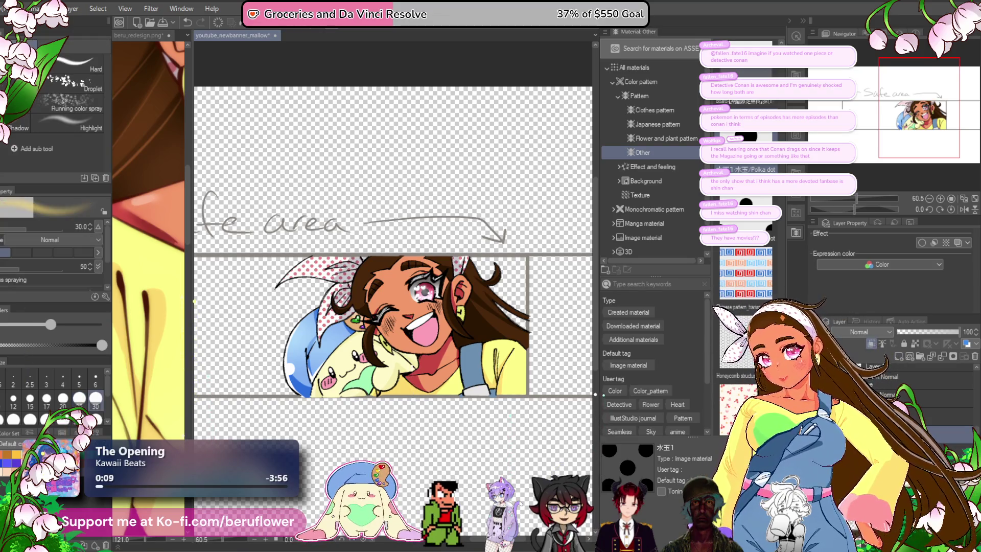
mouse_move(489, 346)
mouse_down()
mouse_move(412, 357)
mouse_move(492, 325)
mouse_up()
scroll(492, 324, up, 1)
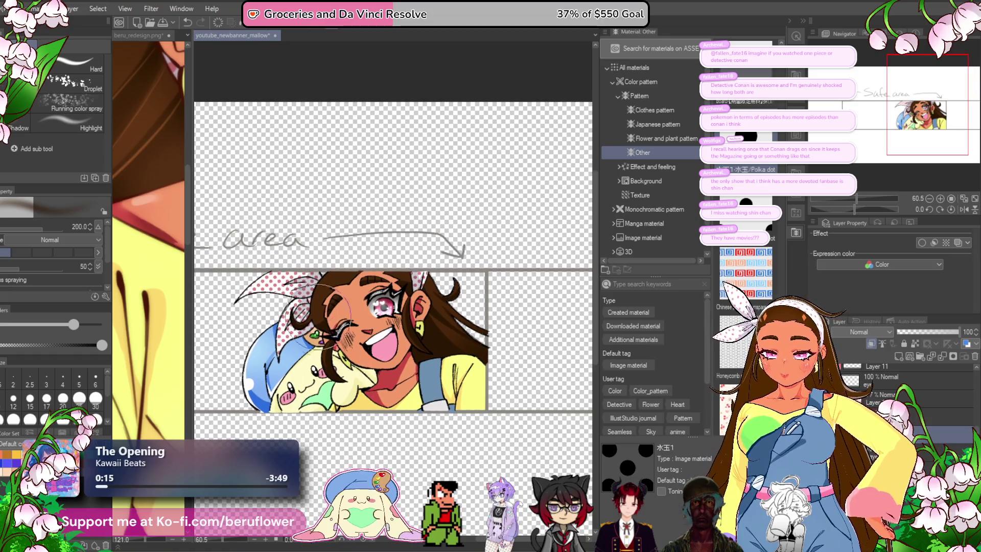
scroll(369, 286, up, 5)
mouse_move(369, 286)
mouse_down()
mouse_move(424, 282)
mouse_move(383, 294)
mouse_up()
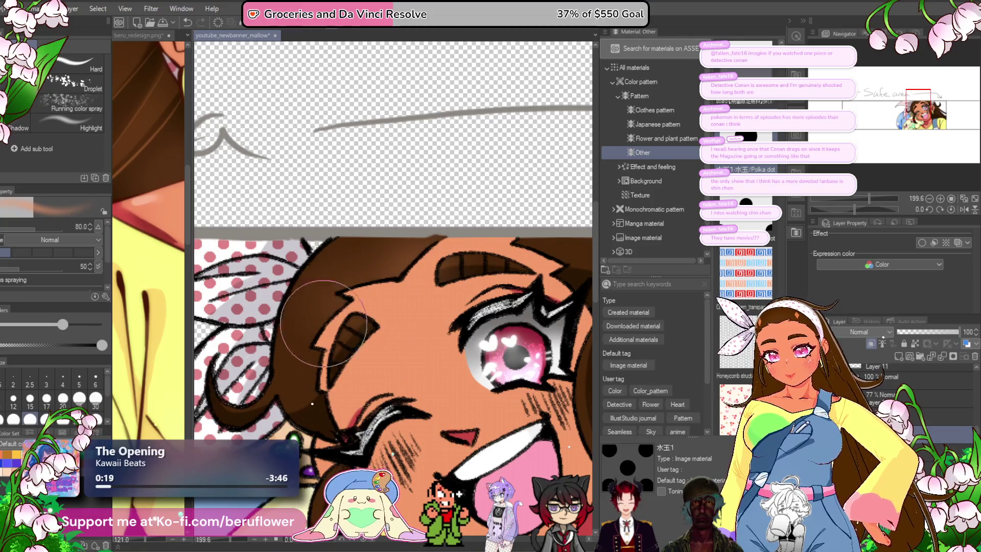
scroll(310, 394, down, 5)
scroll(310, 394, up, 3)
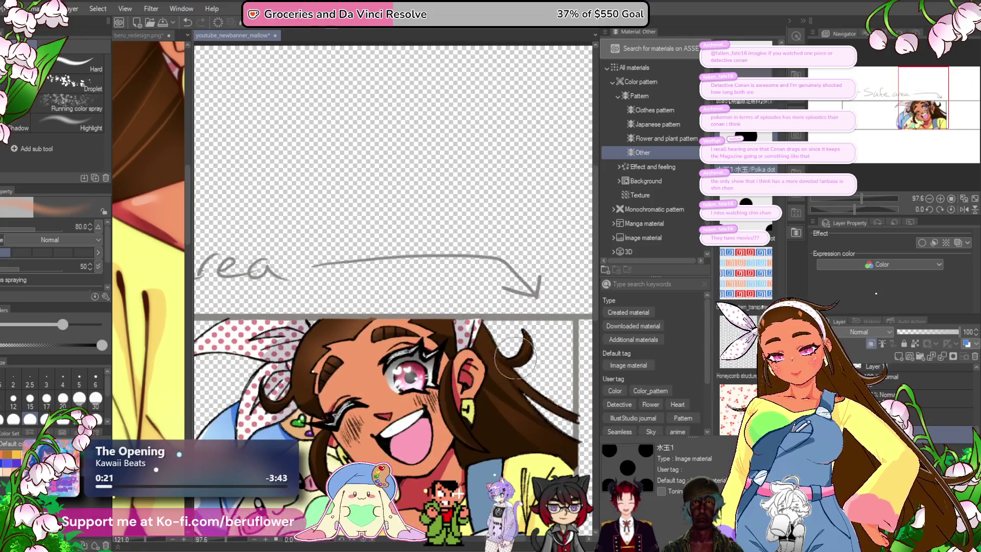
scroll(348, 434, up, 1)
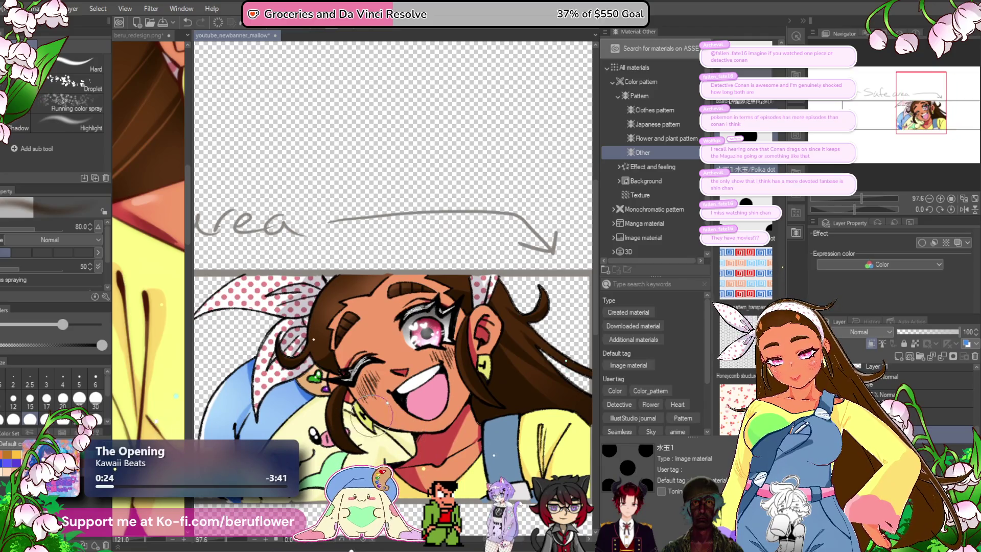
- Switch back to the pen and blend the light highlight stripe in the brown hair
key(p)
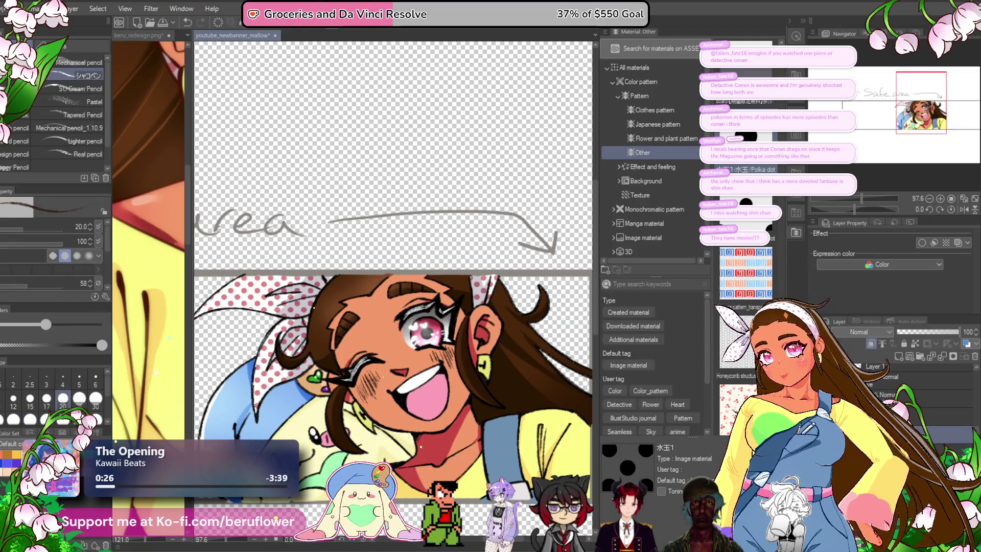
click(147, 122)
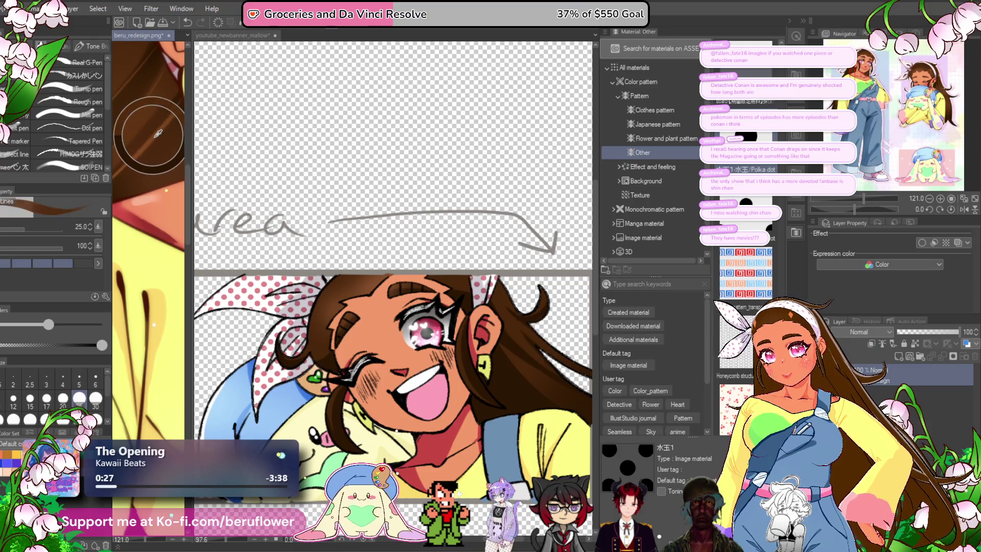
click(316, 315)
scroll(321, 327, up, 4)
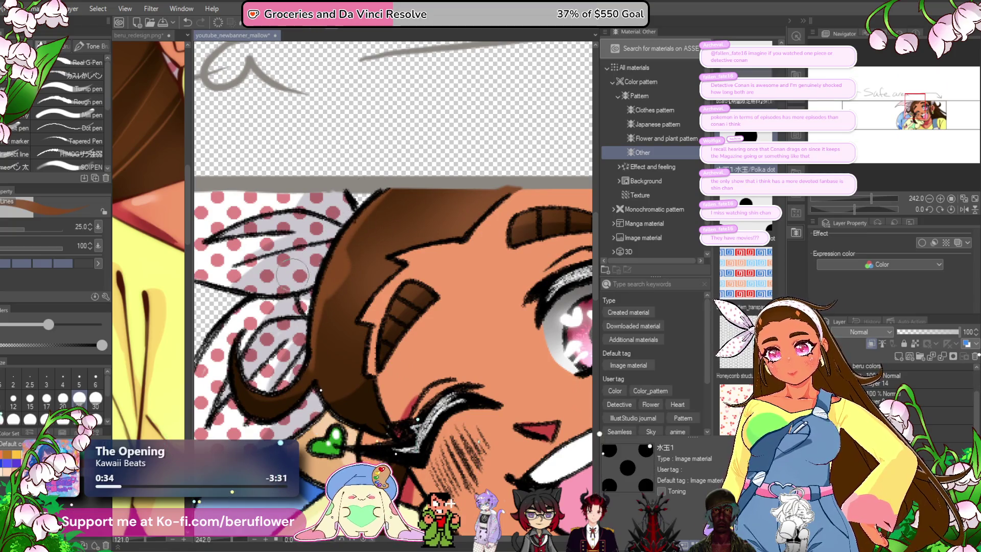
drag(339, 255, 325, 300)
drag(368, 194, 313, 353)
- Smooth the brown hair near the forehead, then frame the eye and shrink the brush to 10
click(170, 332)
scroll(170, 332, down, 2)
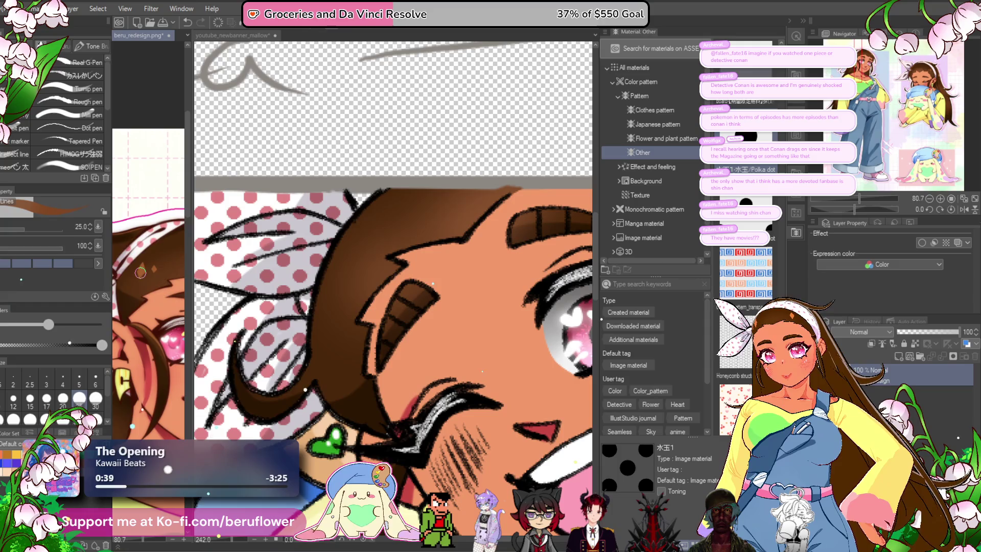
click(324, 276)
drag(325, 275, 329, 258)
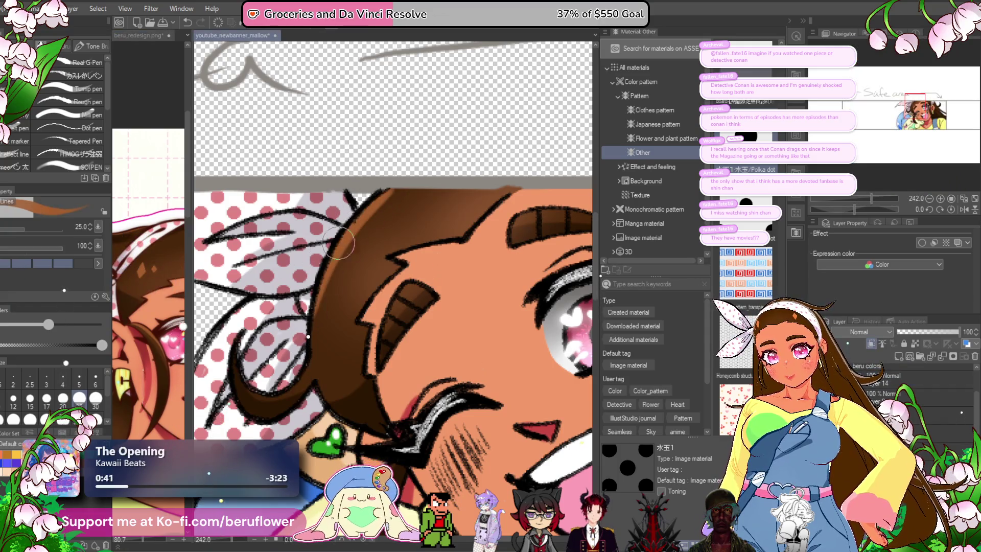
mouse_move(361, 220)
mouse_down()
mouse_move(340, 253)
mouse_move(344, 262)
mouse_up()
drag(494, 308, 241, 366)
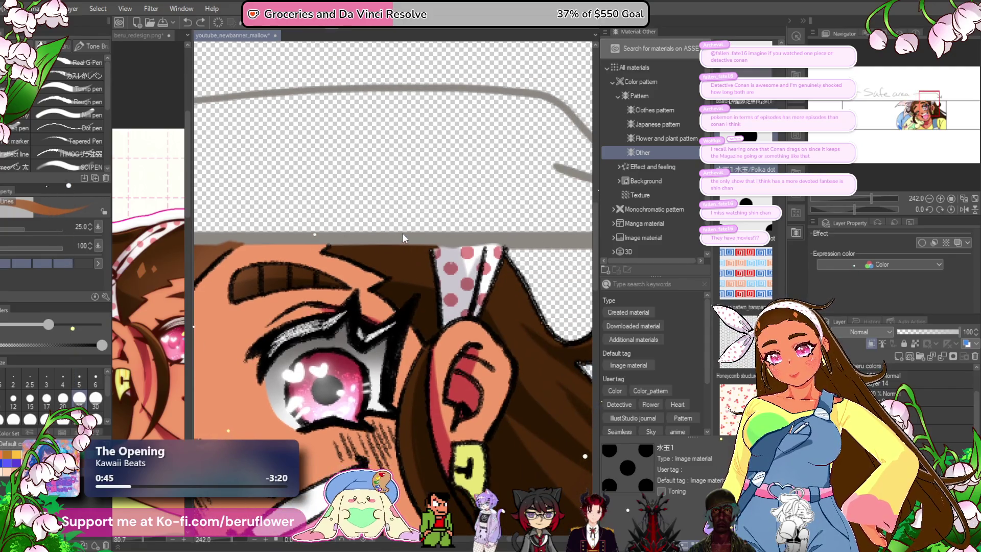
key(bracketleft)
key(bracketleft)
key(bracketleft)
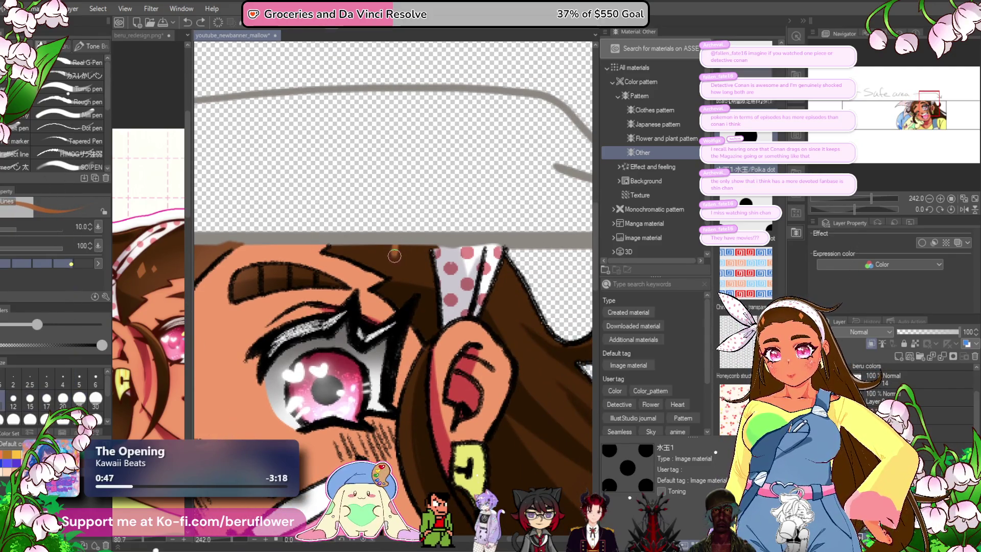
- Paint thin light-brown highlight strands down the hair below the ear toward the collar
mouse_move(399, 243)
mouse_down()
mouse_move(401, 253)
mouse_move(398, 240)
mouse_up()
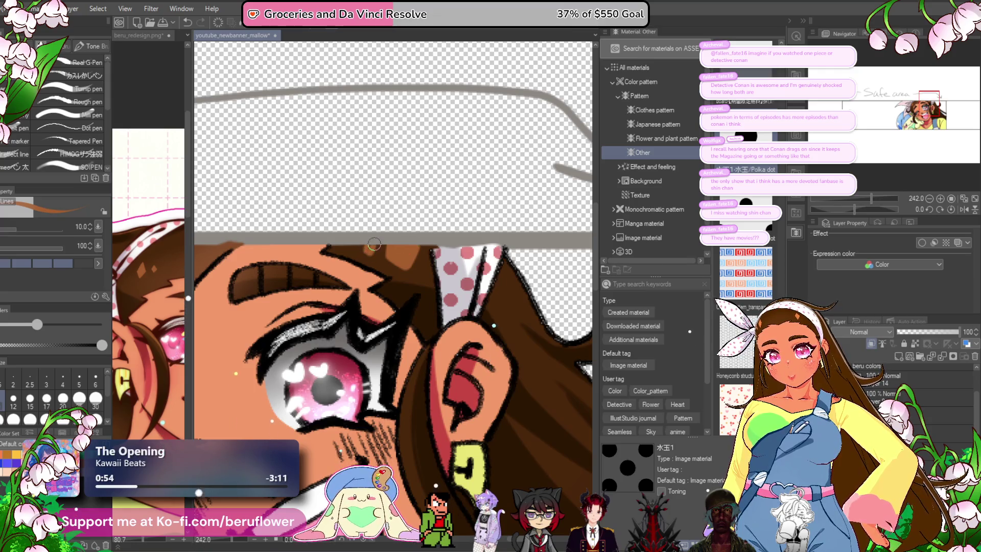
scroll(386, 208, down, 4)
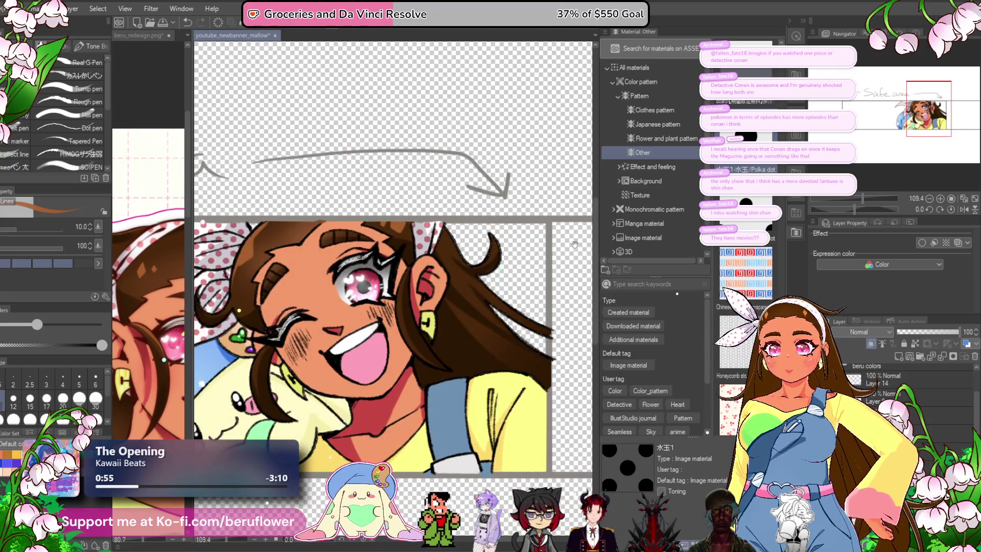
scroll(482, 251, up, 4)
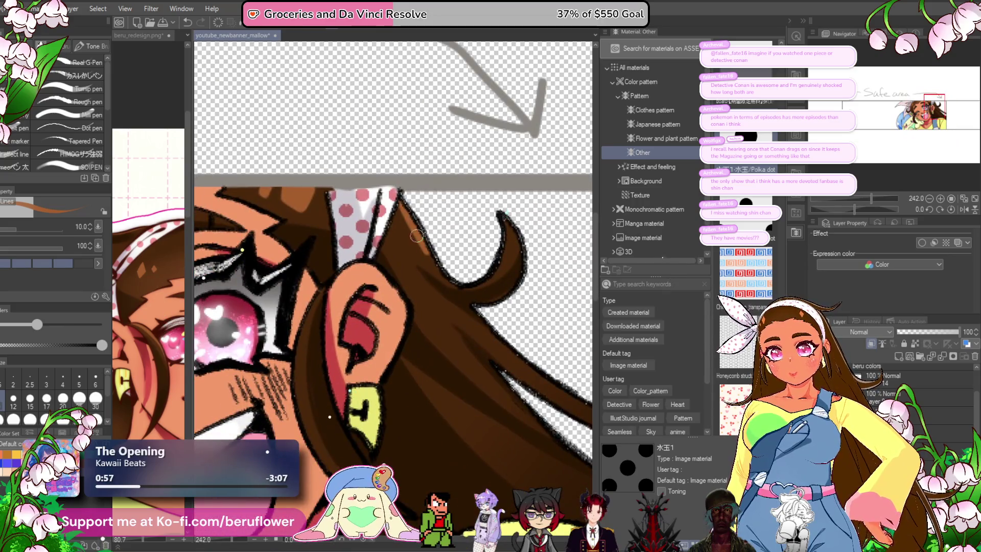
mouse_move(470, 282)
mouse_down()
mouse_move(364, 205)
mouse_move(367, 142)
mouse_up()
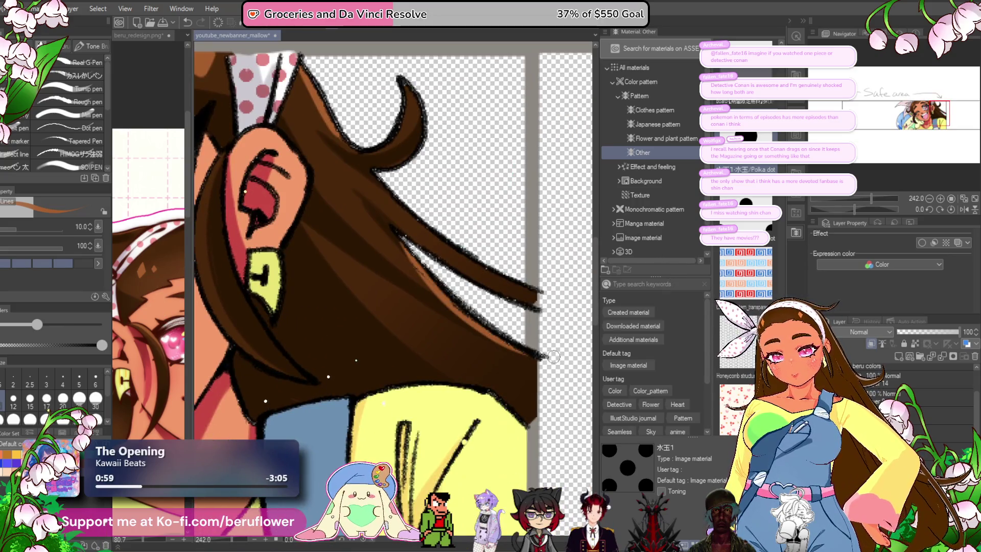
drag(499, 331, 541, 331)
drag(372, 246, 514, 376)
drag(350, 218, 406, 384)
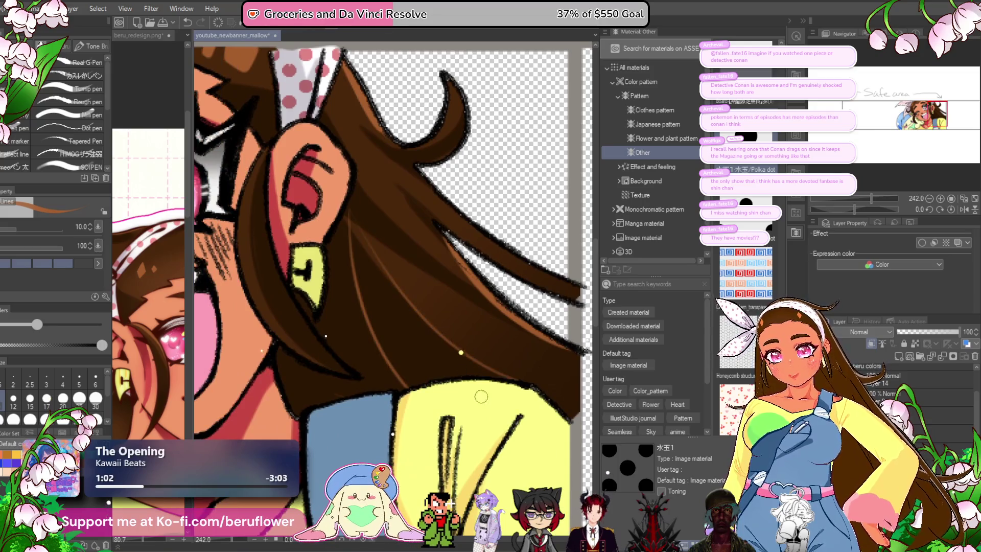
drag(323, 302, 402, 391)
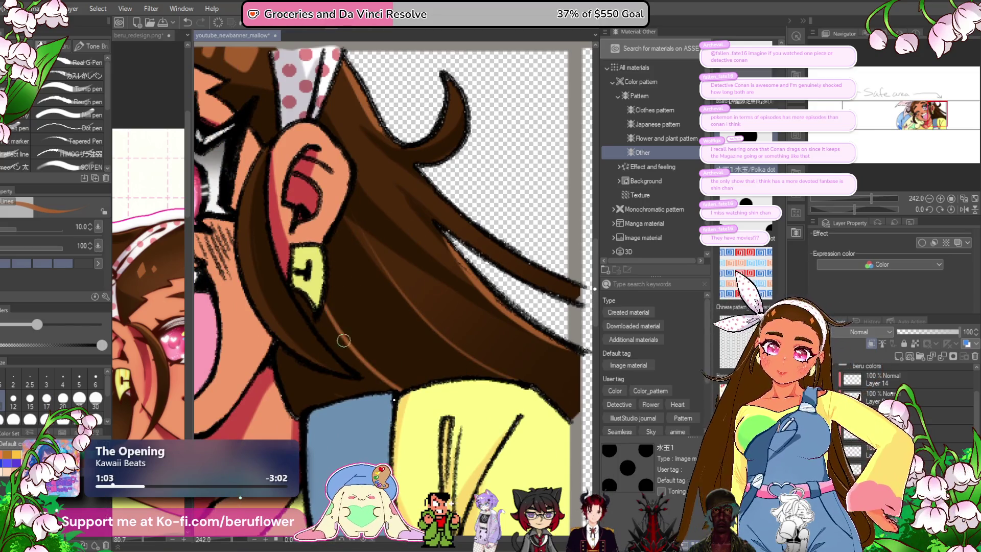
- Zoom out to review the whole banner and compare it with the redesign reference
scroll(449, 339, down, 2)
scroll(564, 367, down, 2)
scroll(563, 367, up, 3)
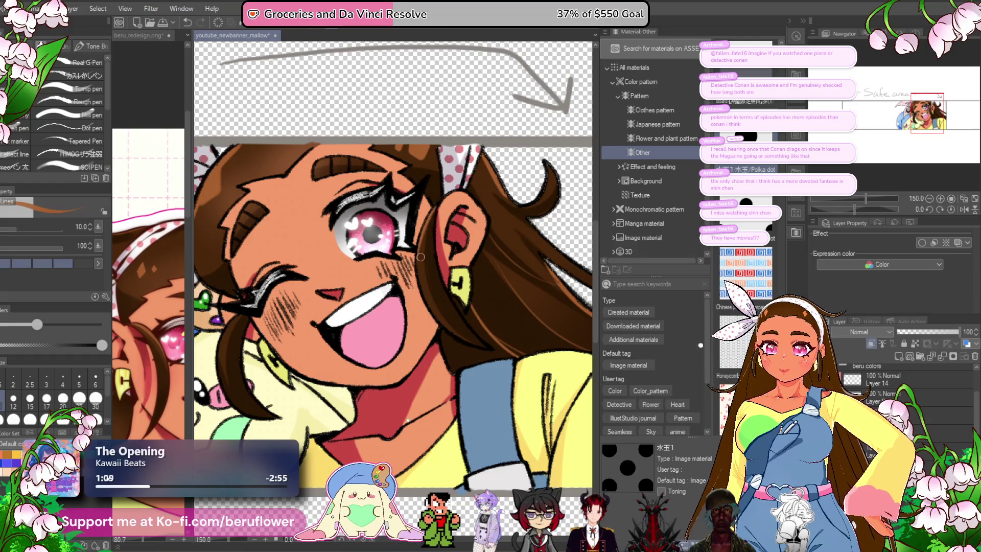
drag(240, 313, 342, 277)
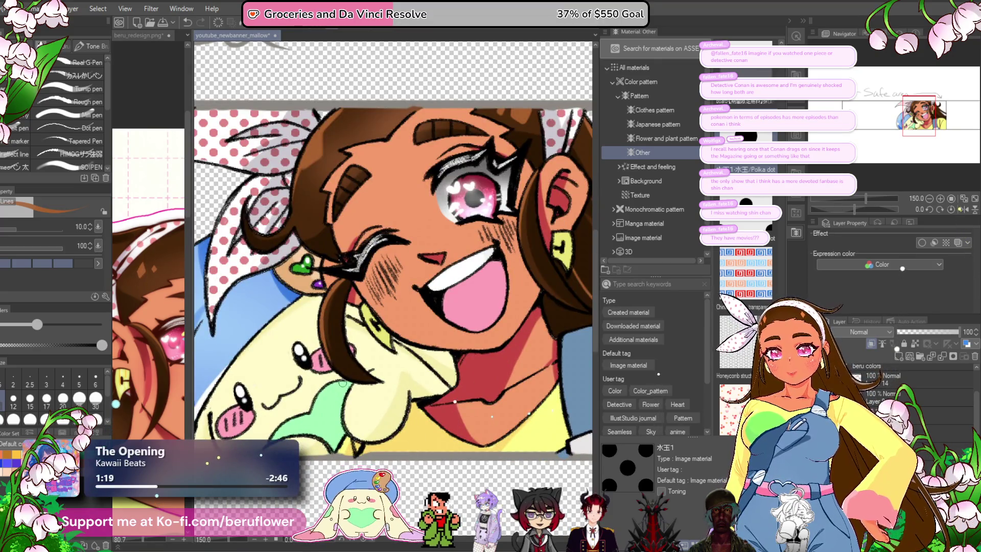
drag(456, 390, 380, 433)
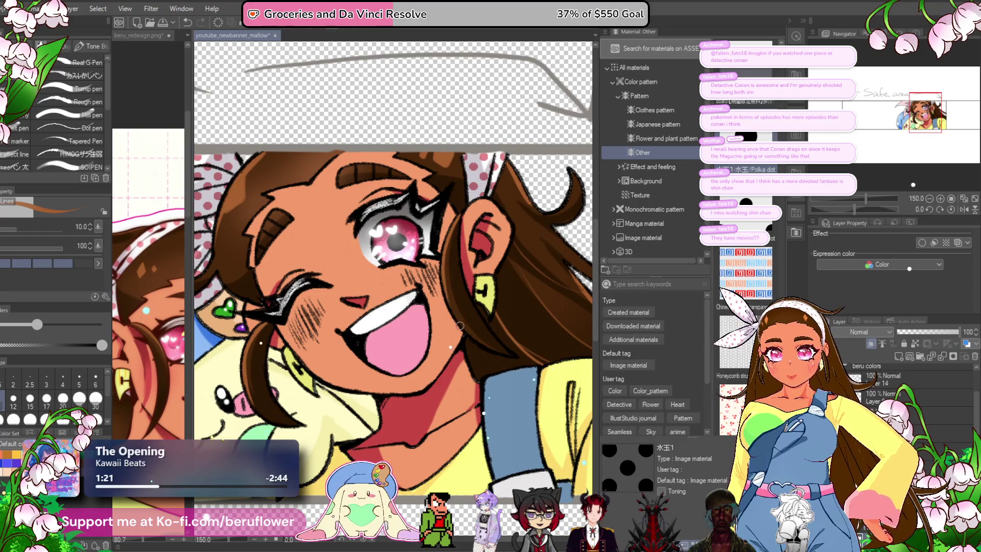
scroll(358, 327, down, 3)
scroll(358, 327, down, 2)
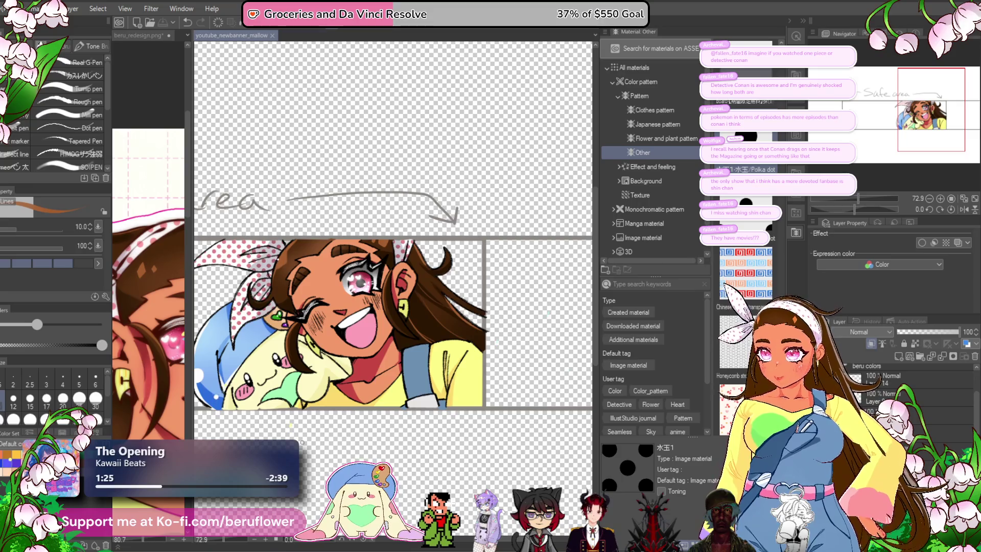
drag(384, 474, 409, 456)
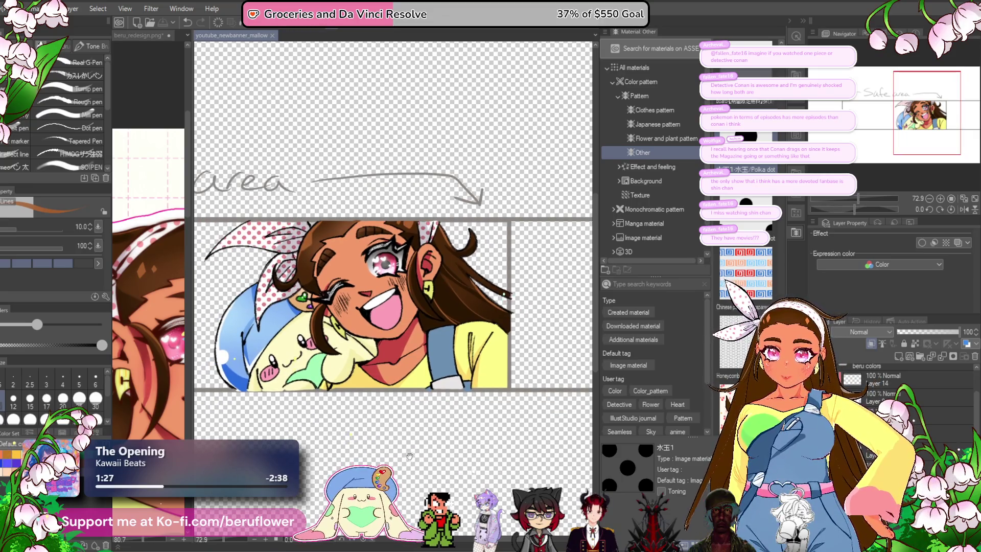
scroll(307, 245, up, 3)
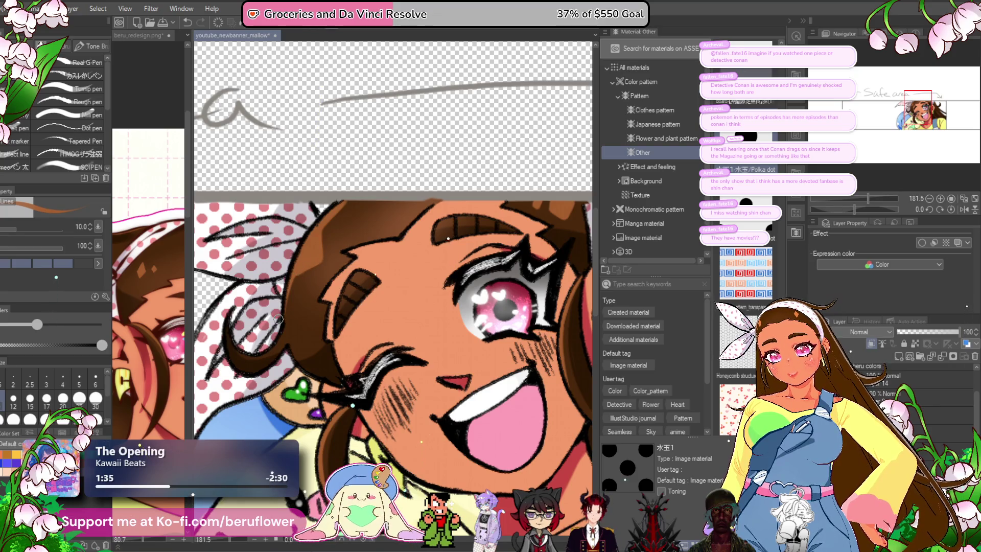
scroll(277, 319, down, 5)
scroll(339, 449, up, 2)
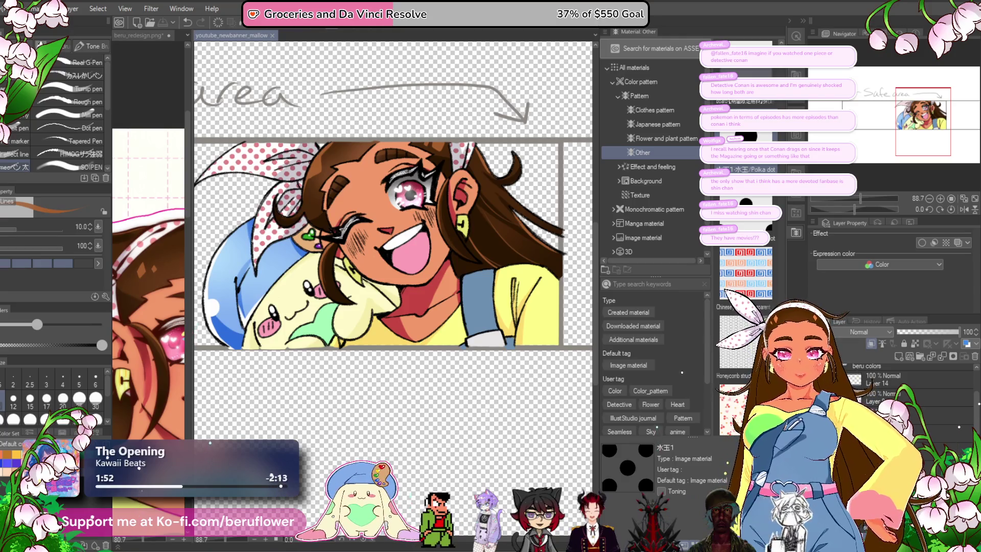
scroll(959, 405, down, 5)
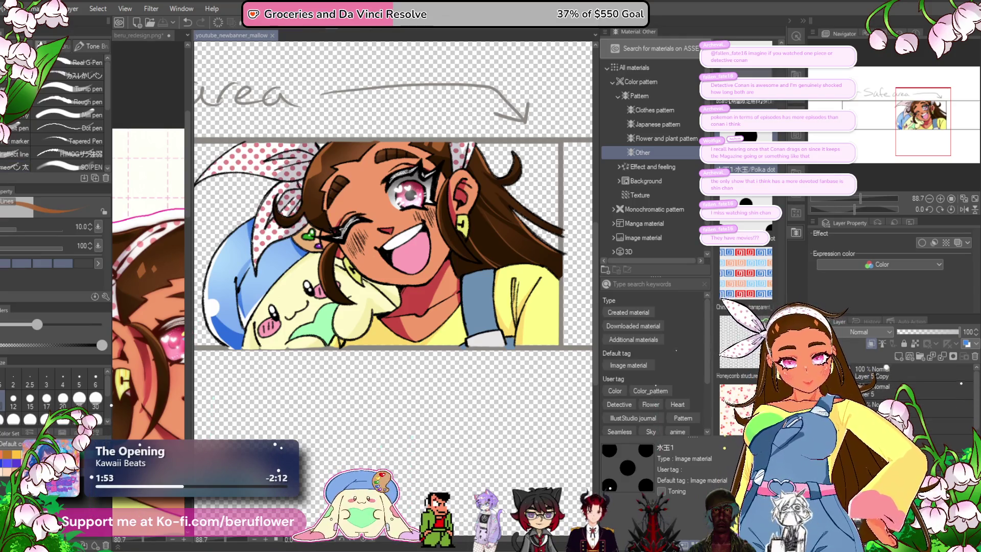
key(ctrl+Tab)
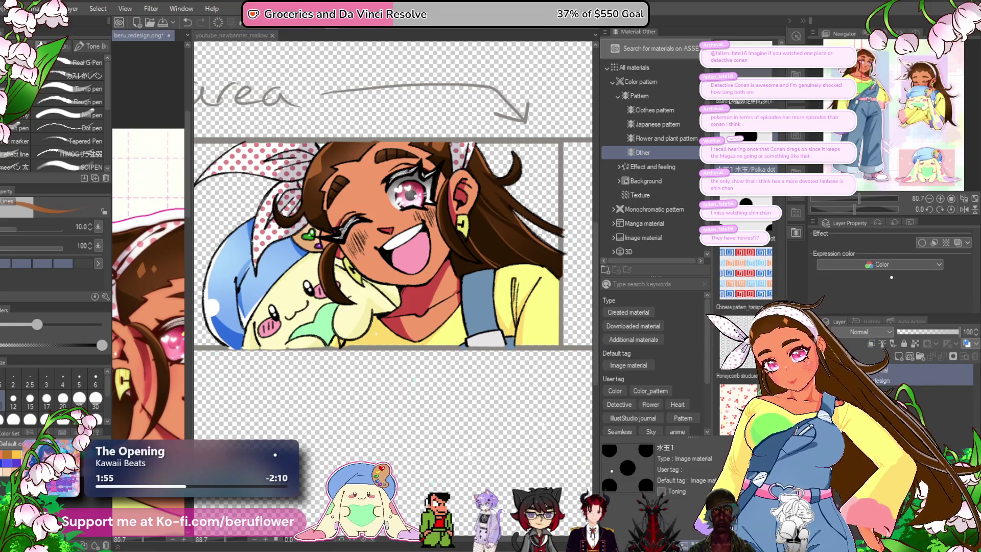
key(ctrl+Tab)
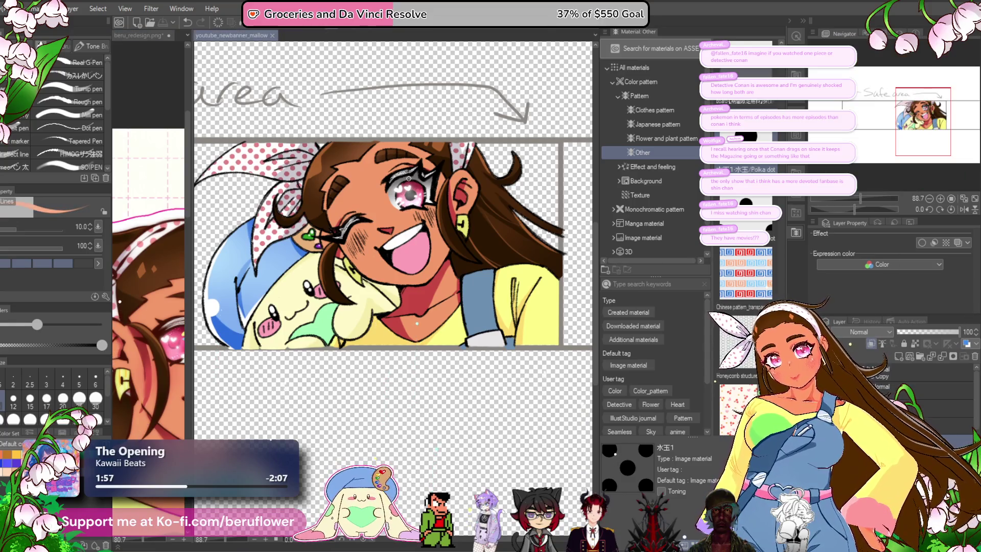
- Frame the open eye and cheek, briefly trying the blending tools and checking the reference
scroll(401, 187, up, 5)
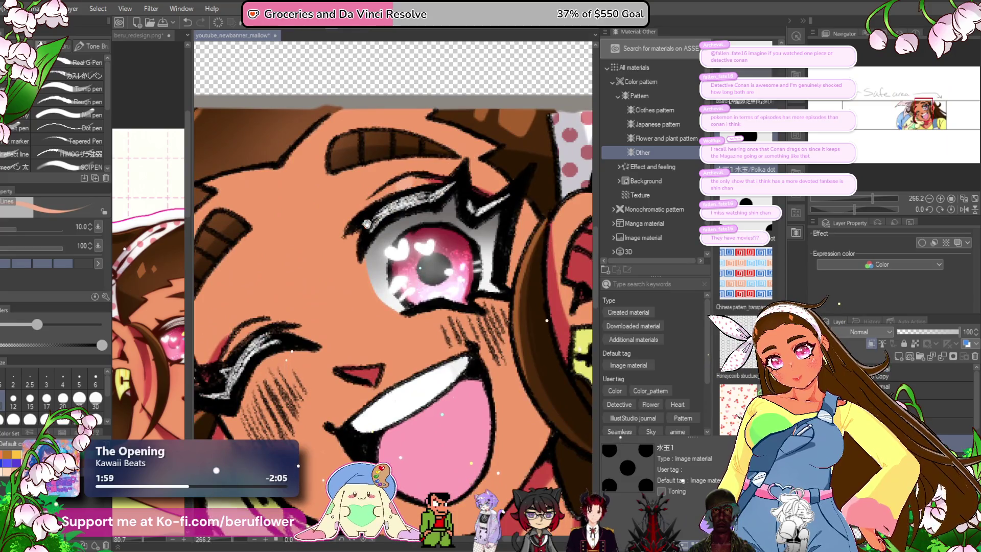
drag(249, 333, 314, 315)
scroll(327, 312, down, 3)
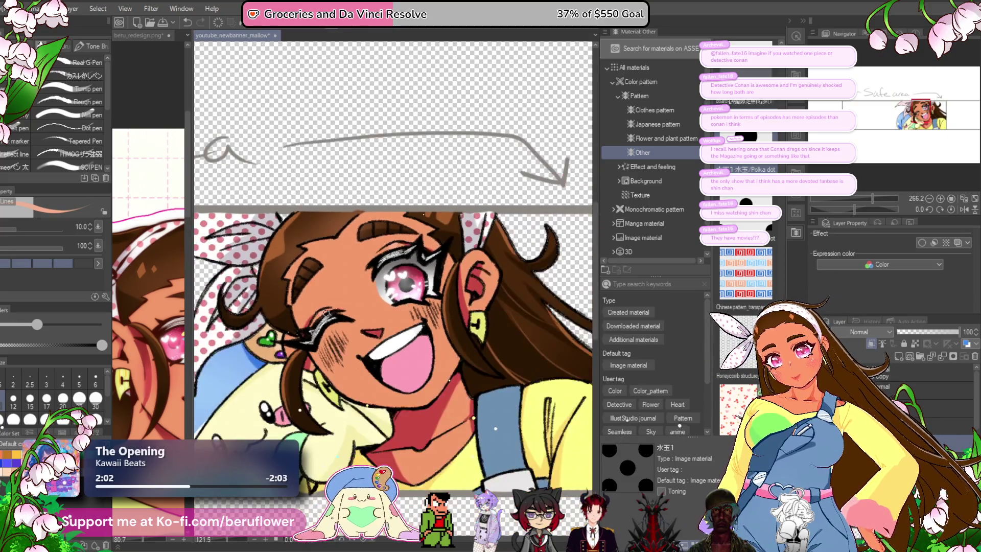
scroll(374, 318, up, 1)
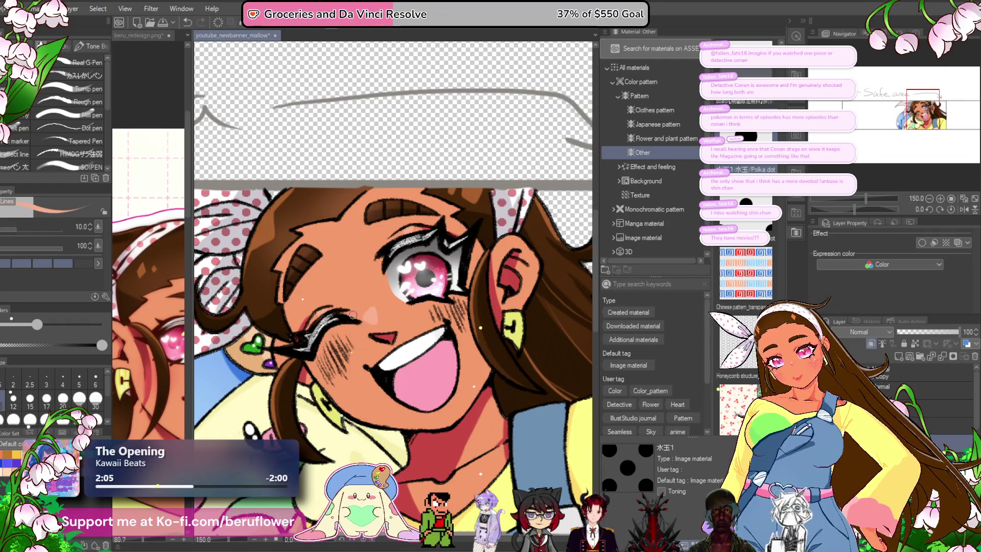
scroll(353, 314, down, 3)
scroll(353, 315, up, 4)
key(j)
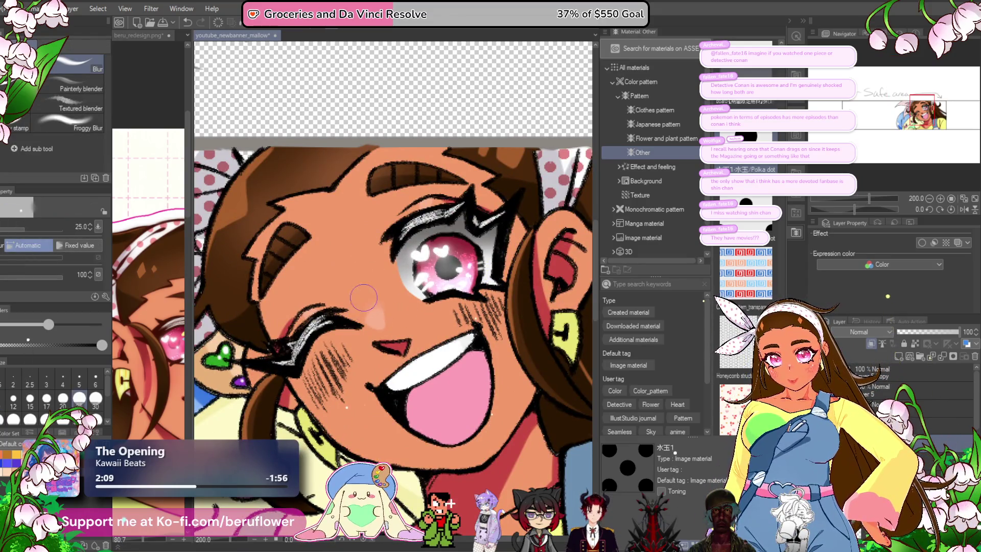
scroll(360, 252, down, 3)
scroll(360, 251, up, 1)
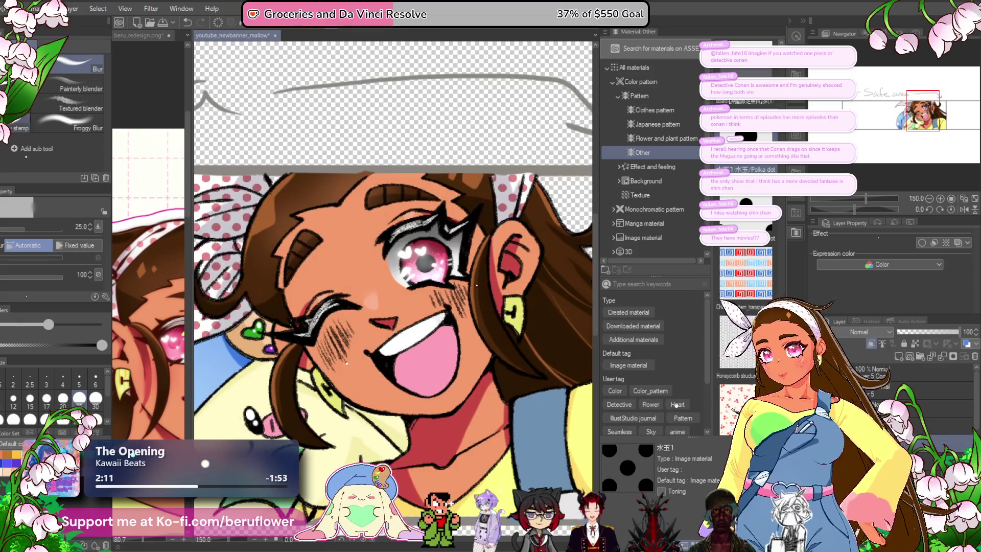
key(p)
scroll(434, 404, up, 3)
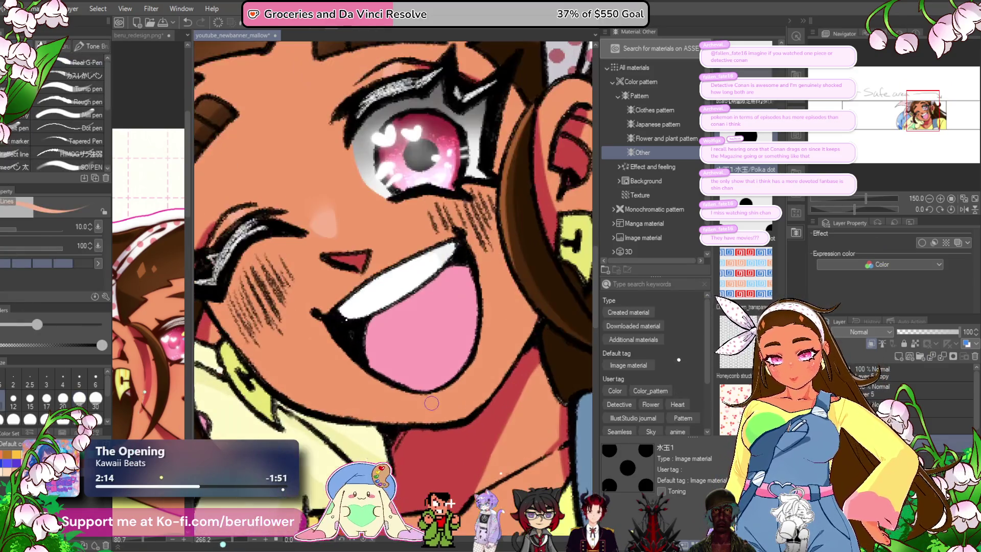
key(ctrl+Tab)
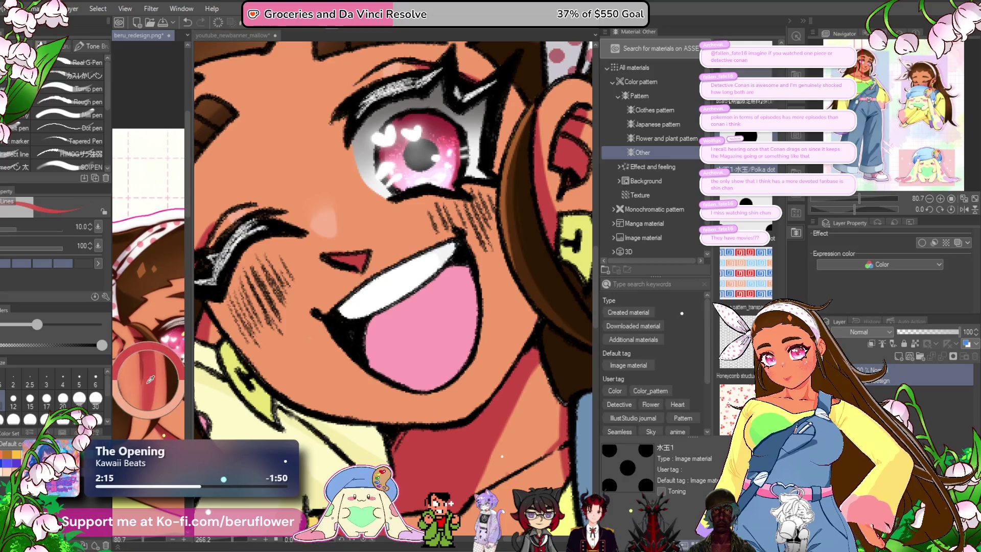
- Airbrush soft pink shading at size 25 into the lower mouth, lightening its dark bottom
key(b)
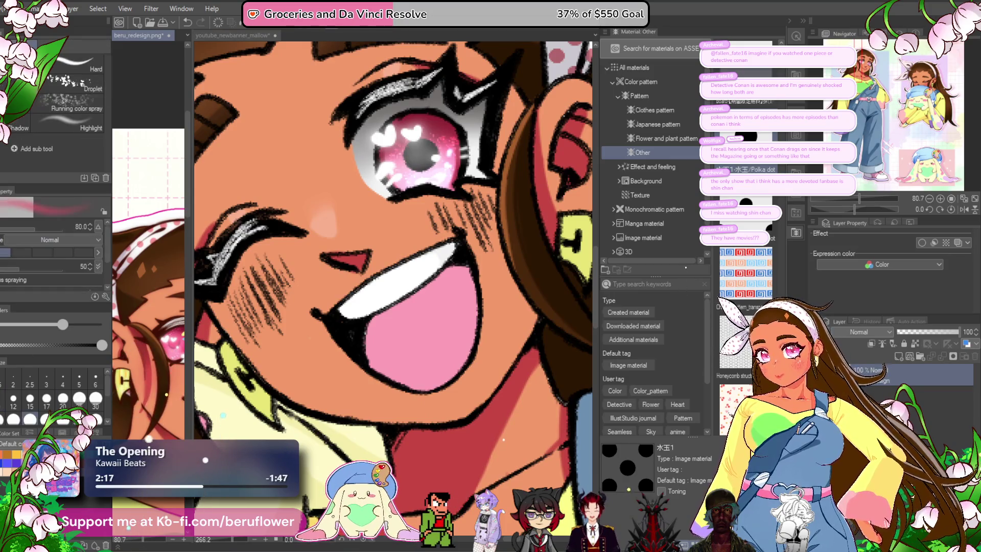
key(ctrl+Tab)
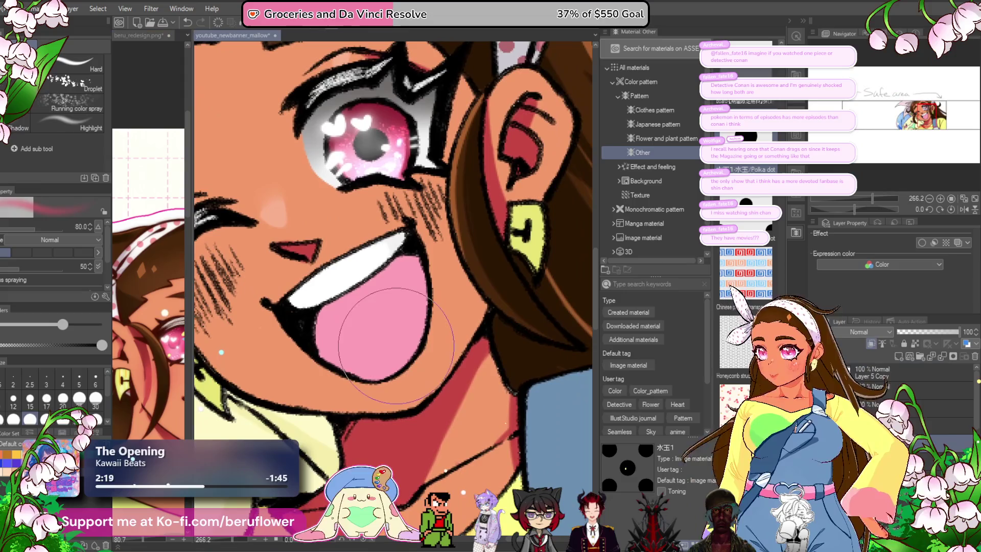
key(bracketleft)
key(bracketleft)
key(bracketleft)
mouse_move(387, 357)
mouse_down()
mouse_move(385, 370)
mouse_move(406, 354)
mouse_up()
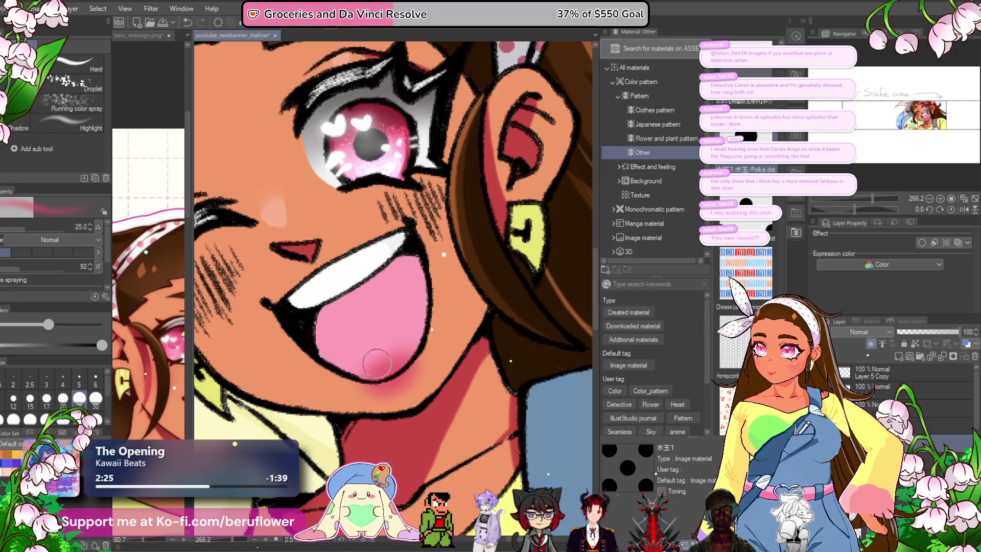
drag(394, 364, 360, 368)
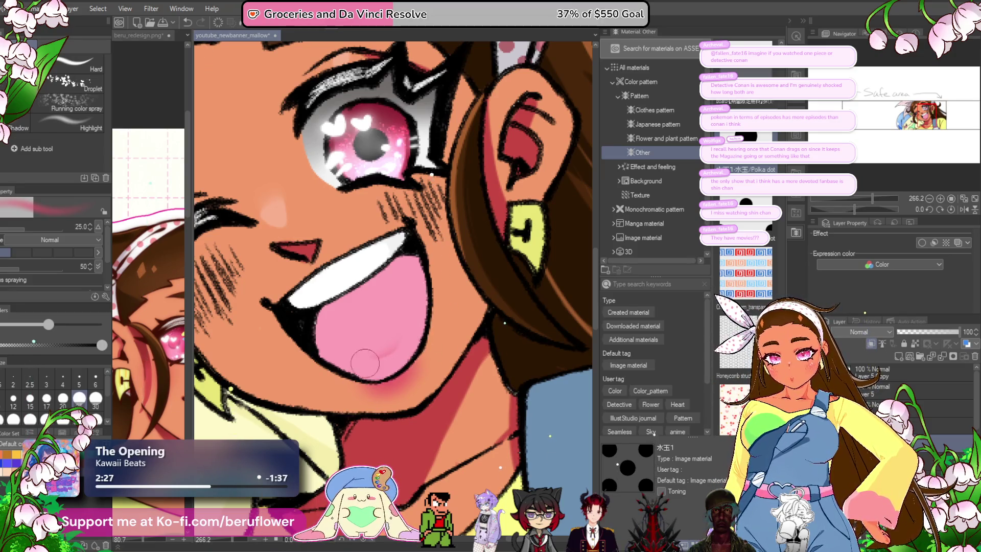
scroll(386, 298, down, 5)
scroll(384, 369, up, 4)
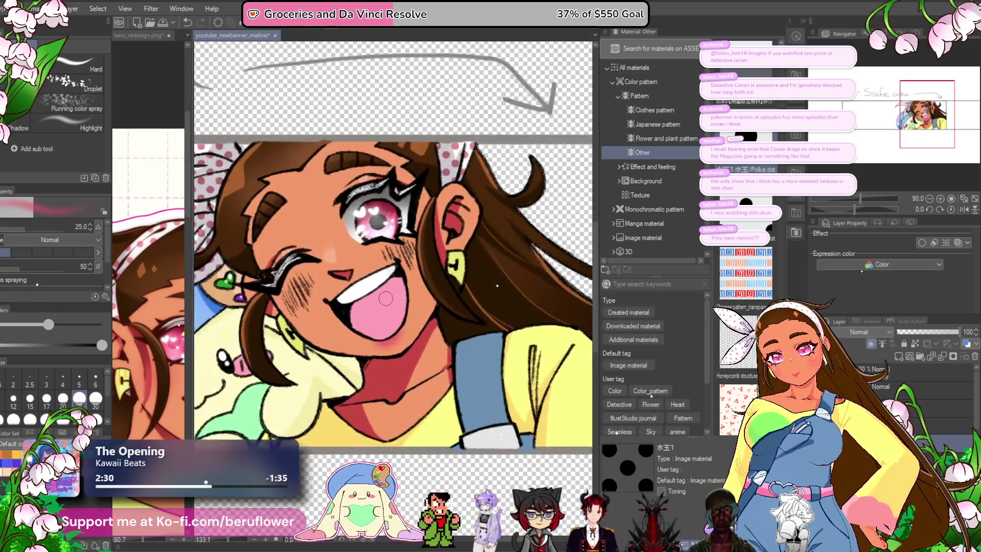
- Pick the peach skin colour from the face as the drawing colour
key(p)
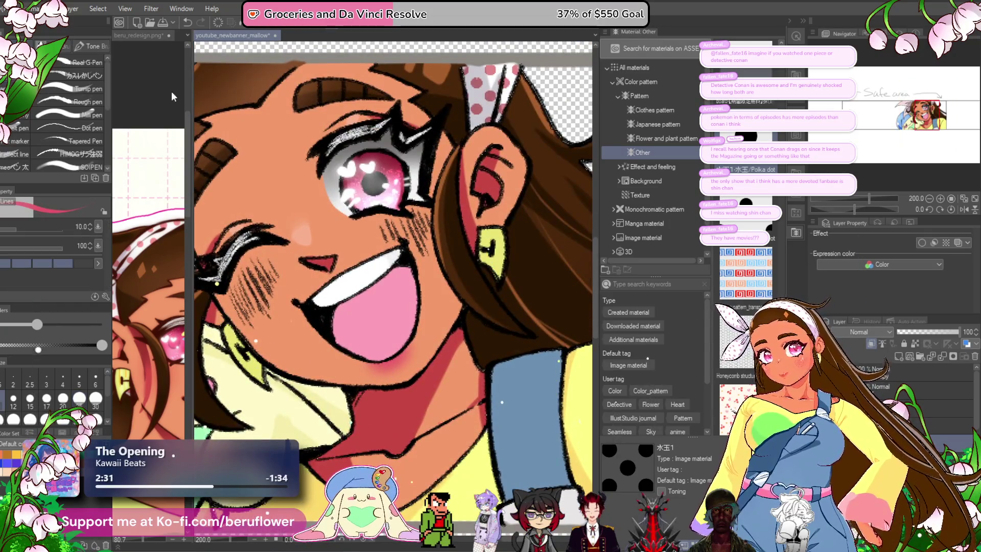
alt+click(301, 244)
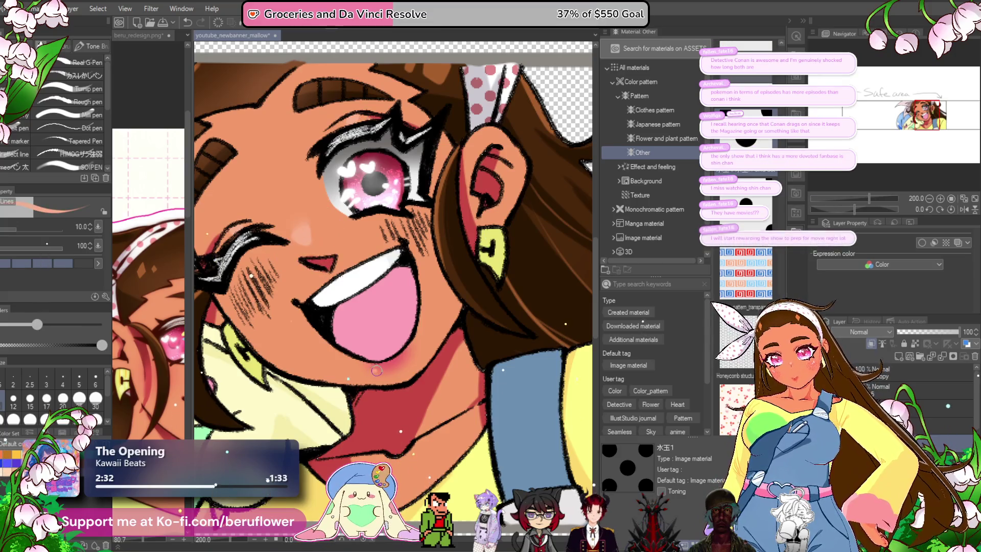
scroll(380, 370, down, 5)
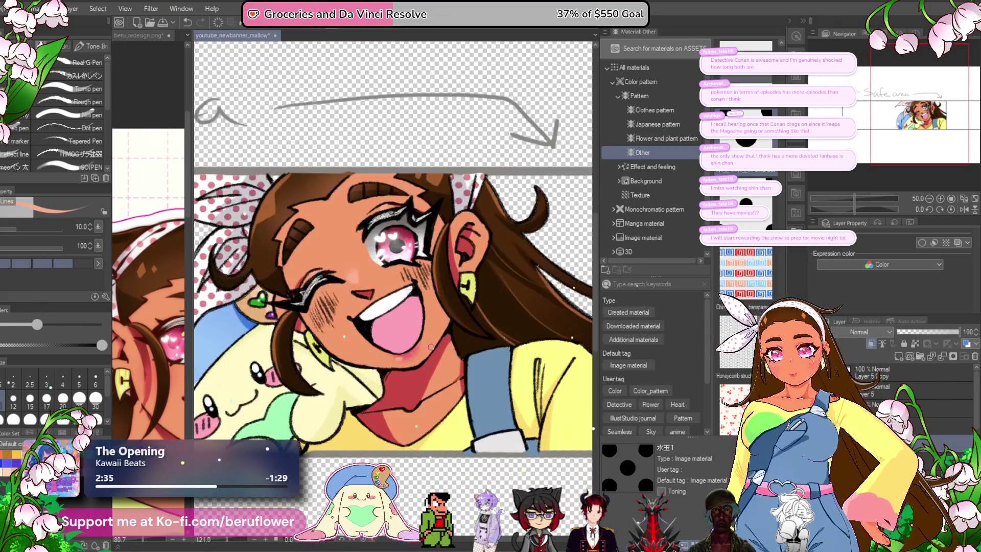
scroll(408, 468, up, 3)
drag(408, 467, 391, 463)
- Spray soft pink airbrush blush over both cheeks around the winking eye
key(b)
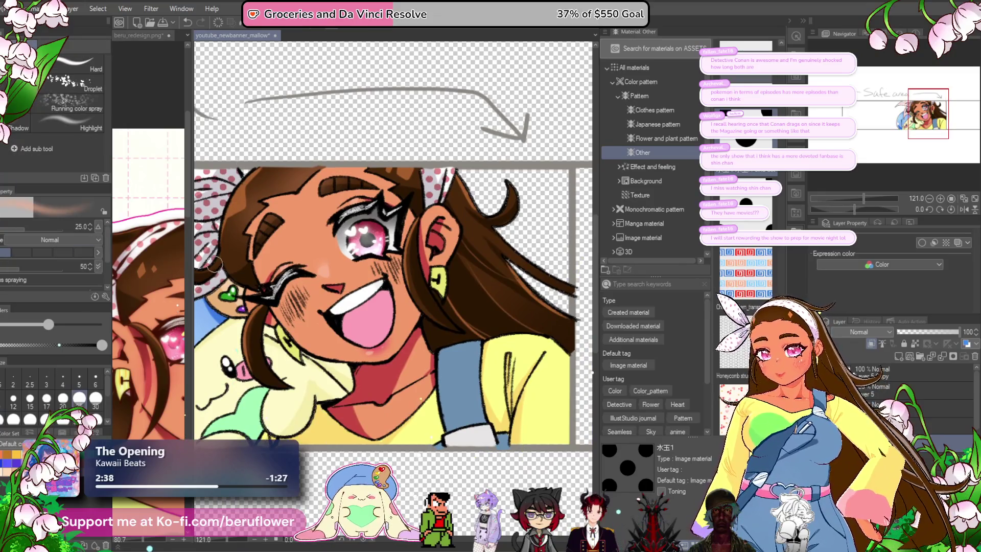
mouse_move(393, 271)
mouse_down()
mouse_move(401, 273)
mouse_move(388, 266)
mouse_move(401, 250)
mouse_up()
drag(278, 306, 295, 326)
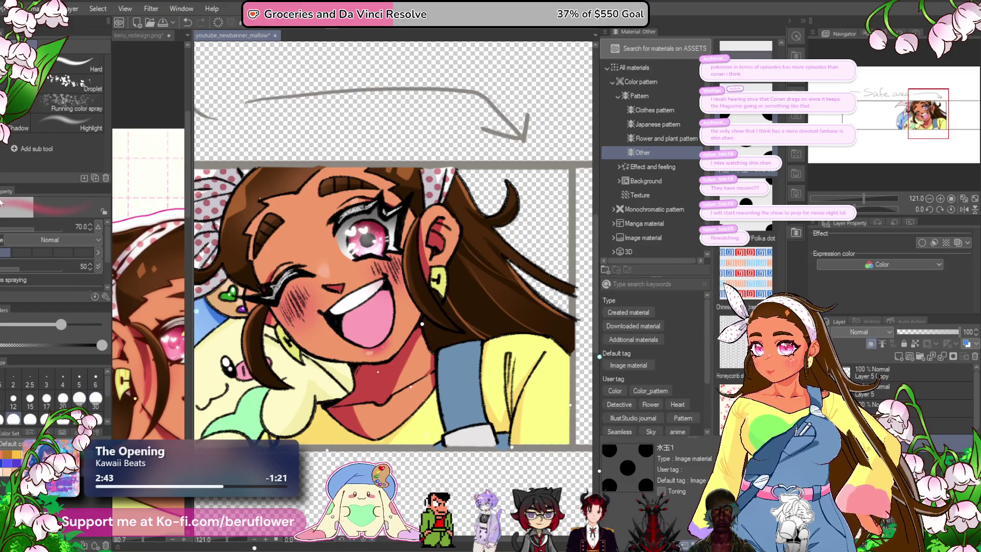
key(p)
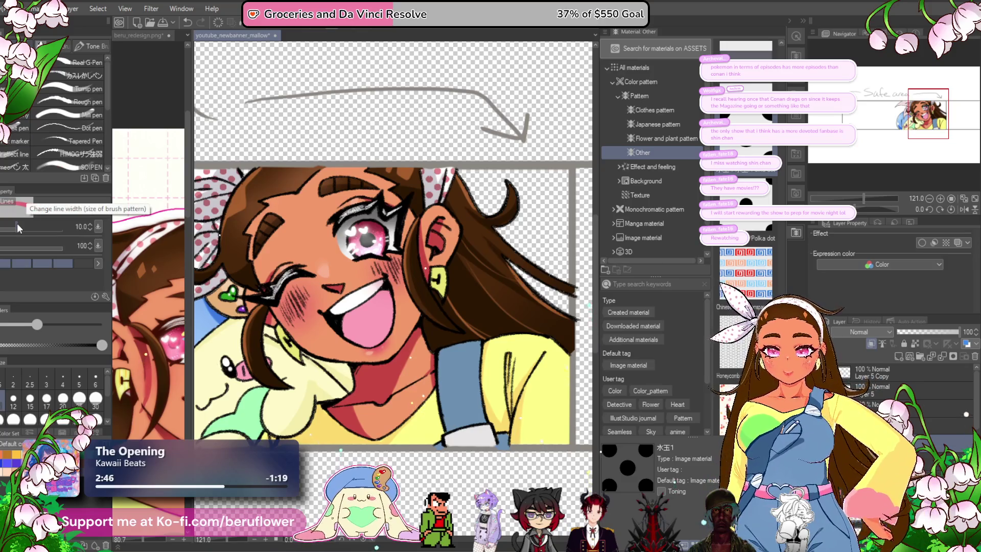
scroll(297, 275, up, 3)
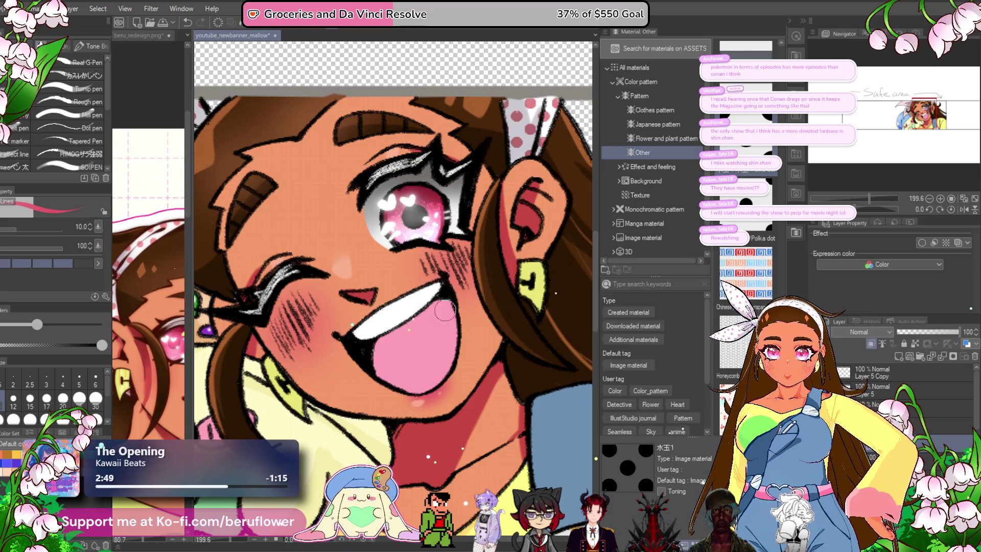
drag(438, 311, 424, 337)
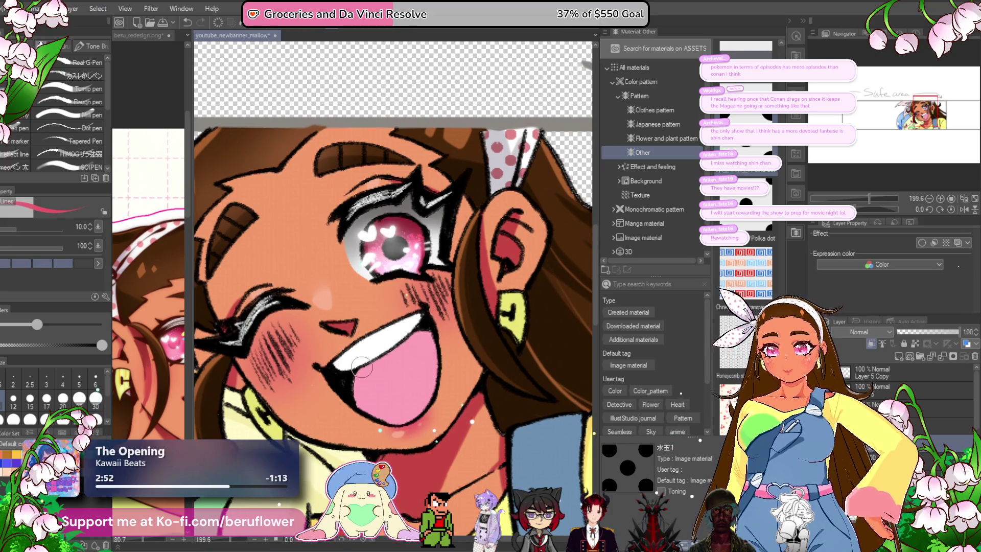
scroll(361, 367, down, 5)
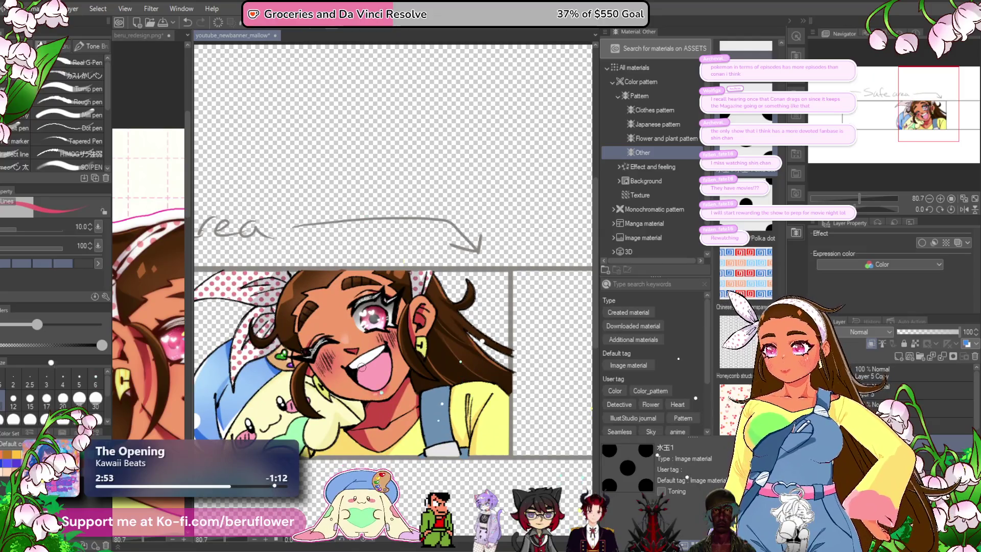
mouse_move(393, 532)
mouse_down()
mouse_move(406, 432)
mouse_move(435, 474)
mouse_move(418, 430)
mouse_up()
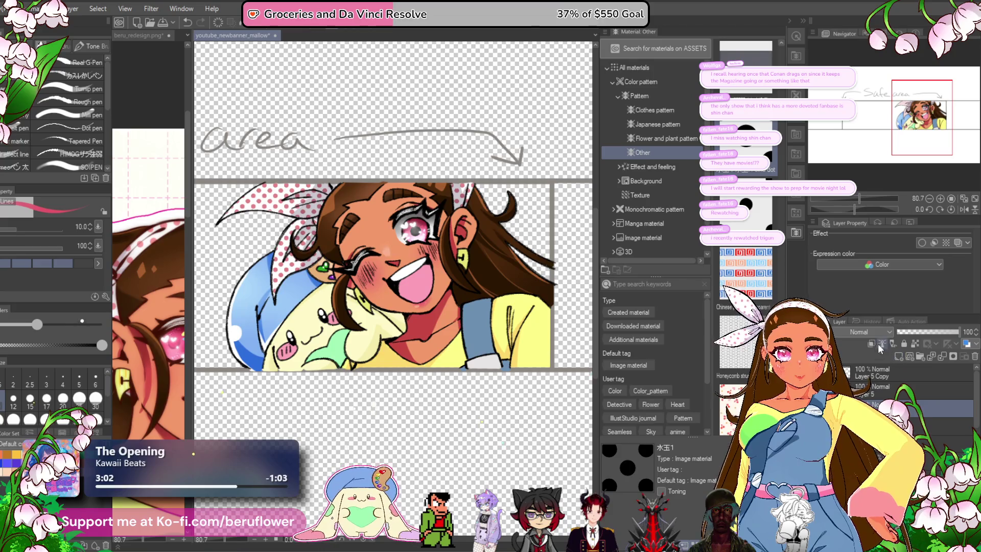
- Lasso-fill the left cheek's blush hatching pink, undoing one mistaken fill
key(g)
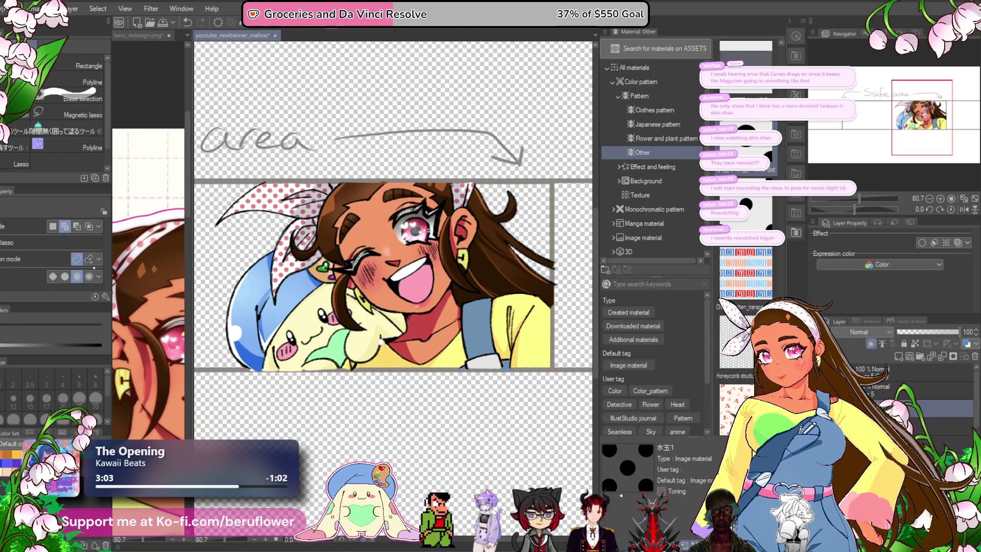
scroll(369, 254, up, 5)
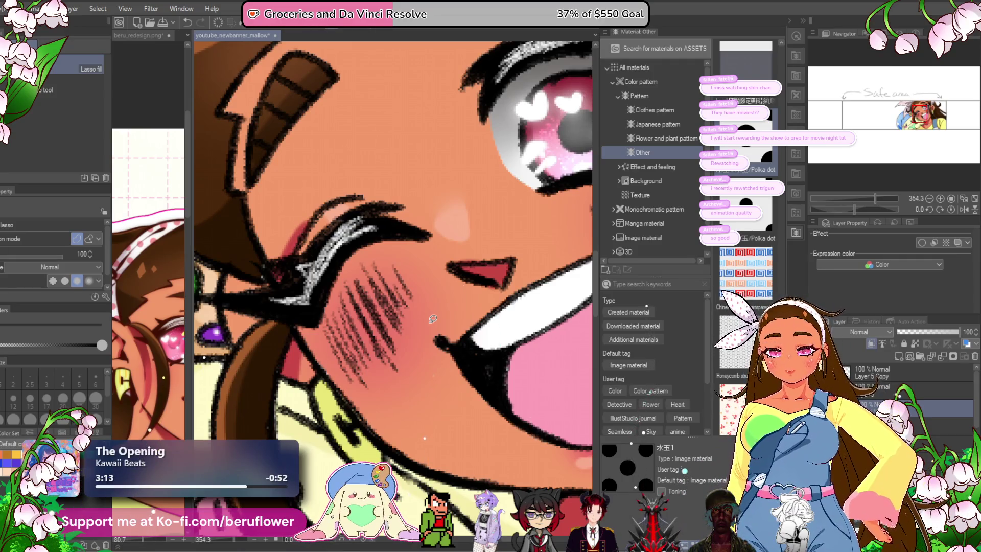
mouse_move(393, 231)
mouse_down()
mouse_move(406, 353)
mouse_move(334, 327)
mouse_move(337, 276)
mouse_move(360, 237)
mouse_up()
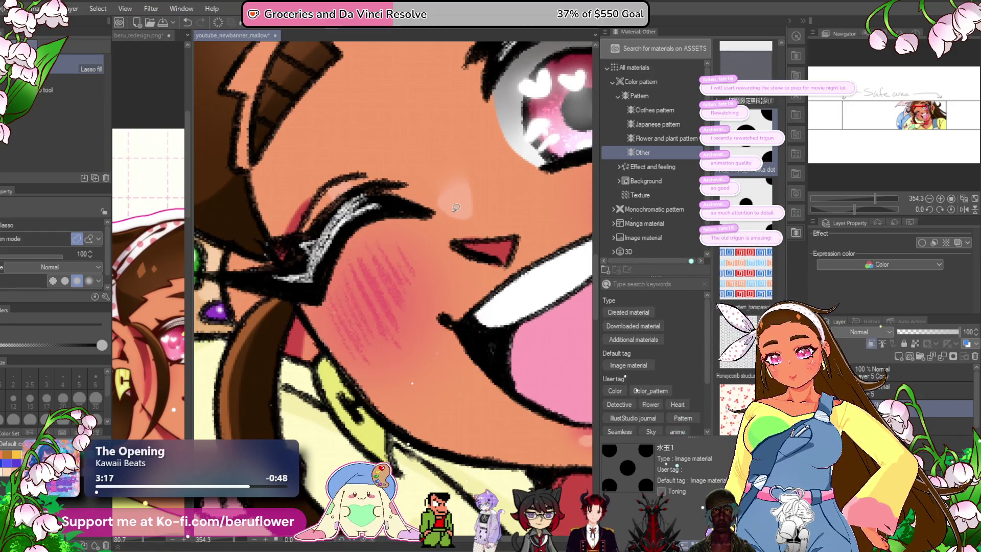
drag(531, 276, 455, 278)
key(ctrl+z)
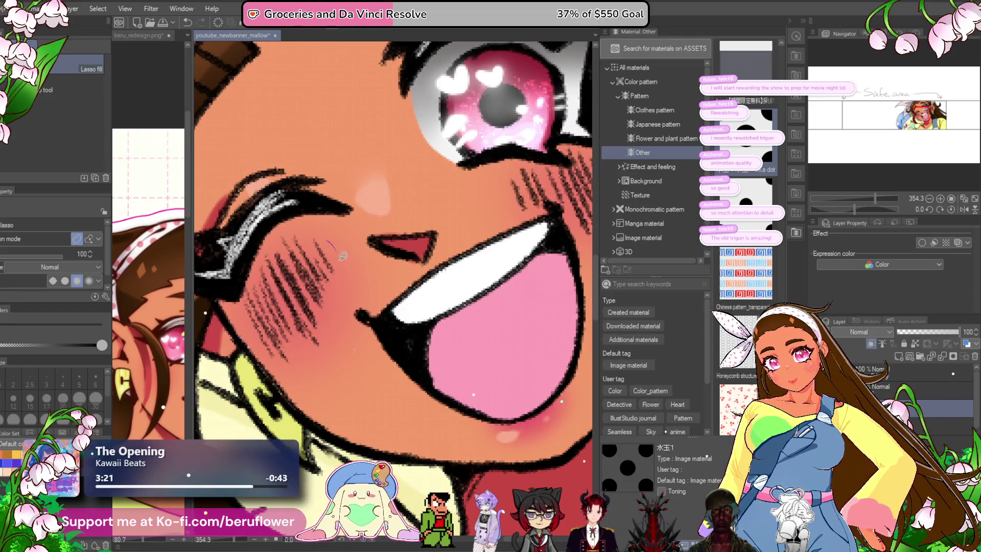
mouse_move(294, 363)
mouse_down()
mouse_move(253, 321)
mouse_move(255, 252)
mouse_move(330, 238)
mouse_up()
- Lasso-fill the right cheek's blush hatching pink
mouse_move(524, 265)
mouse_down()
mouse_move(405, 351)
mouse_move(418, 363)
mouse_up()
drag(394, 255, 431, 294)
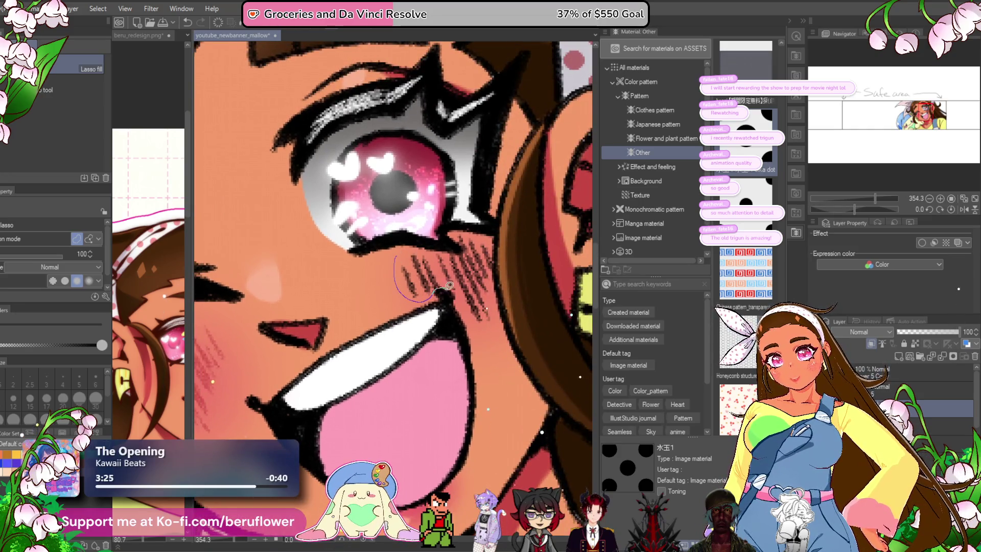
mouse_move(492, 296)
mouse_down()
mouse_move(493, 267)
mouse_move(463, 250)
mouse_move(419, 247)
mouse_up()
scroll(419, 247, down, 6)
scroll(386, 254, up, 2)
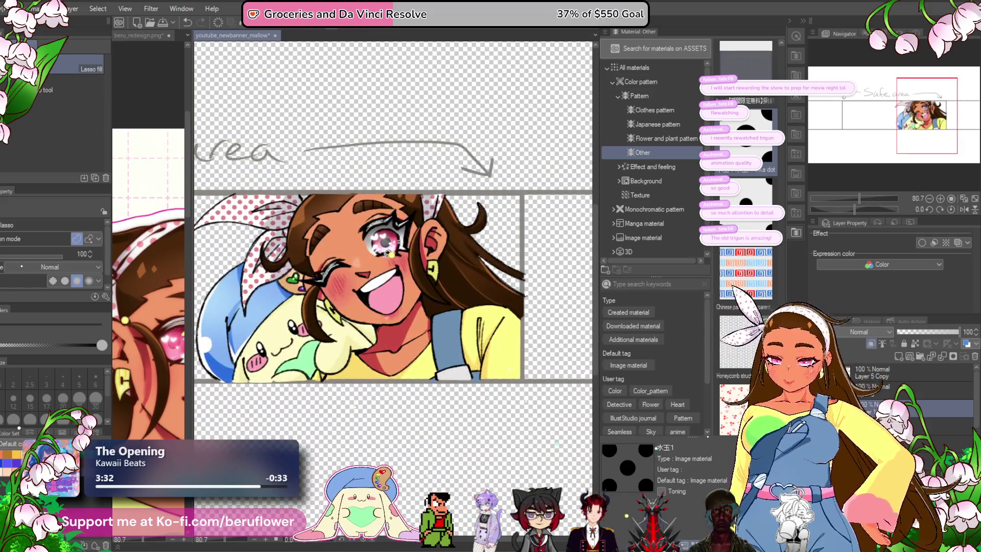
- Pan across the face and shrink the airbrush to size 25
key(b)
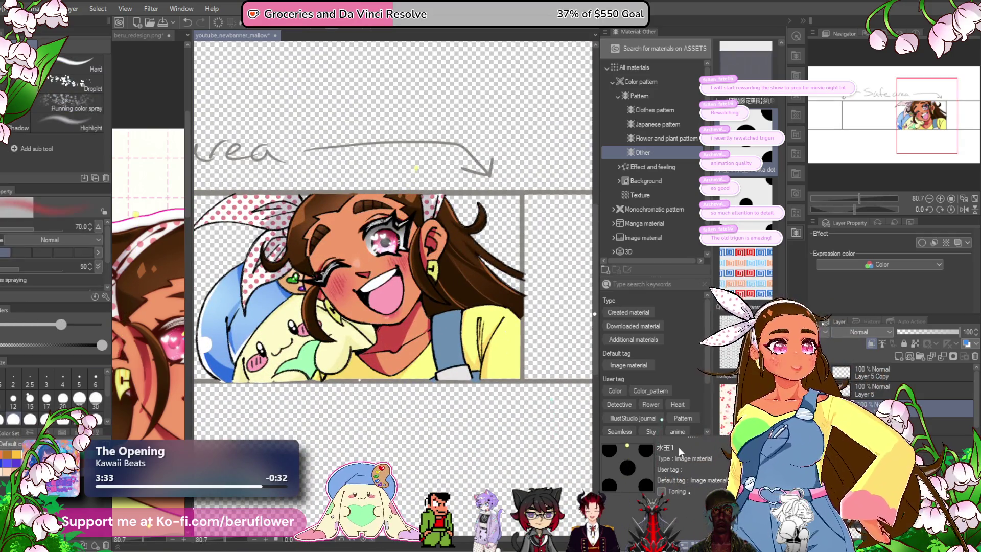
scroll(446, 218, up, 5)
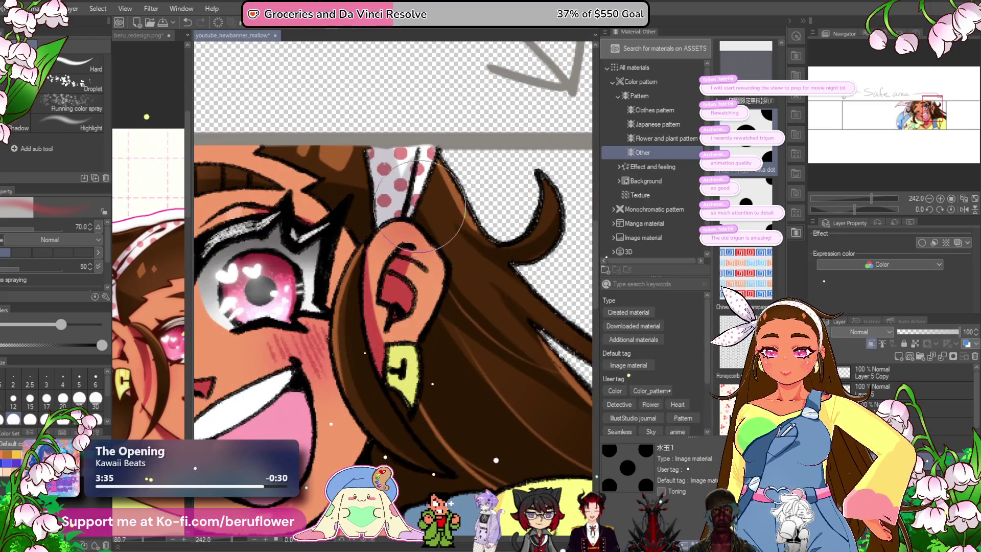
mouse_move(200, 363)
mouse_down()
mouse_move(382, 252)
mouse_move(339, 276)
mouse_up()
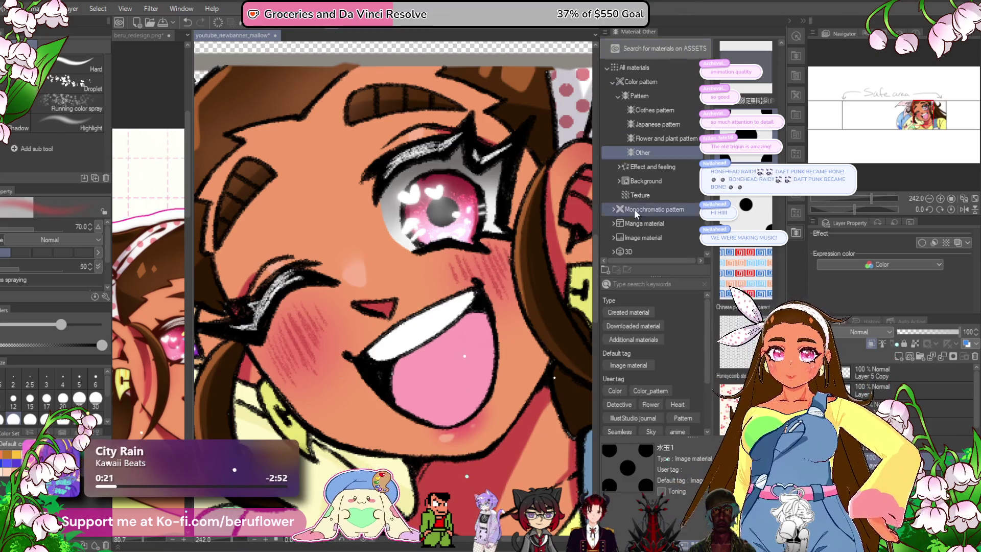
mouse_move(504, 410)
mouse_down()
mouse_move(440, 369)
mouse_move(454, 267)
mouse_up()
key(bracketleft)
key(bracketleft)
key(bracketleft)
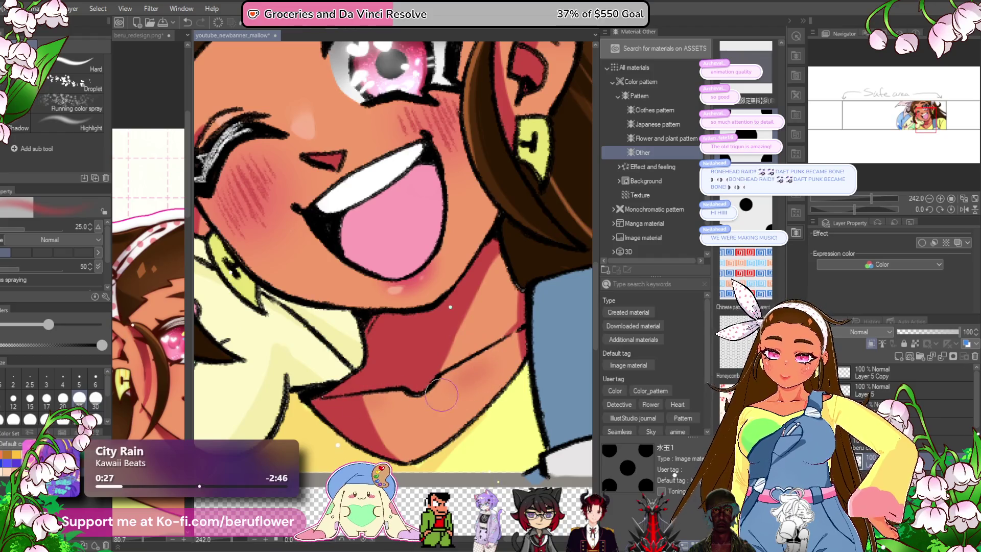
scroll(502, 362, down, 3)
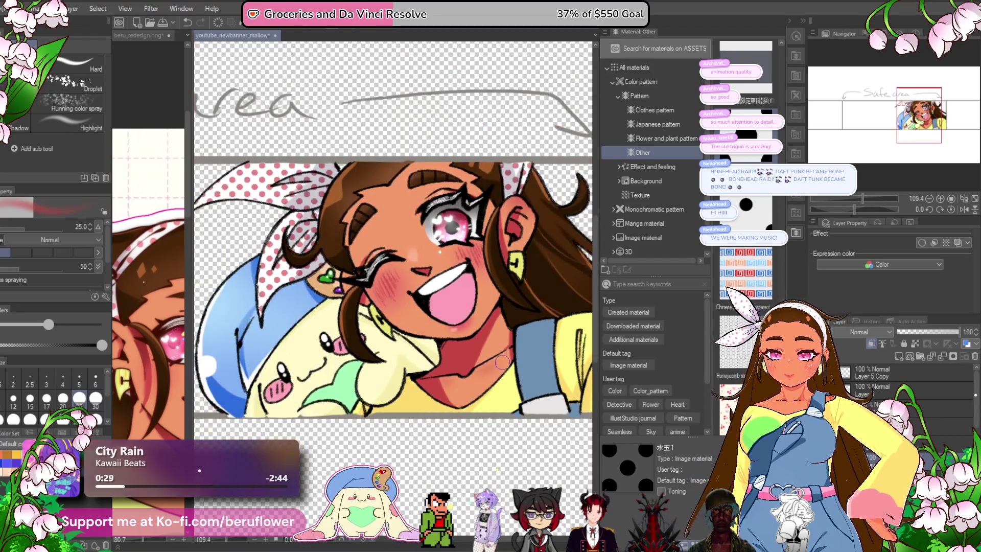
scroll(493, 363, up, 1)
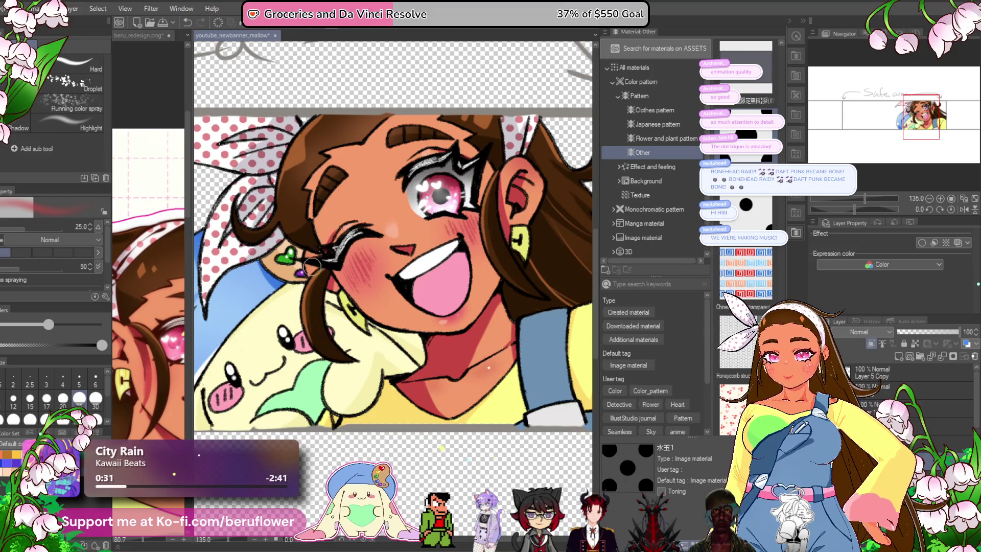
- Collapse the Material panel, switch to the pen, and bring up beru_redesign.png
click(790, 21)
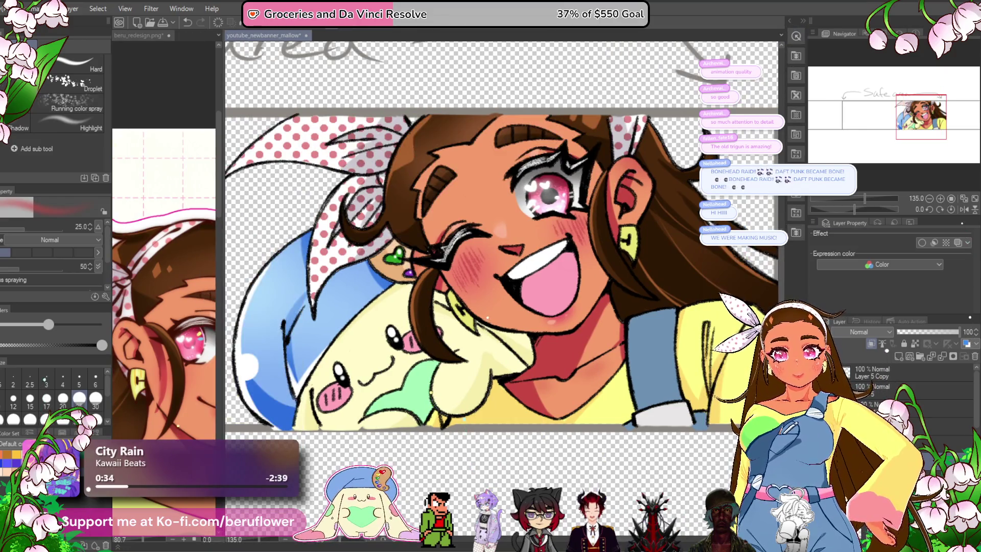
key(p)
key(ctrl+Tab)
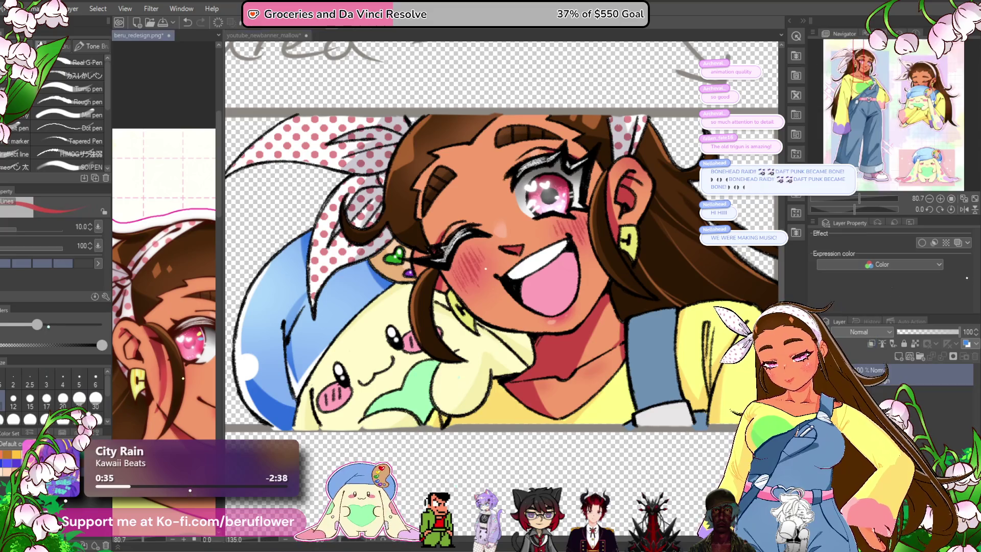
- Eyedrop a peach skin tone from the reference and return to the banner
alt+click(482, 222)
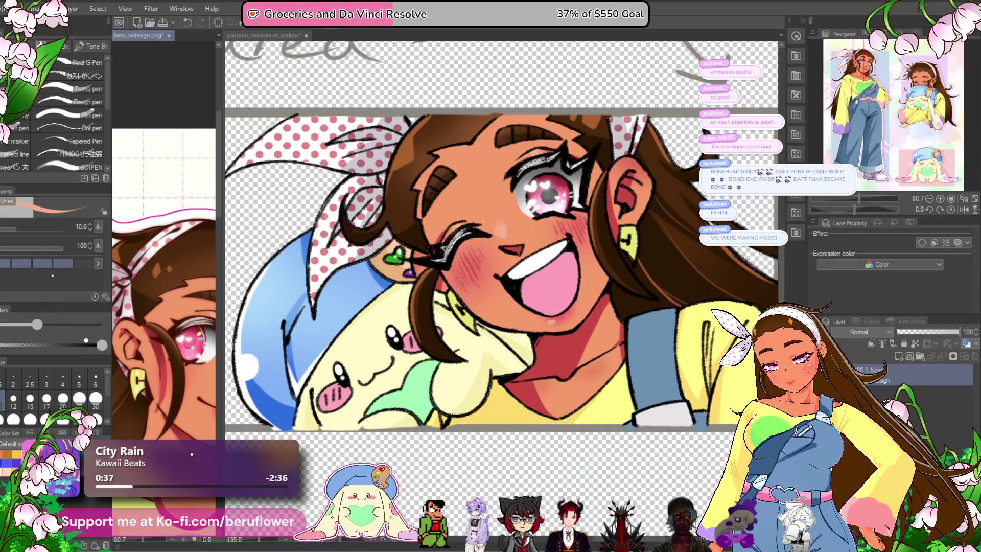
key(ctrl+Tab)
scroll(606, 373, up, 3)
drag(607, 373, 565, 366)
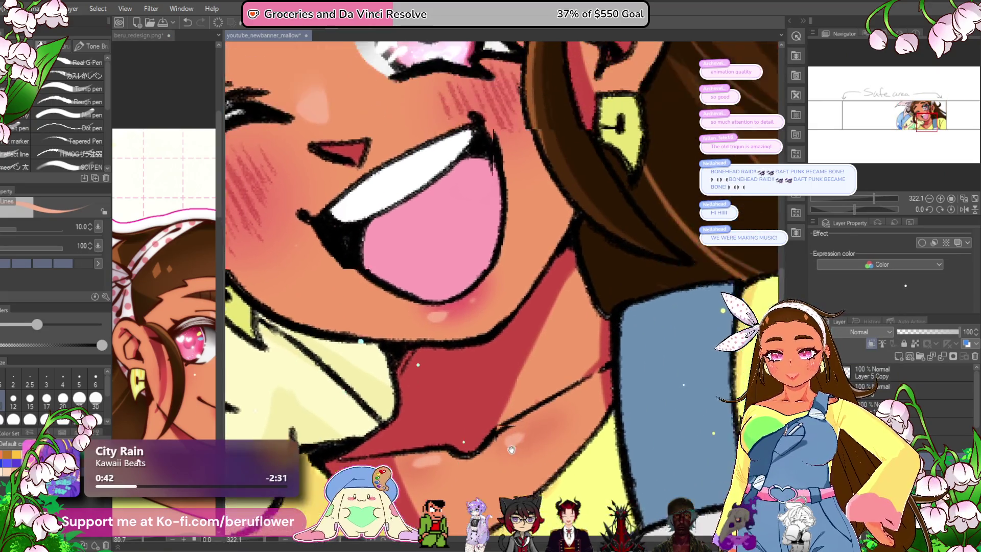
mouse_move(378, 131)
mouse_down()
mouse_move(380, 205)
mouse_move(408, 288)
mouse_move(429, 287)
mouse_up()
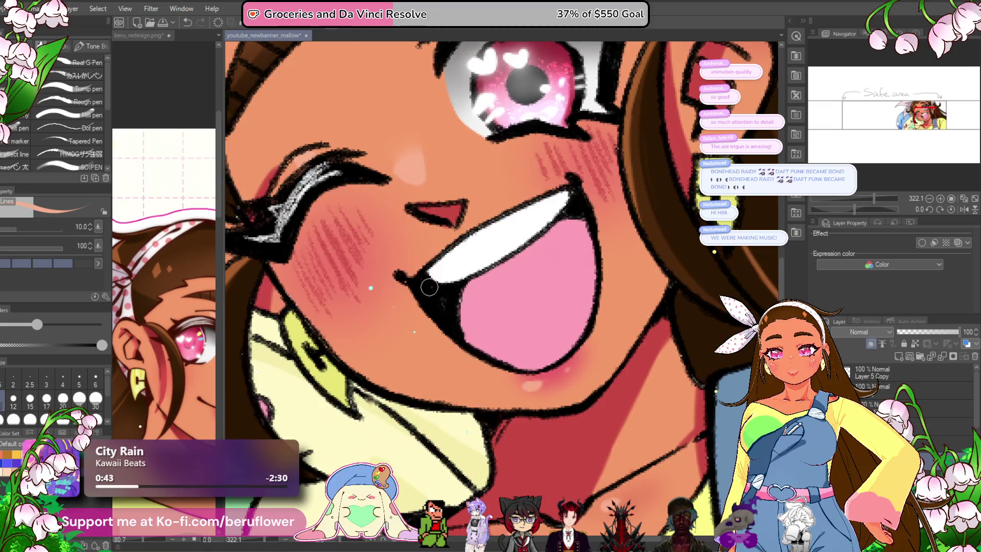
- Zoom and pan so the blushing, grinning face fills the view
scroll(429, 287, down, 5)
mouse_move(549, 168)
mouse_down()
mouse_move(528, 260)
mouse_move(608, 272)
mouse_up()
scroll(403, 333, up, 5)
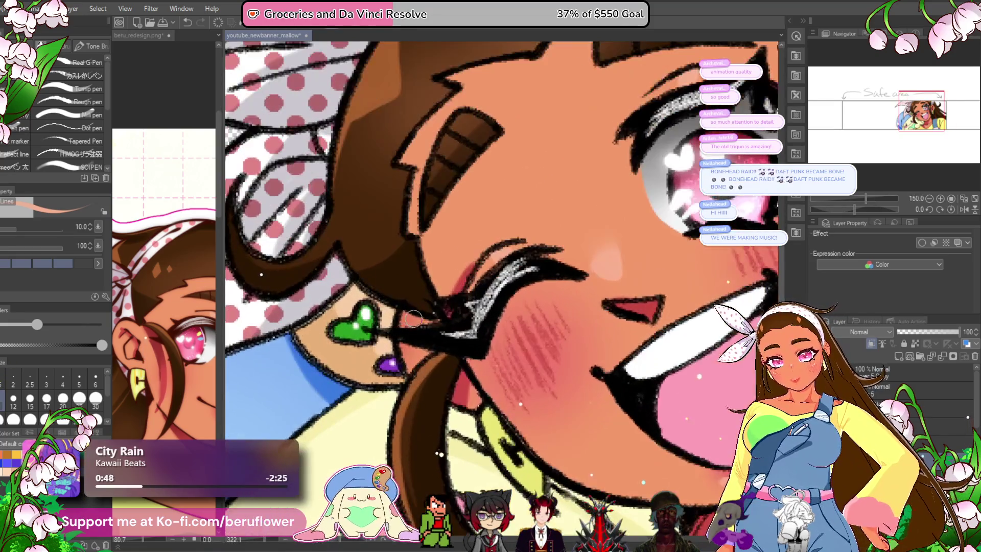
scroll(403, 333, down, 3)
drag(413, 412, 391, 401)
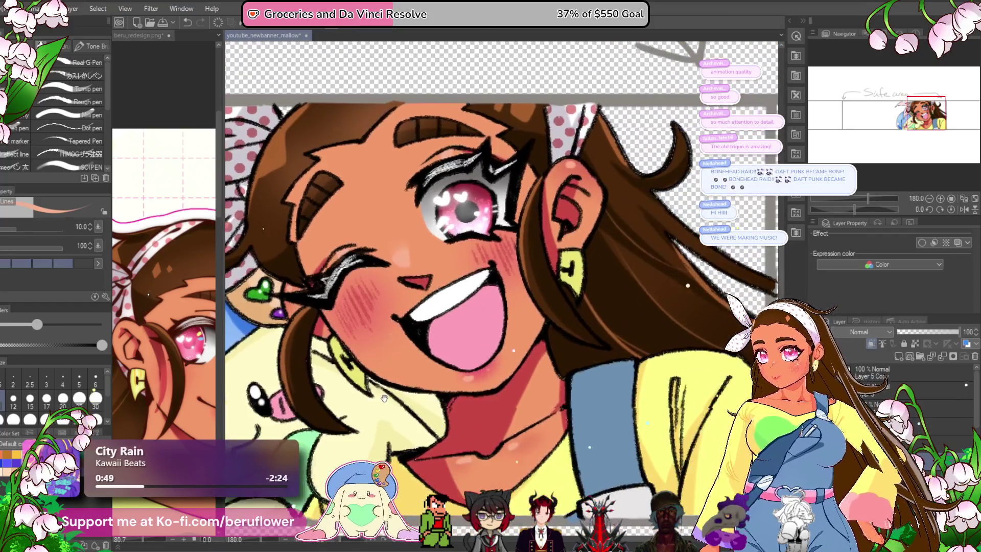
scroll(431, 353, down, 3)
scroll(350, 350, up, 3)
drag(351, 350, 335, 301)
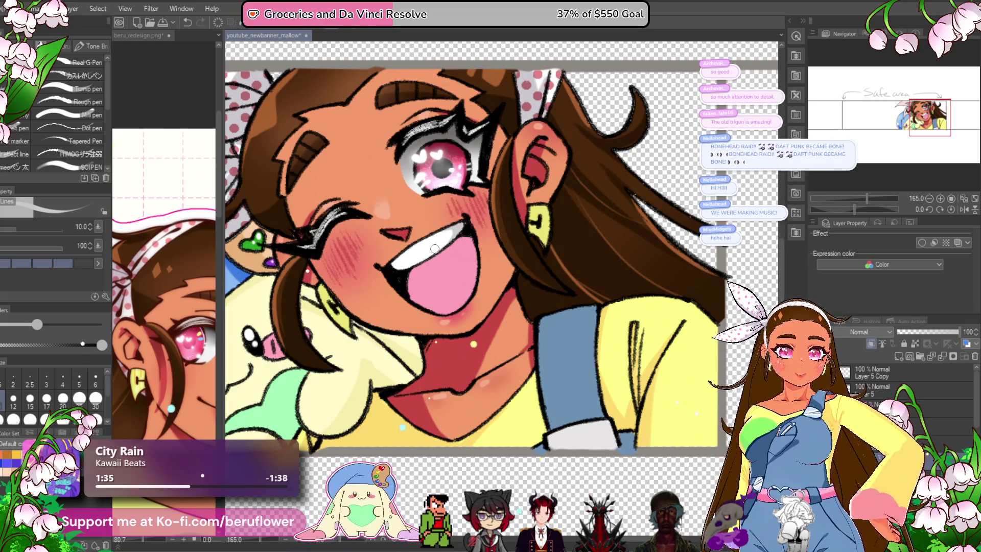
scroll(909, 388, up, 3)
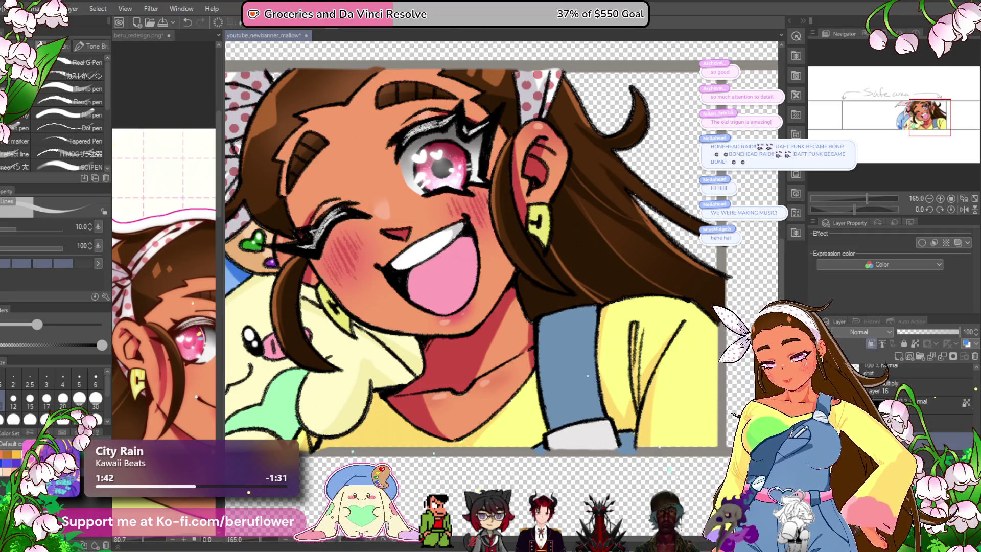
- Look over the character reference sheet, then return to the banner near the overall strap
click(175, 240)
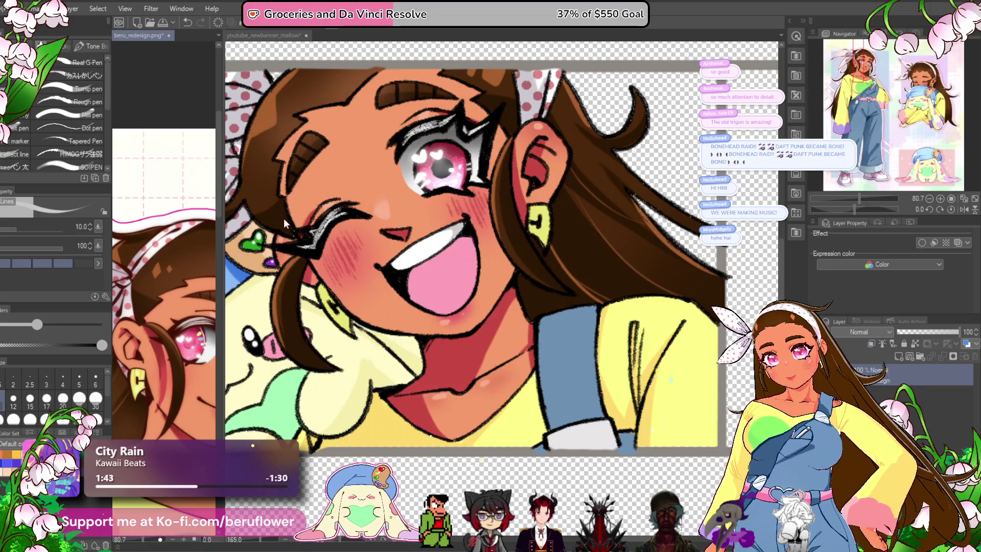
scroll(283, 218, up, 5)
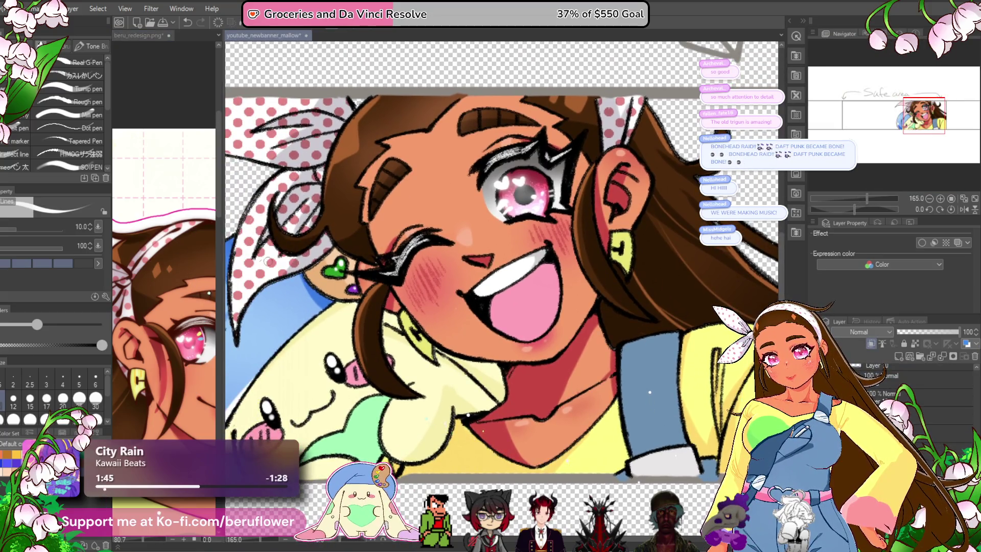
scroll(594, 319, down, 5)
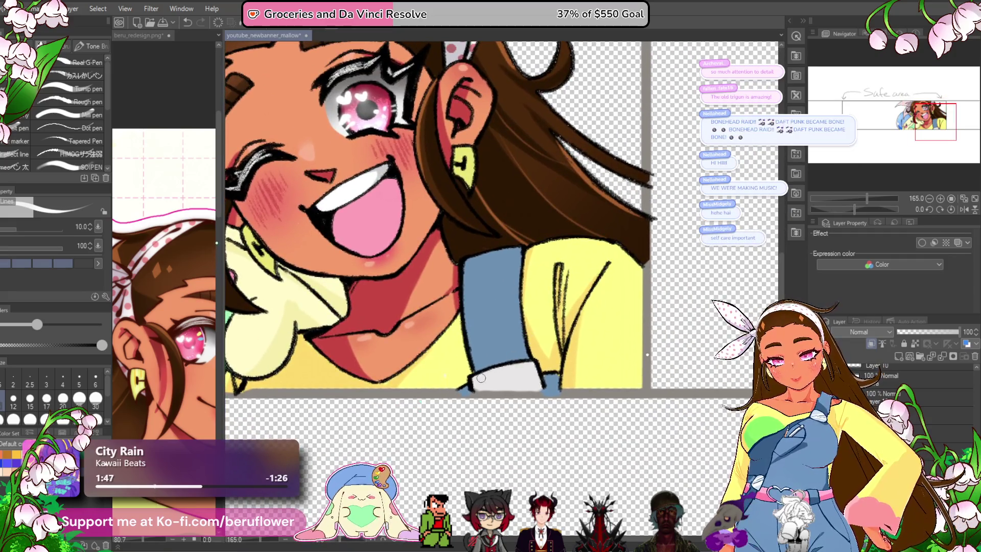
drag(460, 411, 483, 411)
scroll(172, 425, up, 3)
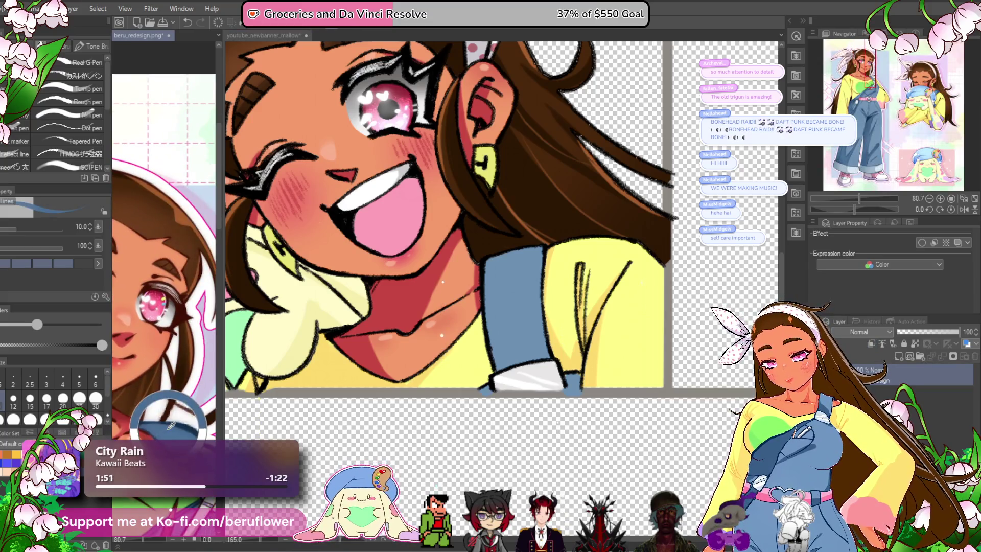
drag(517, 263, 487, 293)
- Enlarge the brush to 25 and darken the shading on top of the overall strap
key(bracketright)
key(bracketright)
key(bracketright)
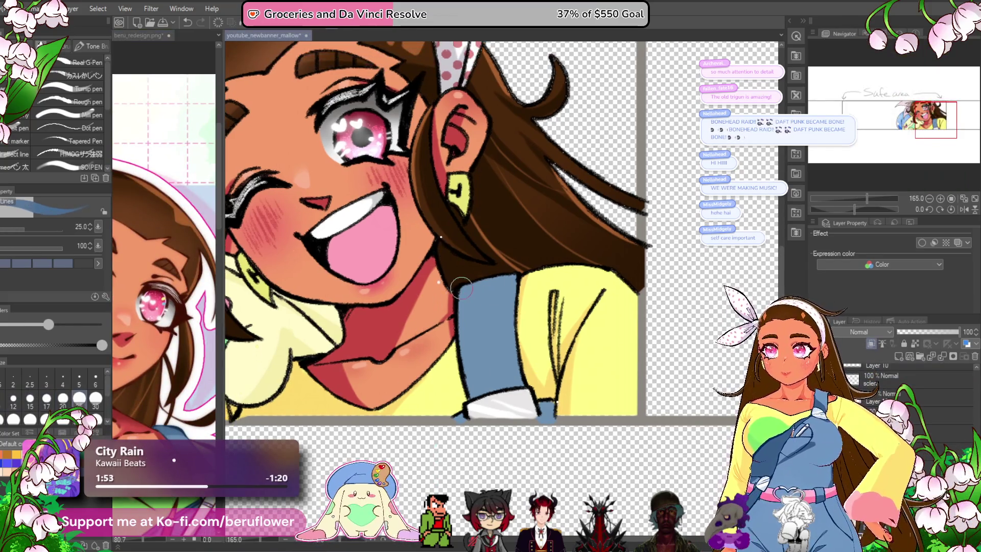
drag(479, 293, 491, 287)
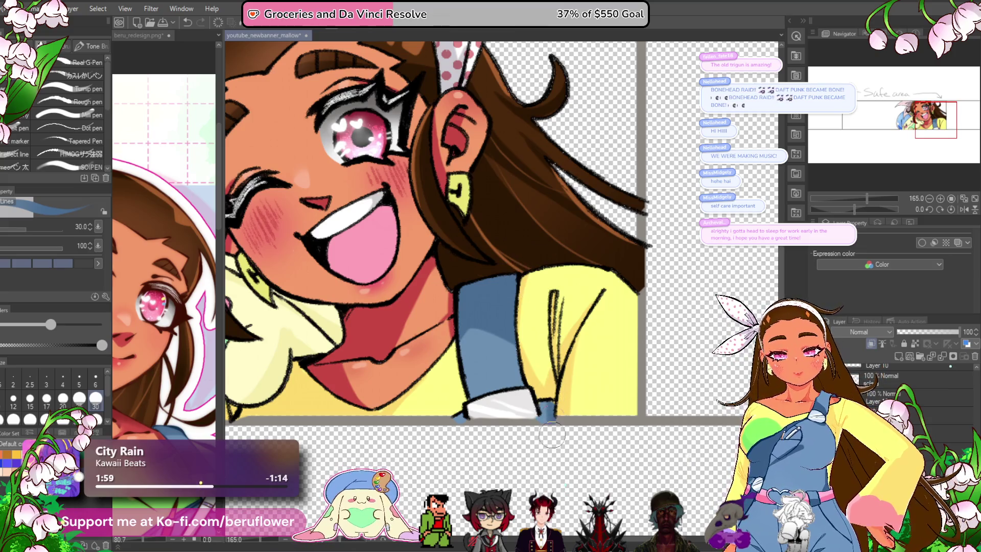
scroll(552, 426, down, 3)
scroll(557, 398, down, 1)
mouse_move(403, 427)
mouse_down()
mouse_move(465, 443)
mouse_move(338, 505)
mouse_up()
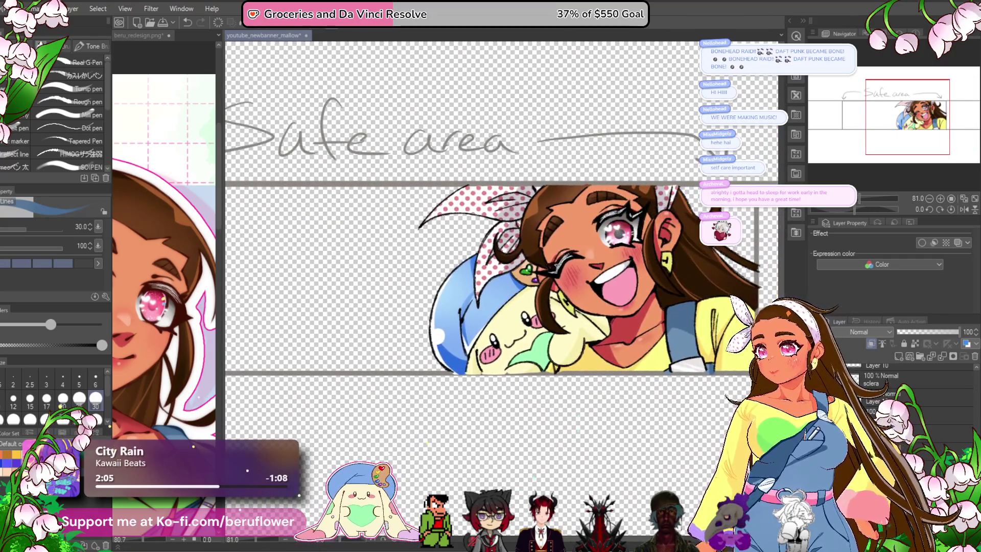
drag(557, 411, 450, 402)
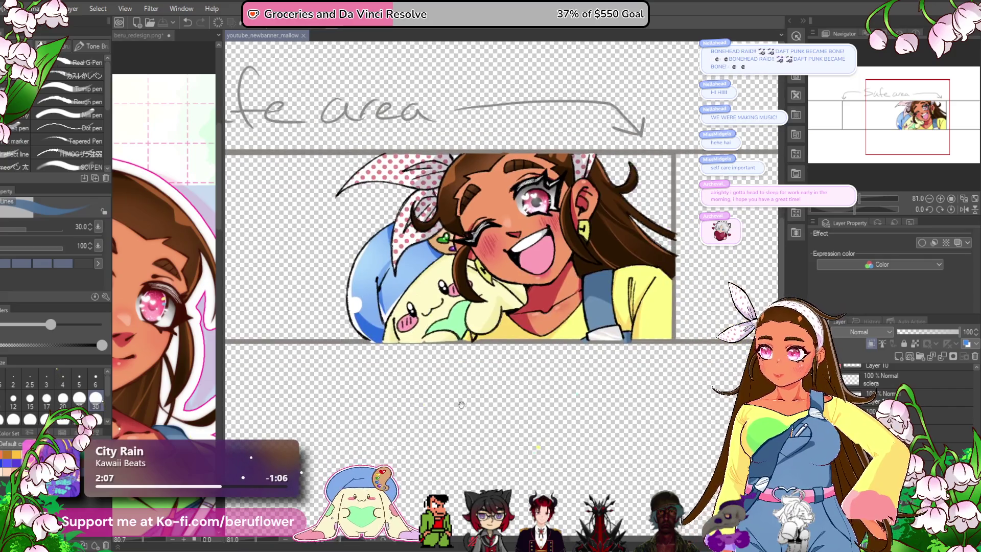
- Recentre the banner view and select Layer 21 in the Layer panel
scroll(449, 403, down, 2)
scroll(449, 403, down, 2)
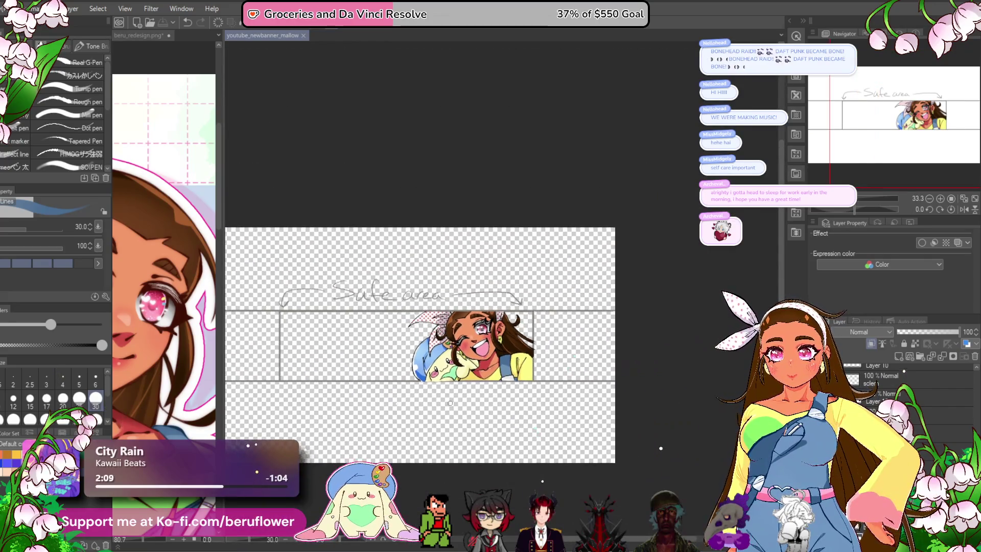
scroll(450, 403, up, 4)
mouse_move(445, 469)
mouse_down()
mouse_move(460, 411)
mouse_move(563, 387)
mouse_move(617, 418)
mouse_move(402, 488)
mouse_move(386, 468)
mouse_up()
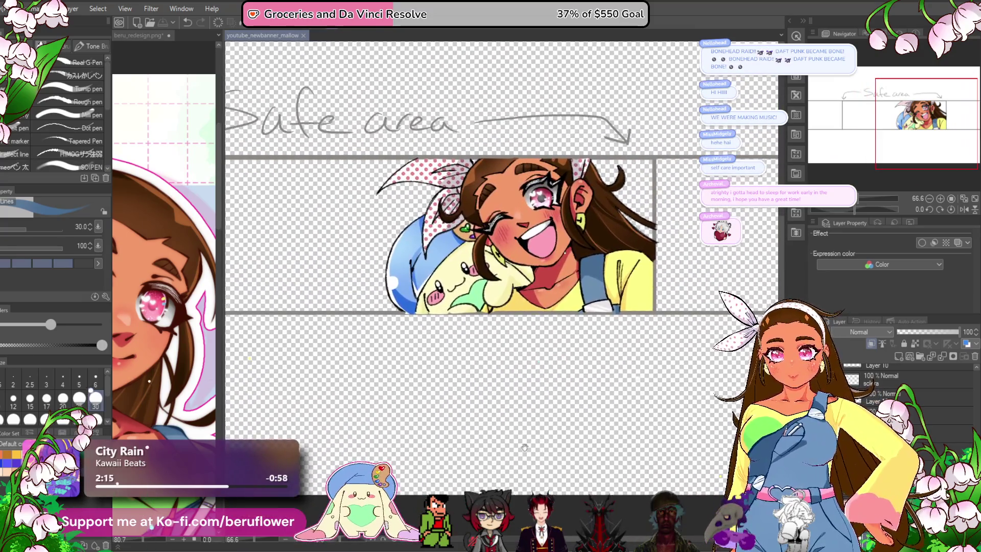
mouse_move(525, 448)
mouse_down()
mouse_move(494, 449)
mouse_move(451, 473)
mouse_up()
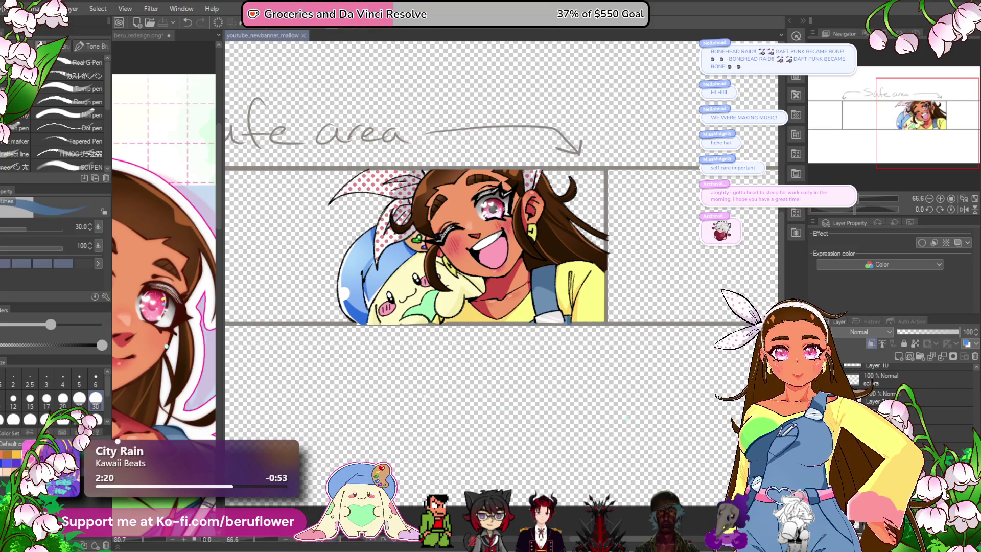
scroll(909, 388, down, 2)
scroll(909, 388, down, 3)
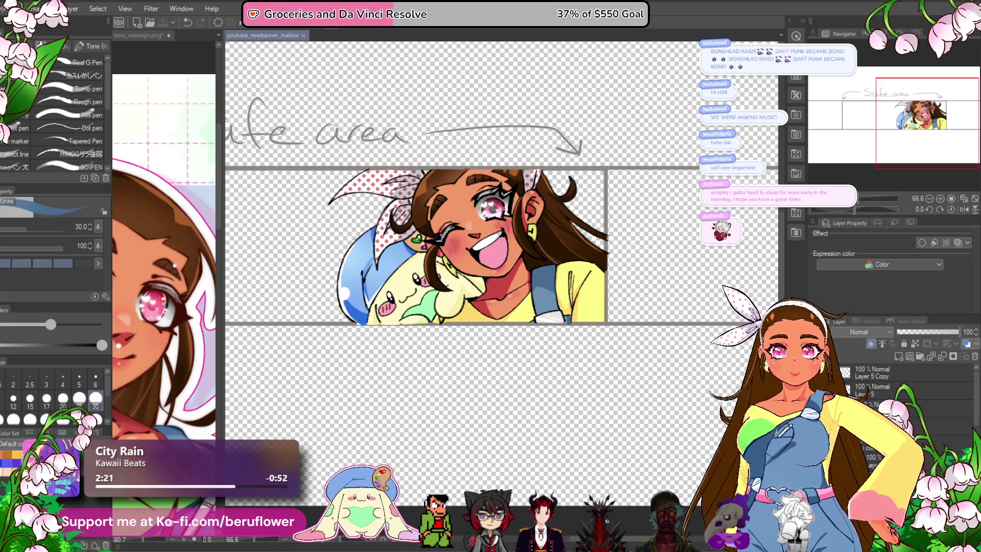
click(899, 450)
click(869, 403)
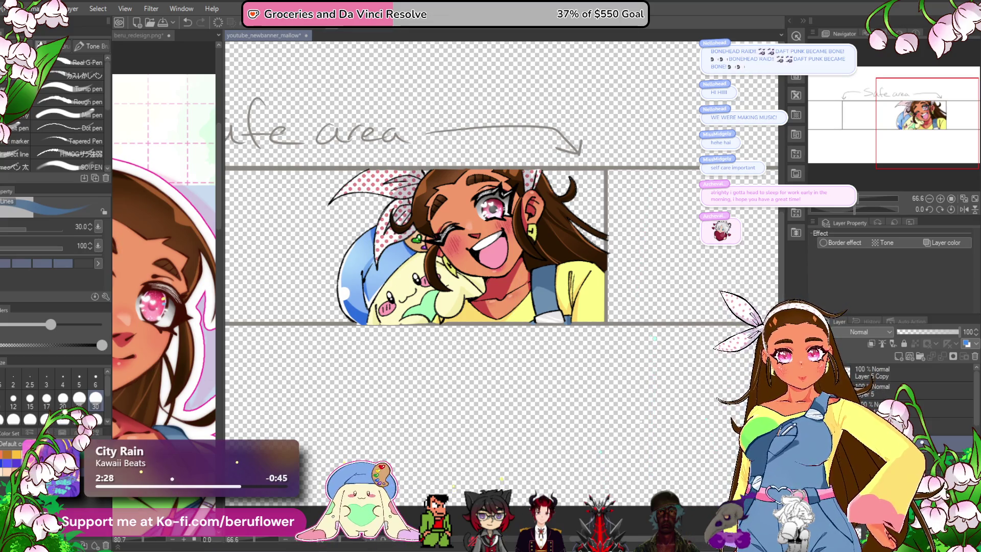
scroll(909, 388, up, 3)
scroll(886, 379, down, 2)
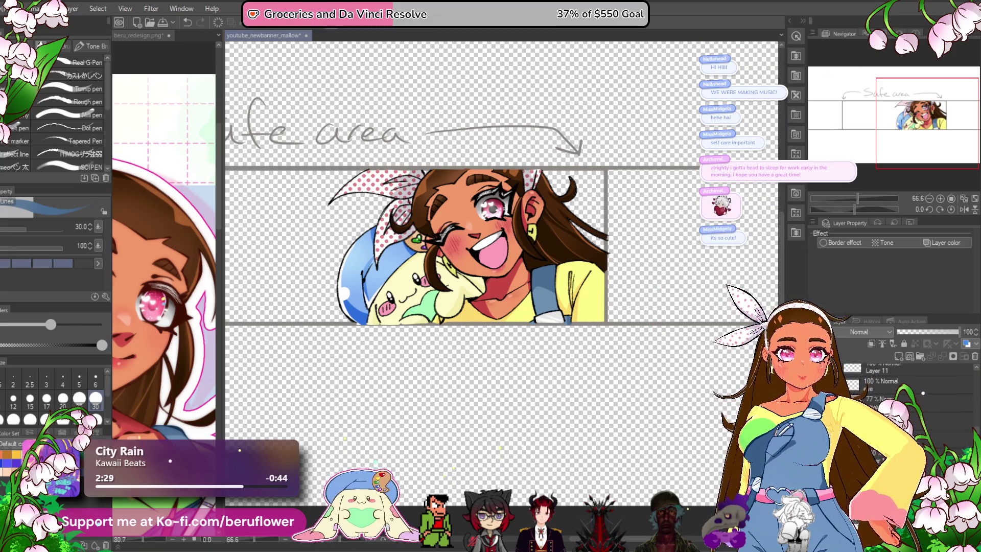
click(887, 379)
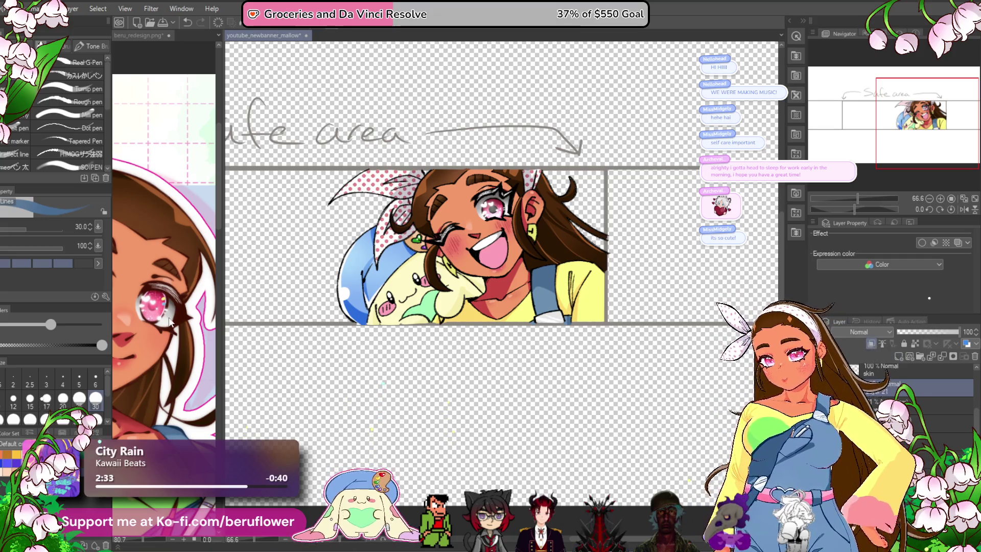
- Zoom onto the reference sheet's eye and pick the G-Pen Lines preset at size 30
click(163, 245)
scroll(166, 249, up, 5)
click(89, 62)
click(98, 88)
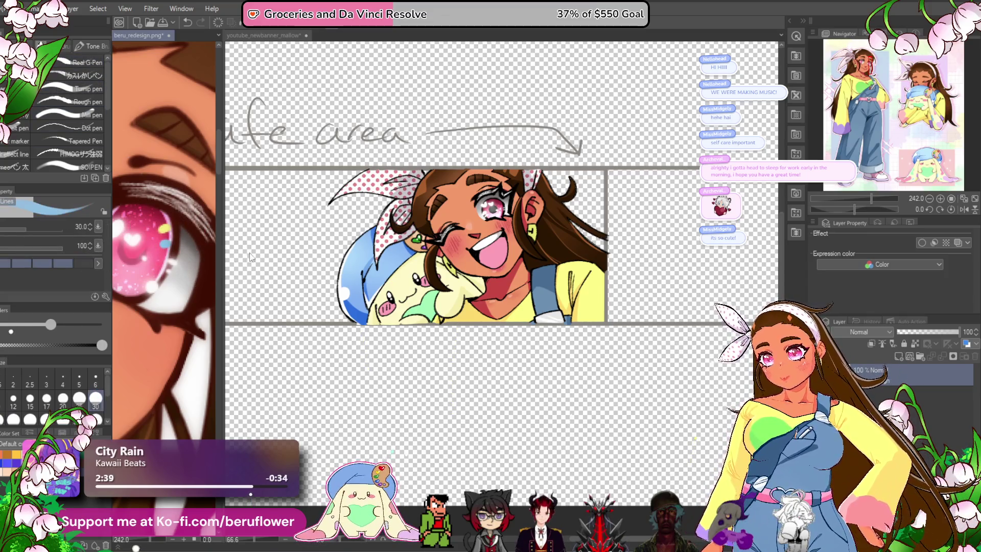
key(ctrl+Tab)
- Add a small blue highlight dash on the iris with a size 7 brush and save the banner
scroll(467, 237, up, 5)
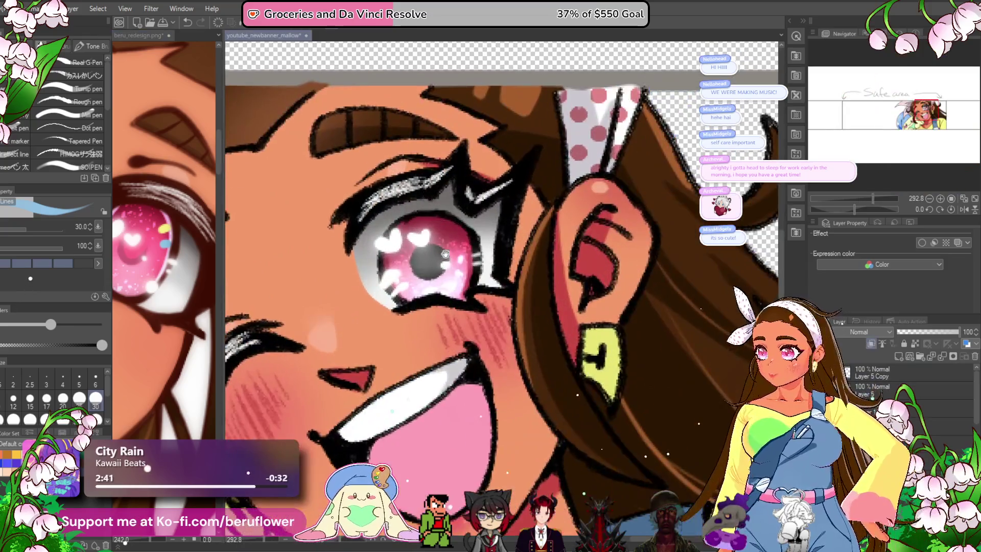
key(bracketleft)
key(bracketleft)
key(bracketleft)
mouse_move(456, 245)
mouse_down()
mouse_move(464, 240)
mouse_move(449, 231)
mouse_up()
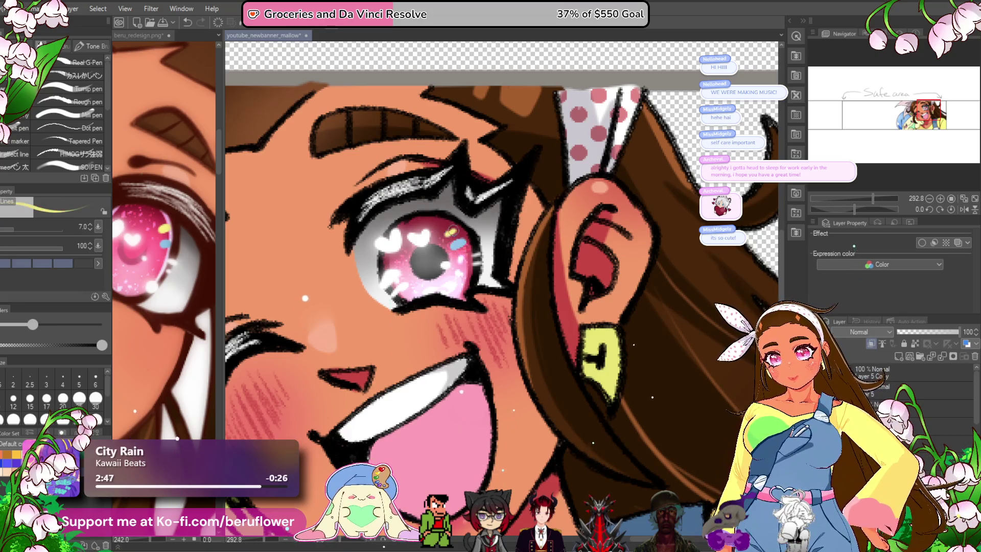
scroll(308, 246, down, 5)
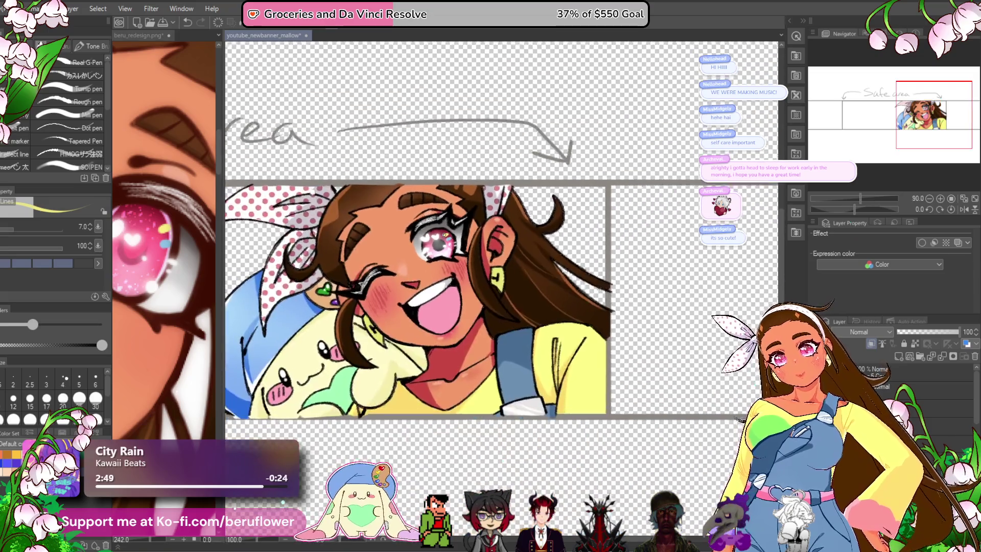
key(ctrl+s)
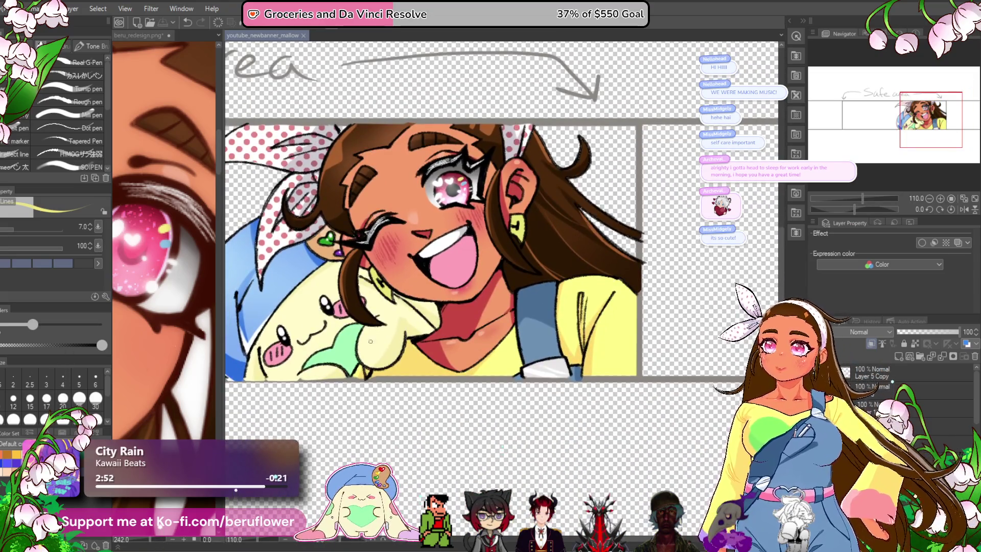
- Select the layer above and compare the eye against the reference sheet's eye
click(914, 407)
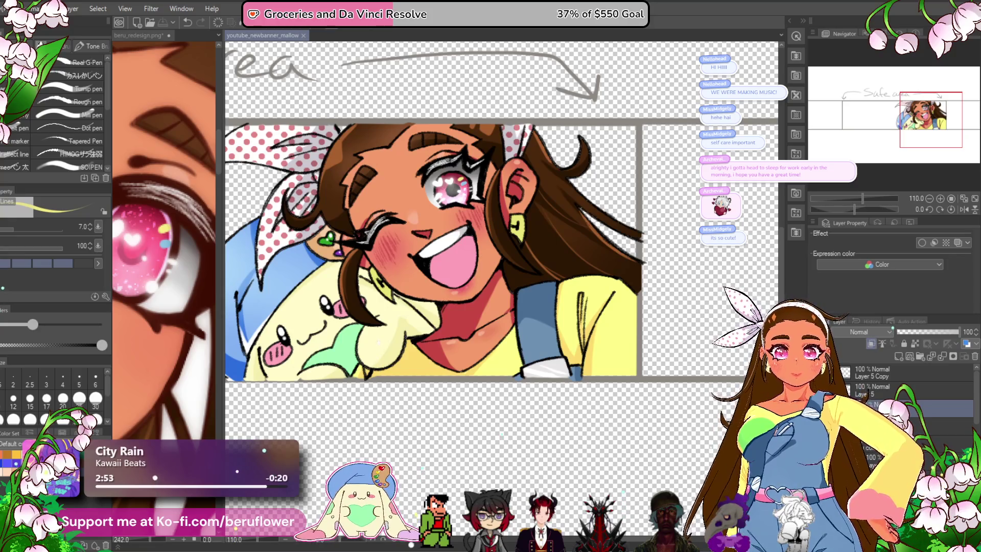
click(180, 340)
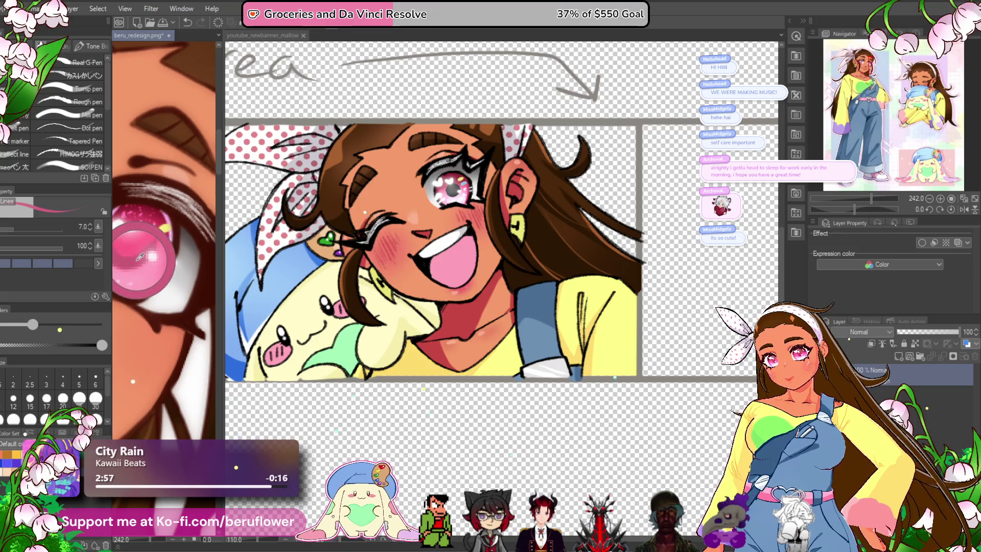
key(ctrl+Tab)
scroll(471, 175, up, 5)
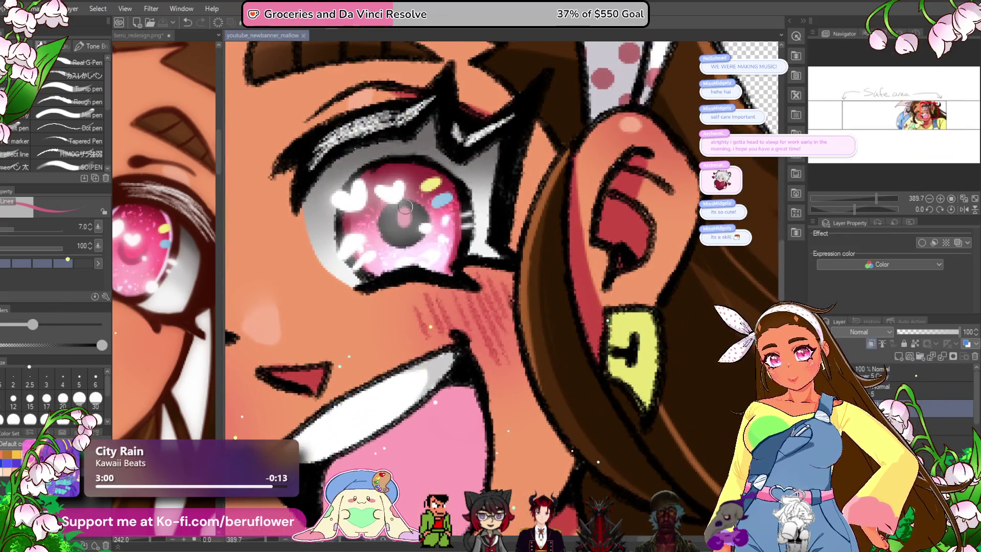
key(ctrl+Tab)
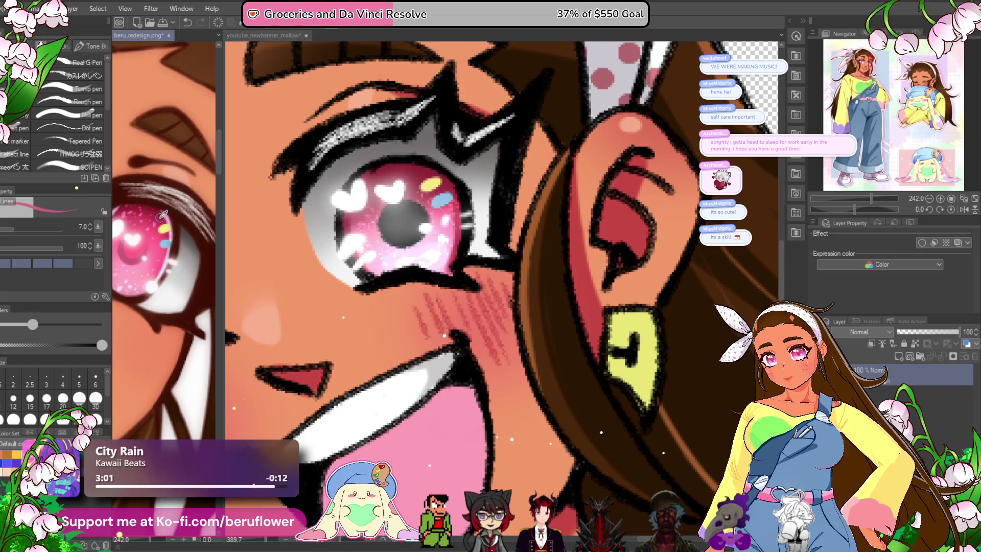
key(ctrl+Tab)
- Paint a lighter pink ring around the pupil with a size 17 brush
key(bracketright)
key(bracketright)
key(bracketright)
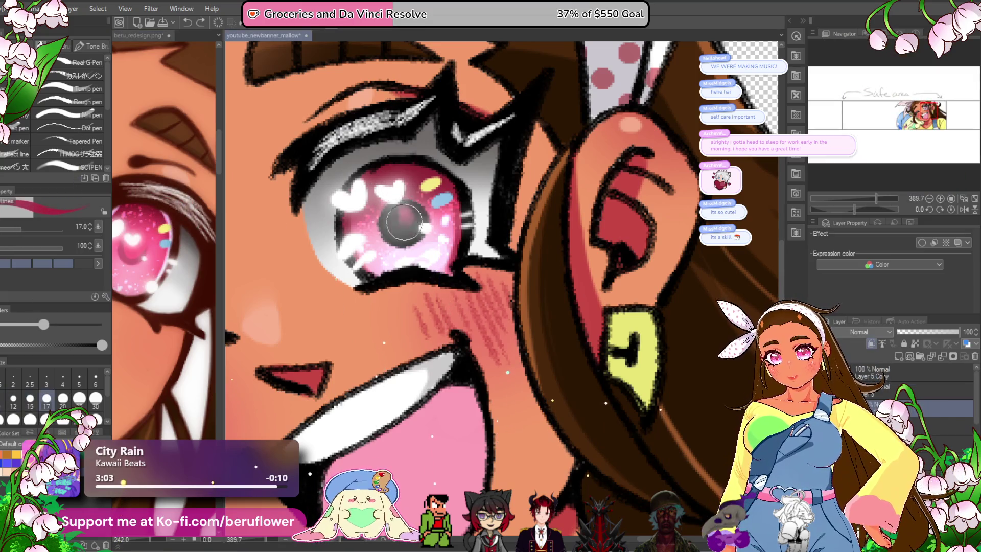
drag(401, 214, 409, 240)
scroll(388, 207, down, 5)
scroll(386, 203, up, 5)
scroll(419, 217, down, 6)
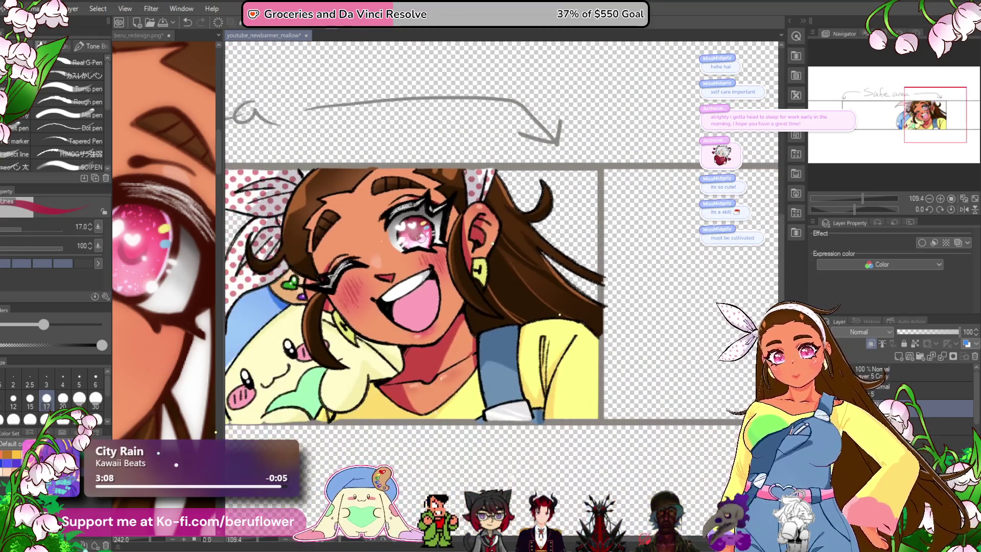
drag(392, 424, 397, 409)
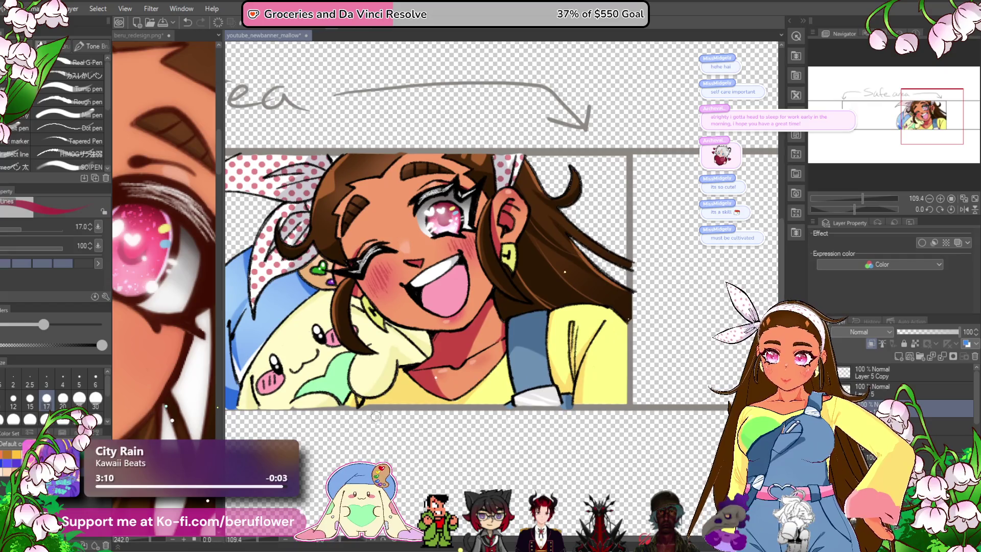